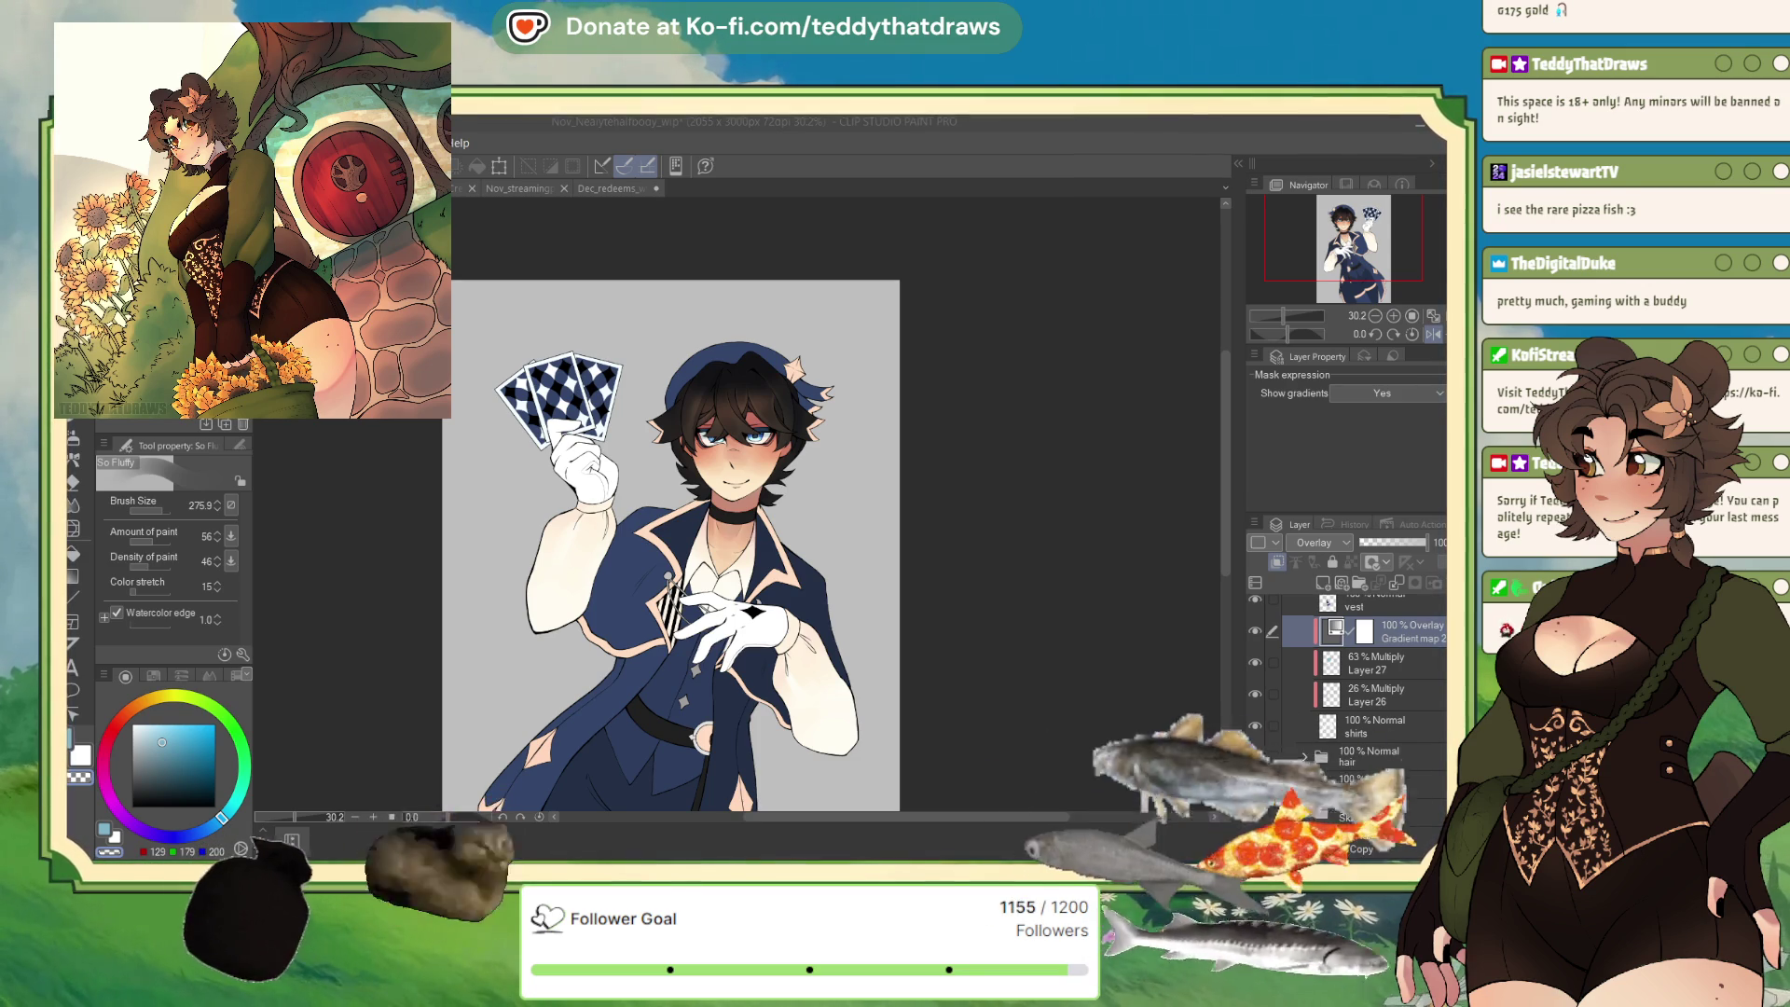
Set Layer 27's Multiply shading to 85% opacity, raise Layer 26 to 41%, and add Layer 28.
left_click(1222, 594)
left_click(1365, 664)
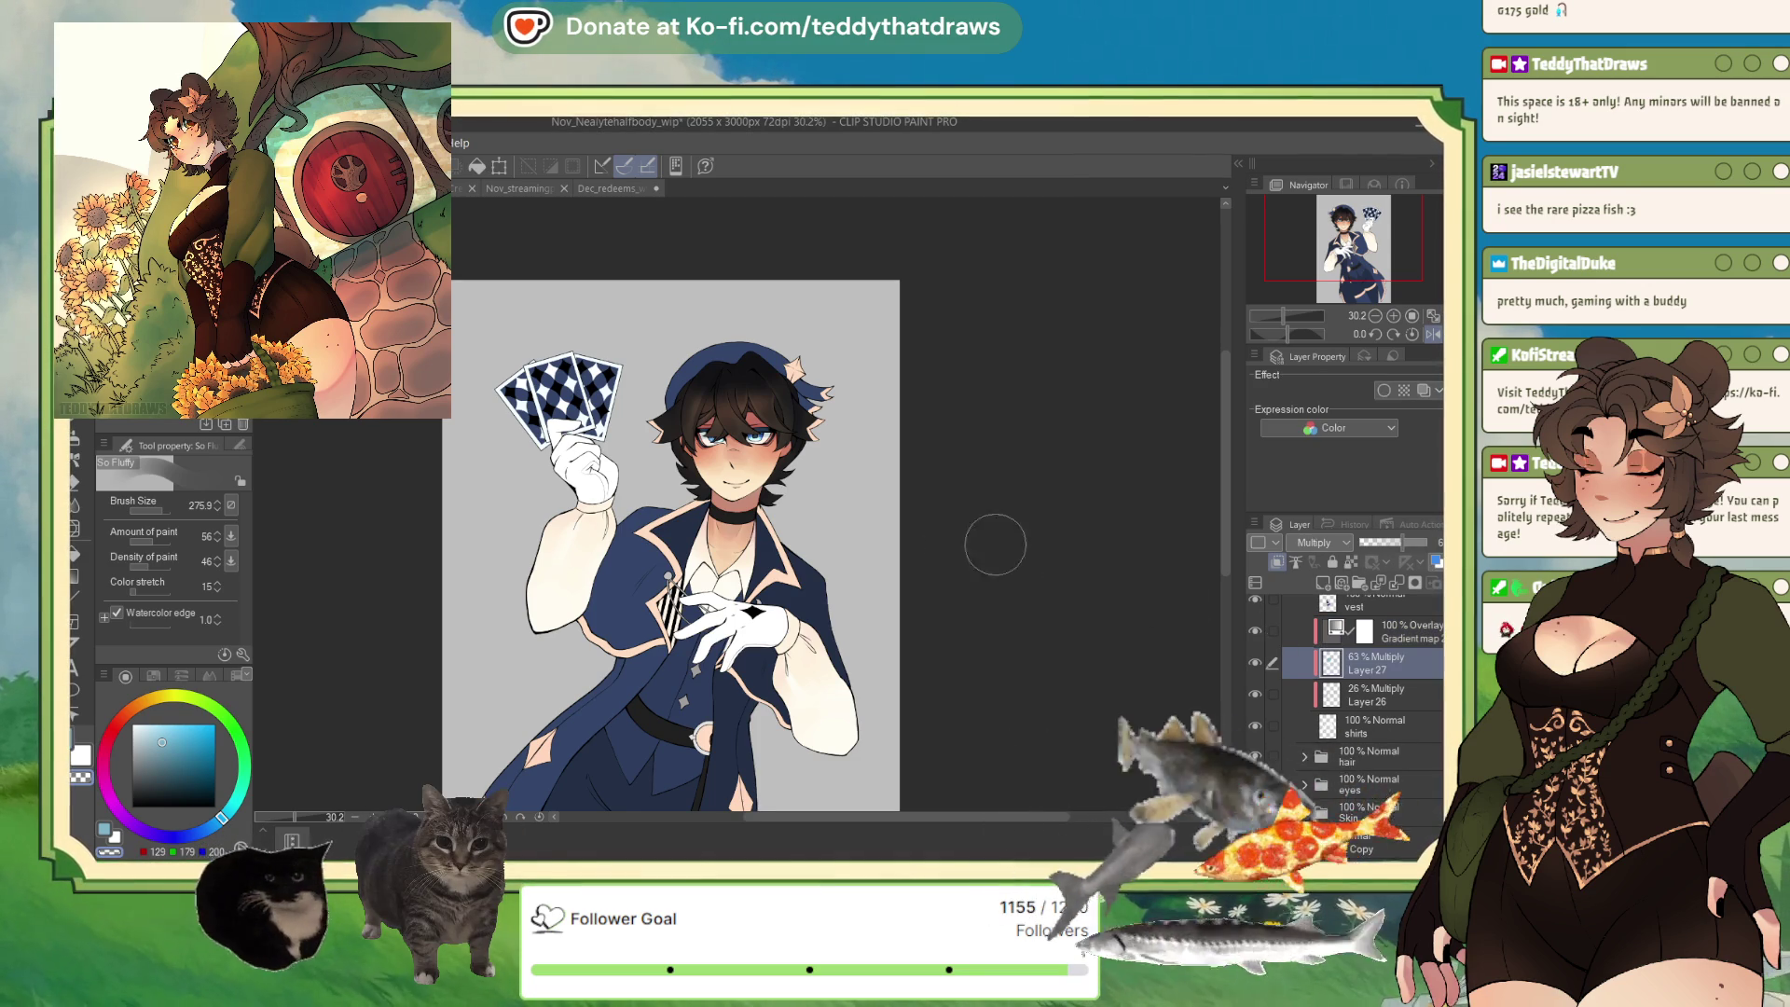
scroll(1071, 551, "up", 3)
mouse_move(1406, 540)
left_mouse_down()
mouse_move(1425, 537)
mouse_move(1385, 550)
left_mouse_up()
left_click(1370, 695)
left_click(1379, 540)
left_click(1322, 582)
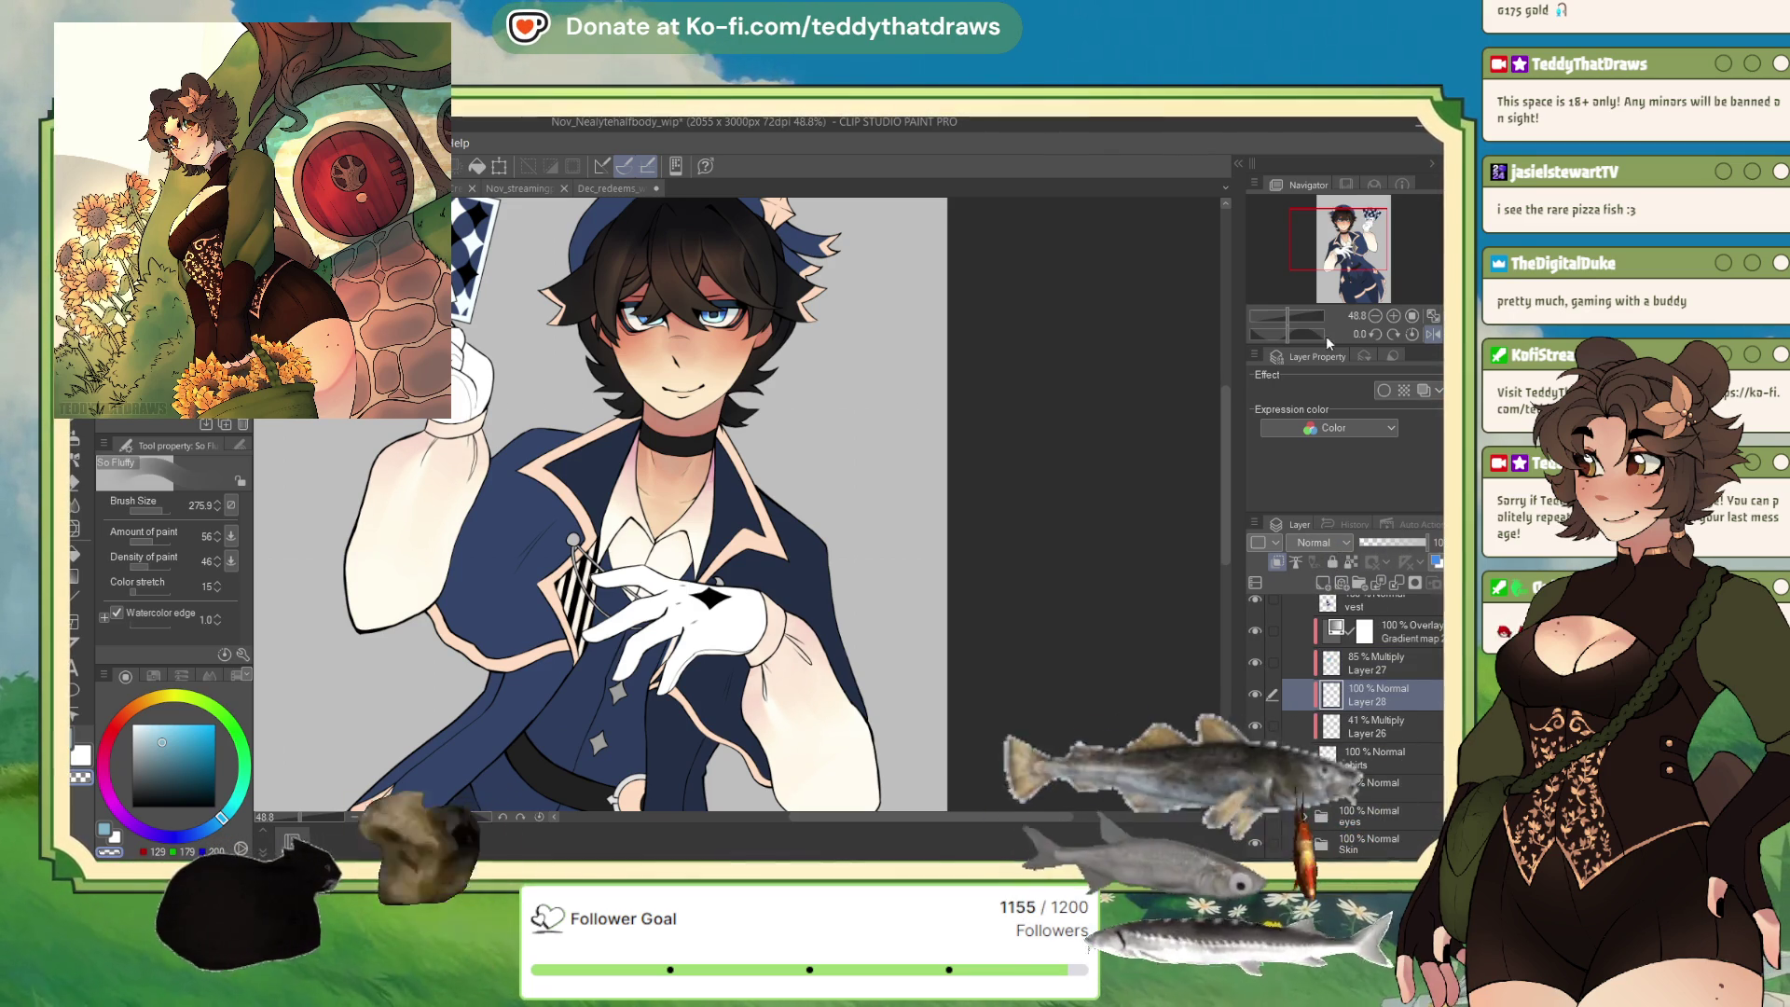
Set Layer 28 to Multiply and airbrush purple shading on both sleeves with the Soft airbrush.
left_click(1315, 542)
left_click(1314, 593)
left_click(74, 435)
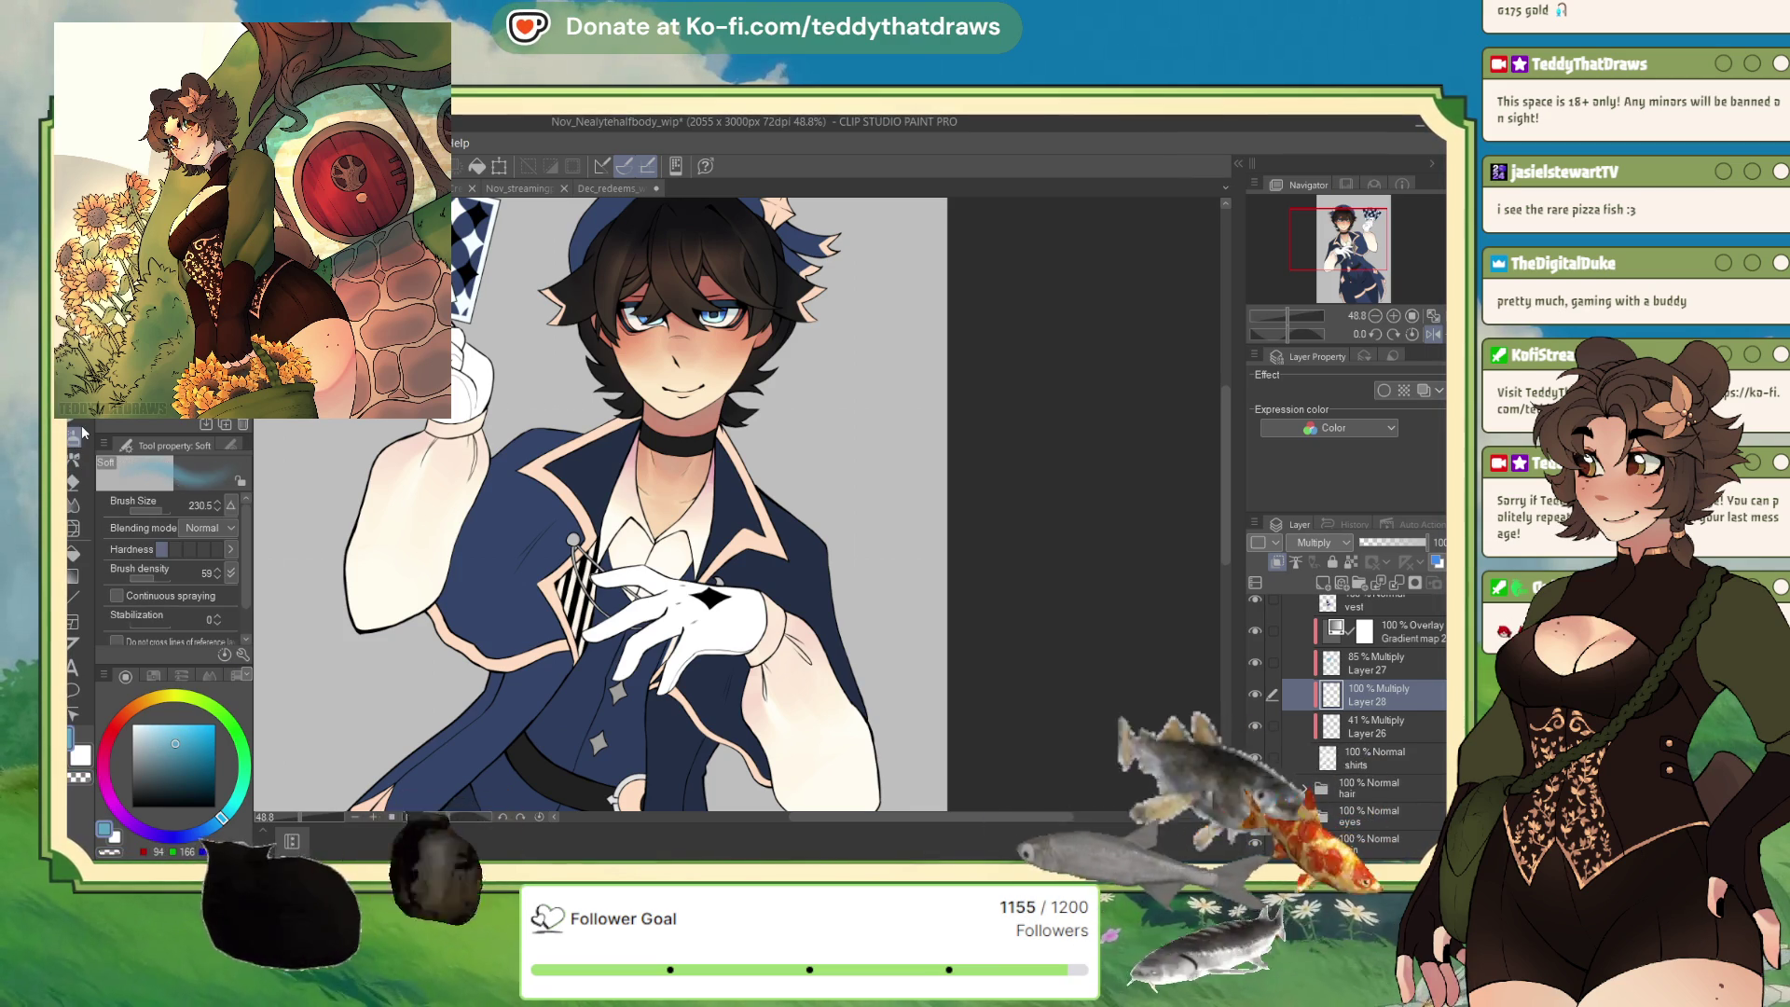
mouse_move(457, 461)
left_mouse_down()
mouse_move(438, 466)
mouse_move(447, 448)
mouse_move(428, 475)
mouse_move(443, 439)
left_mouse_up()
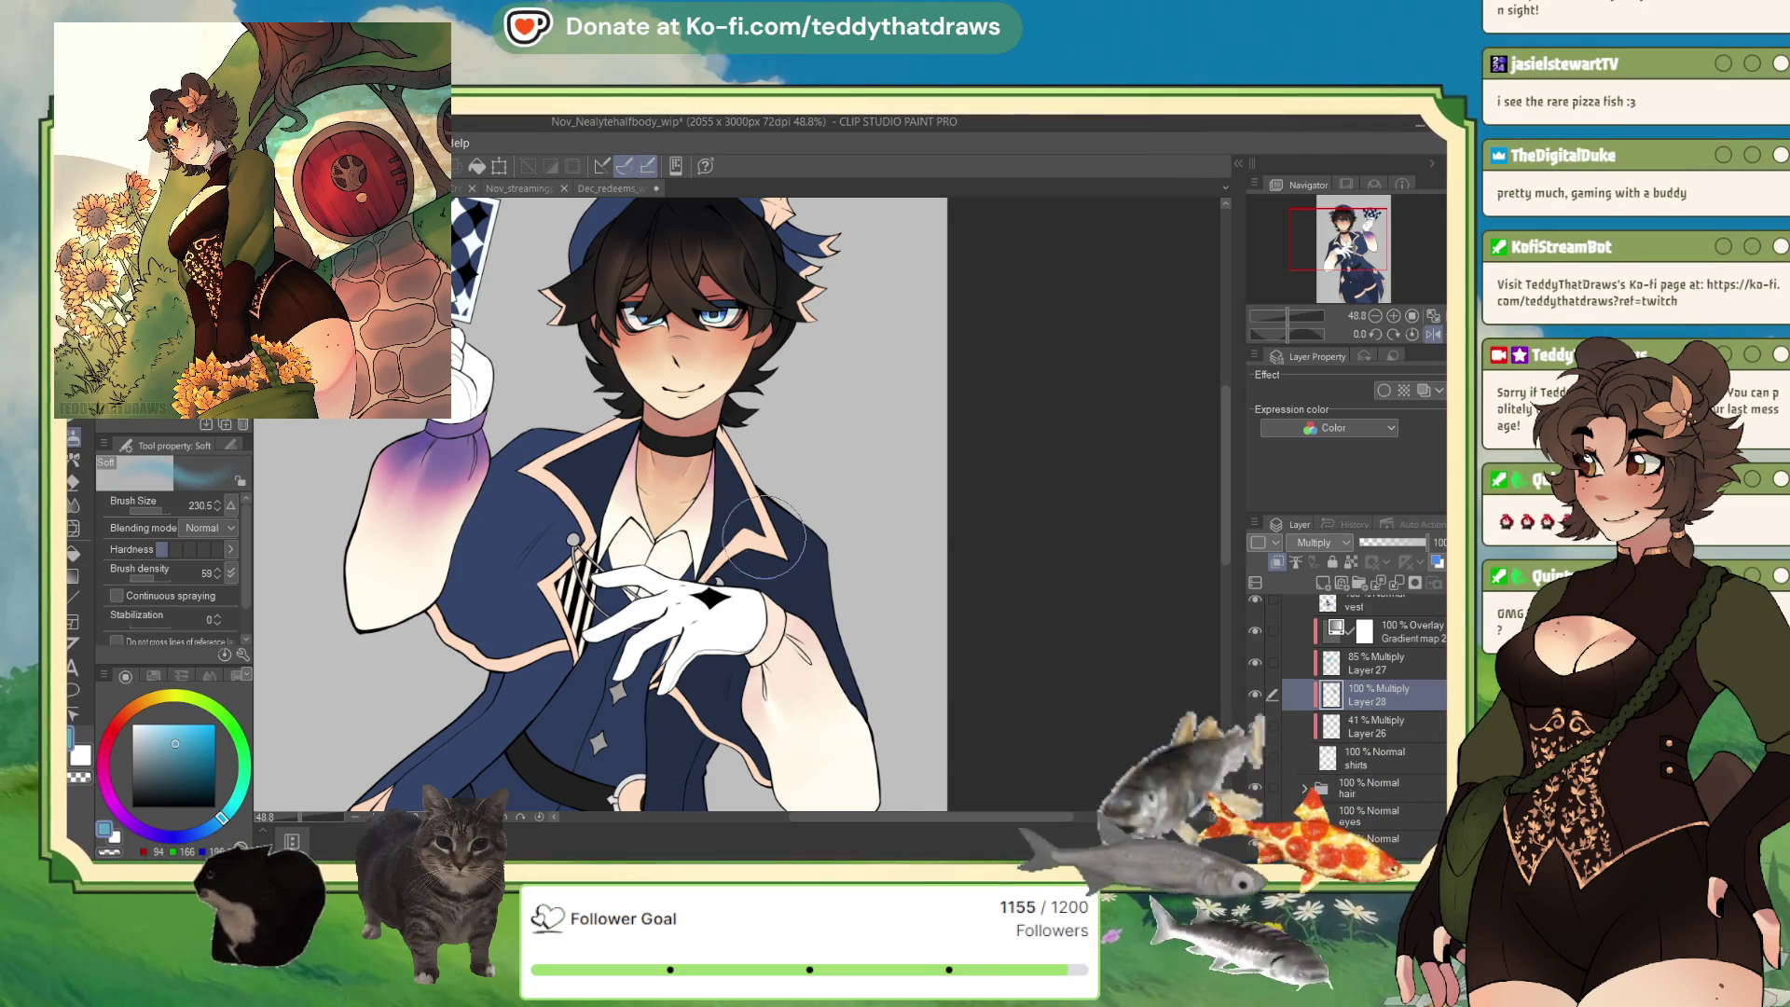
mouse_move(751, 644)
left_mouse_down()
mouse_move(797, 657)
mouse_move(769, 634)
left_mouse_up()
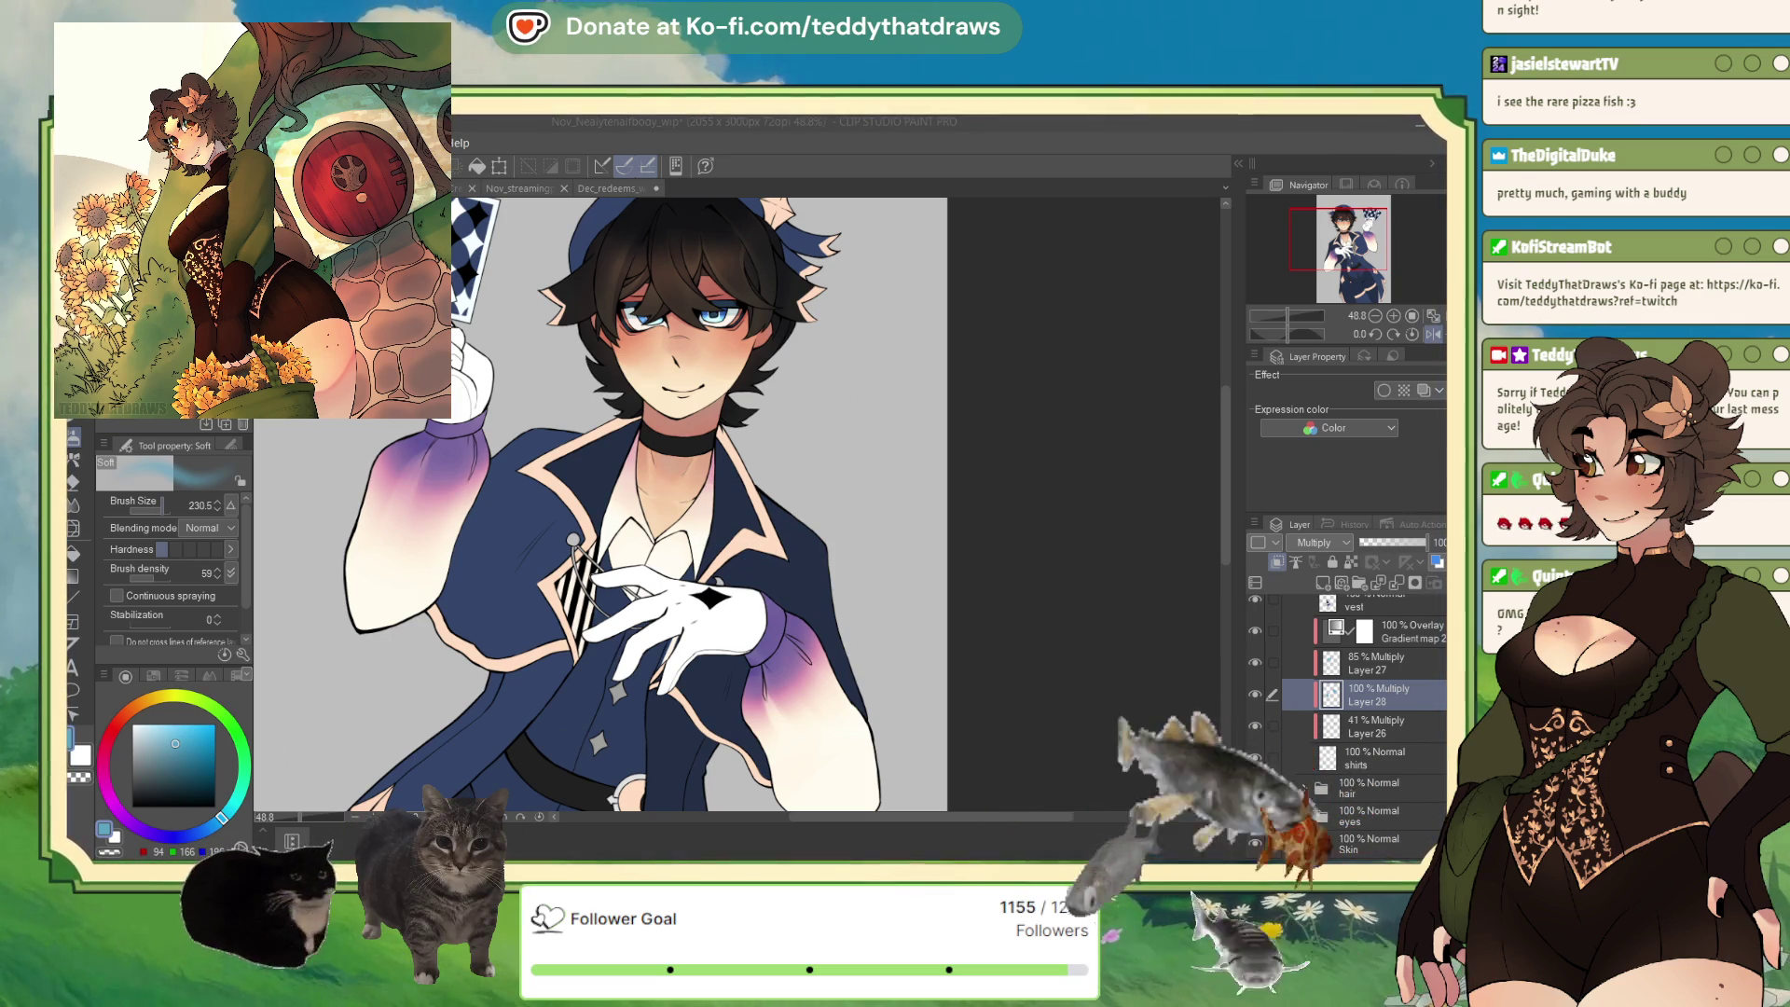
left_click(165, 511)
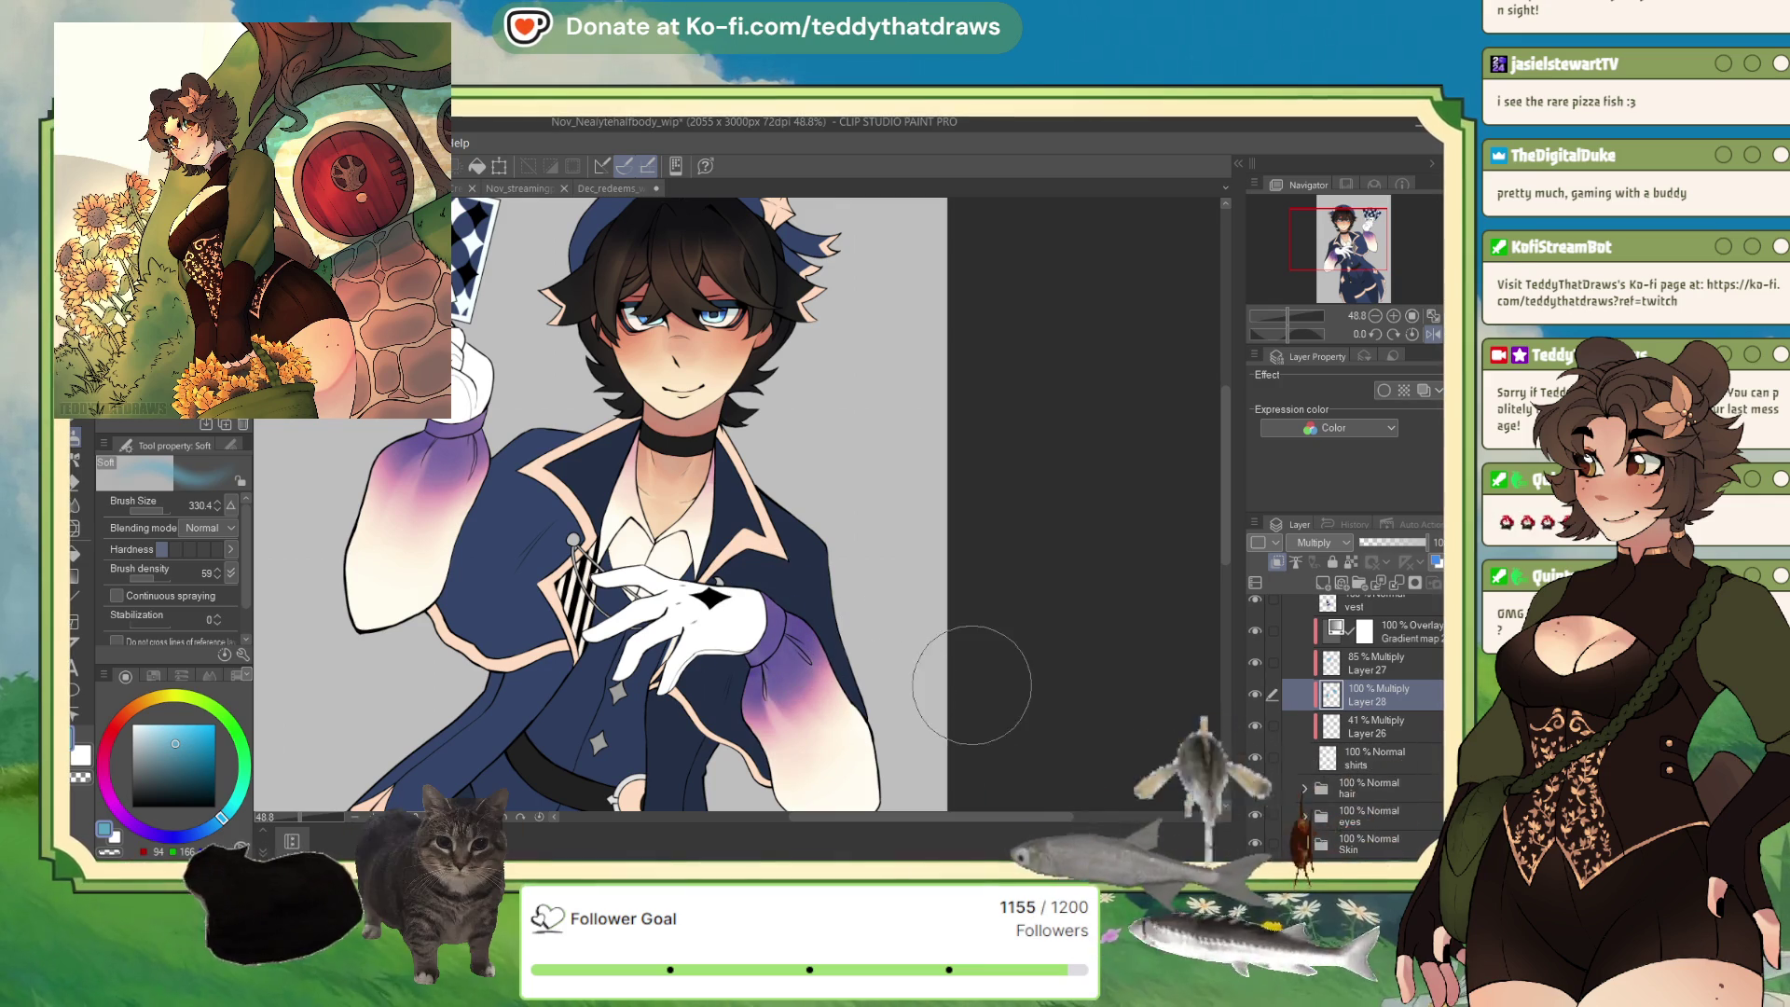
Move Layer 28 above the Gradient map layer and lower its opacity to 33%.
left_click_drag(1377, 685, 1377, 622)
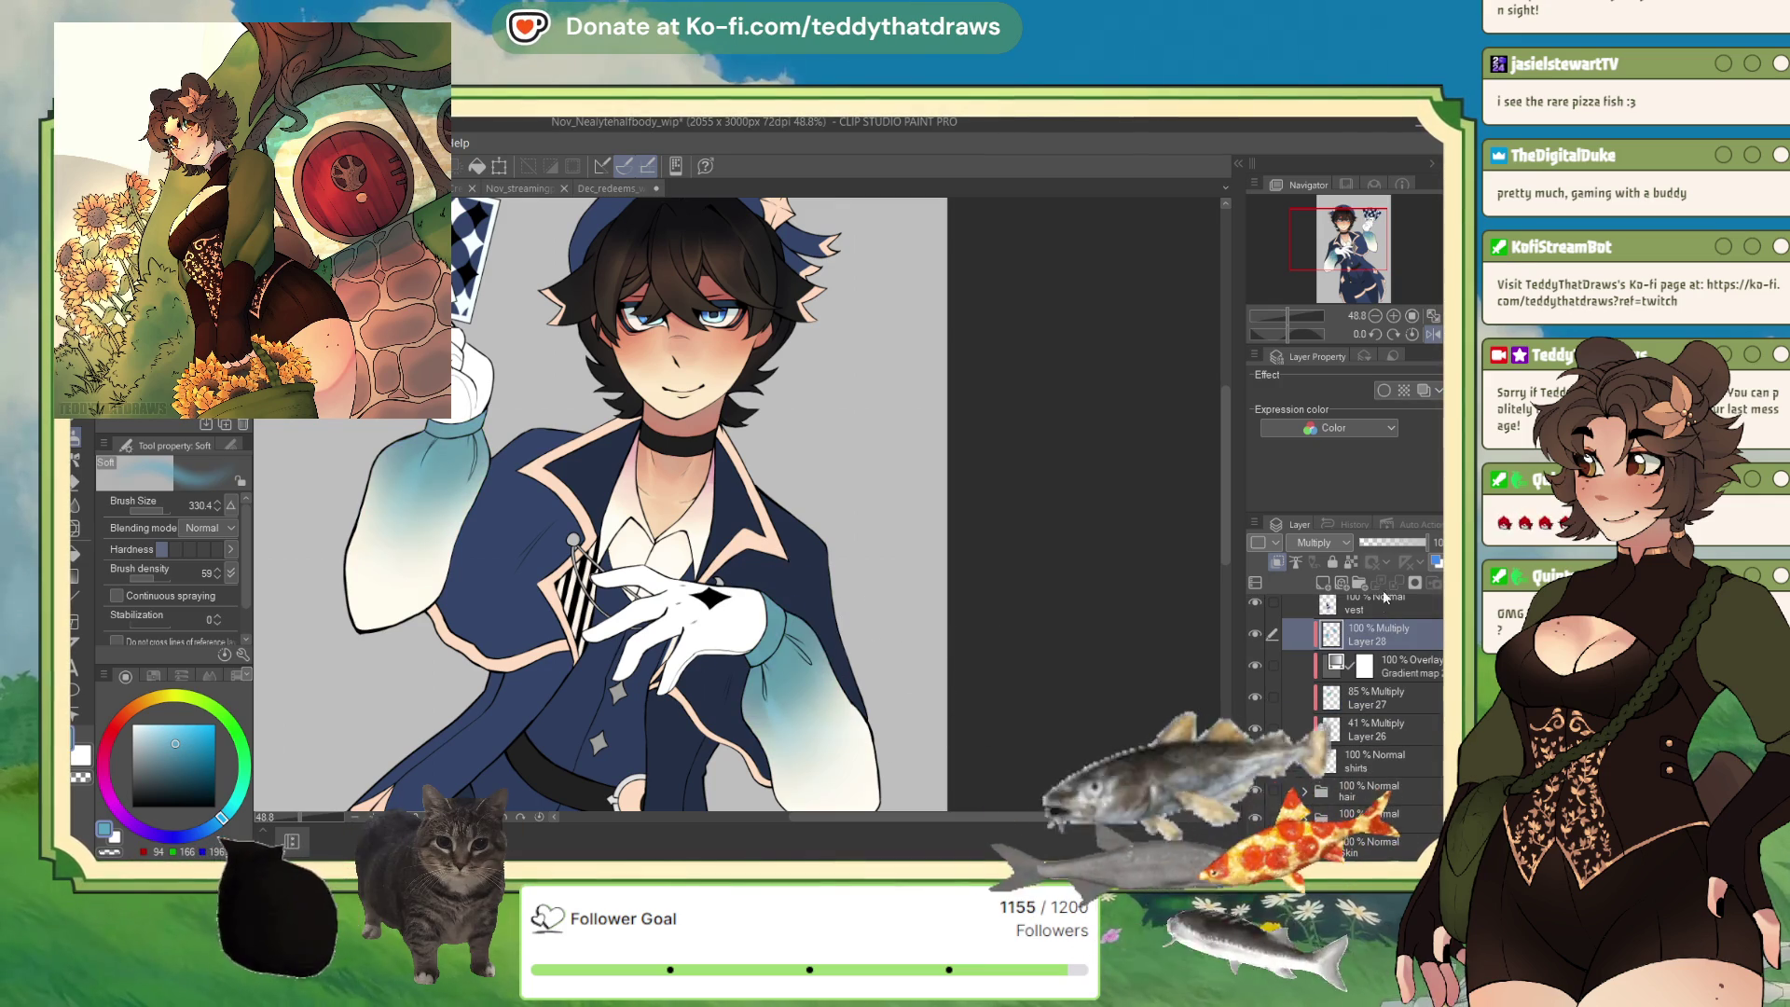
left_click(1383, 542)
left_click_drag(1383, 542, 1367, 550)
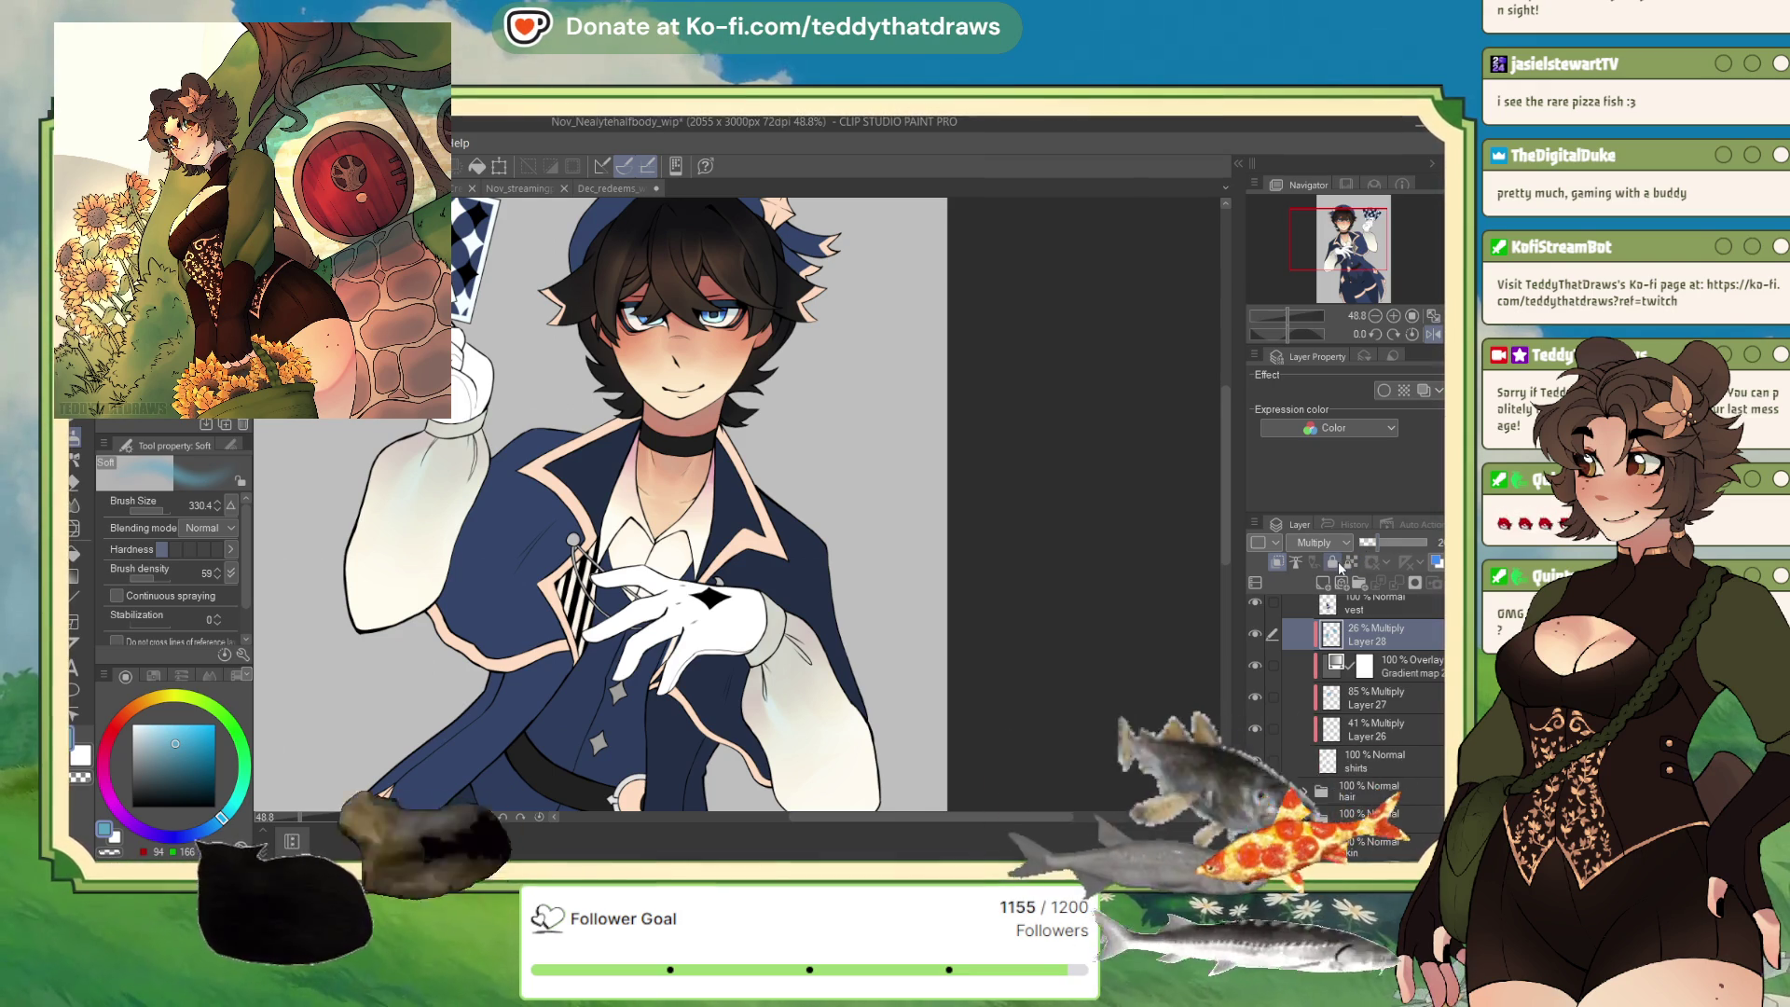
left_click(1385, 541)
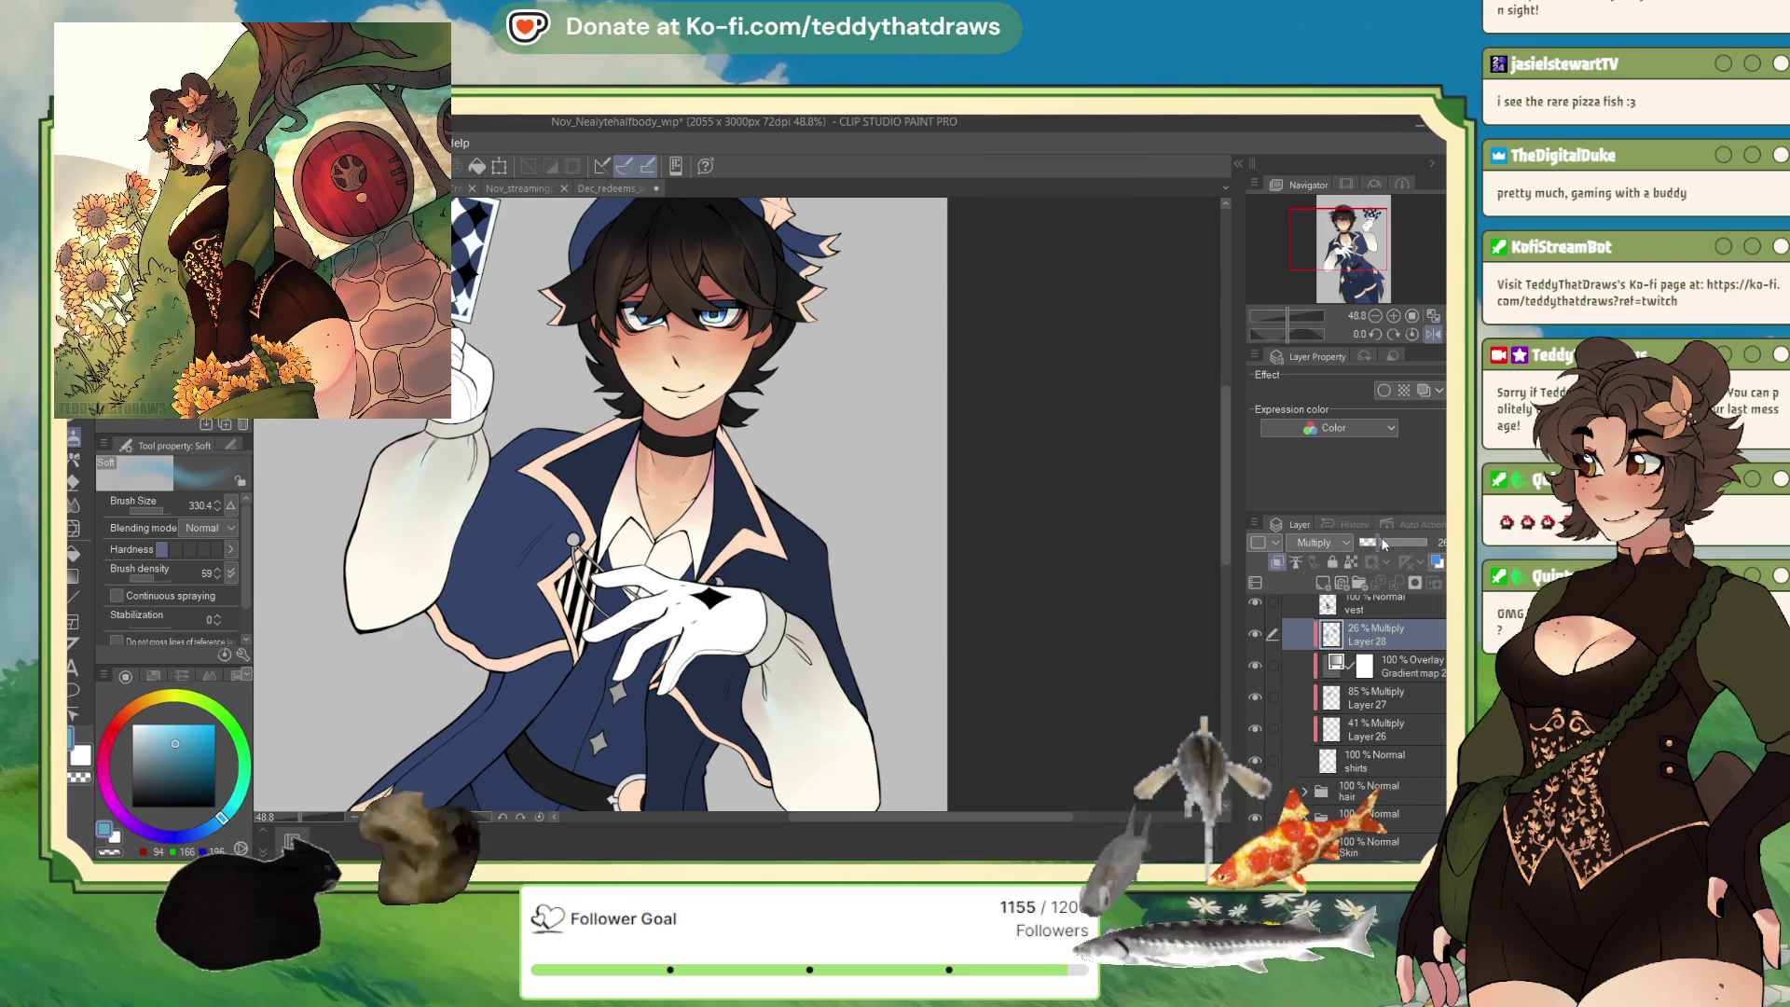
left_click_drag(1387, 542, 1381, 544)
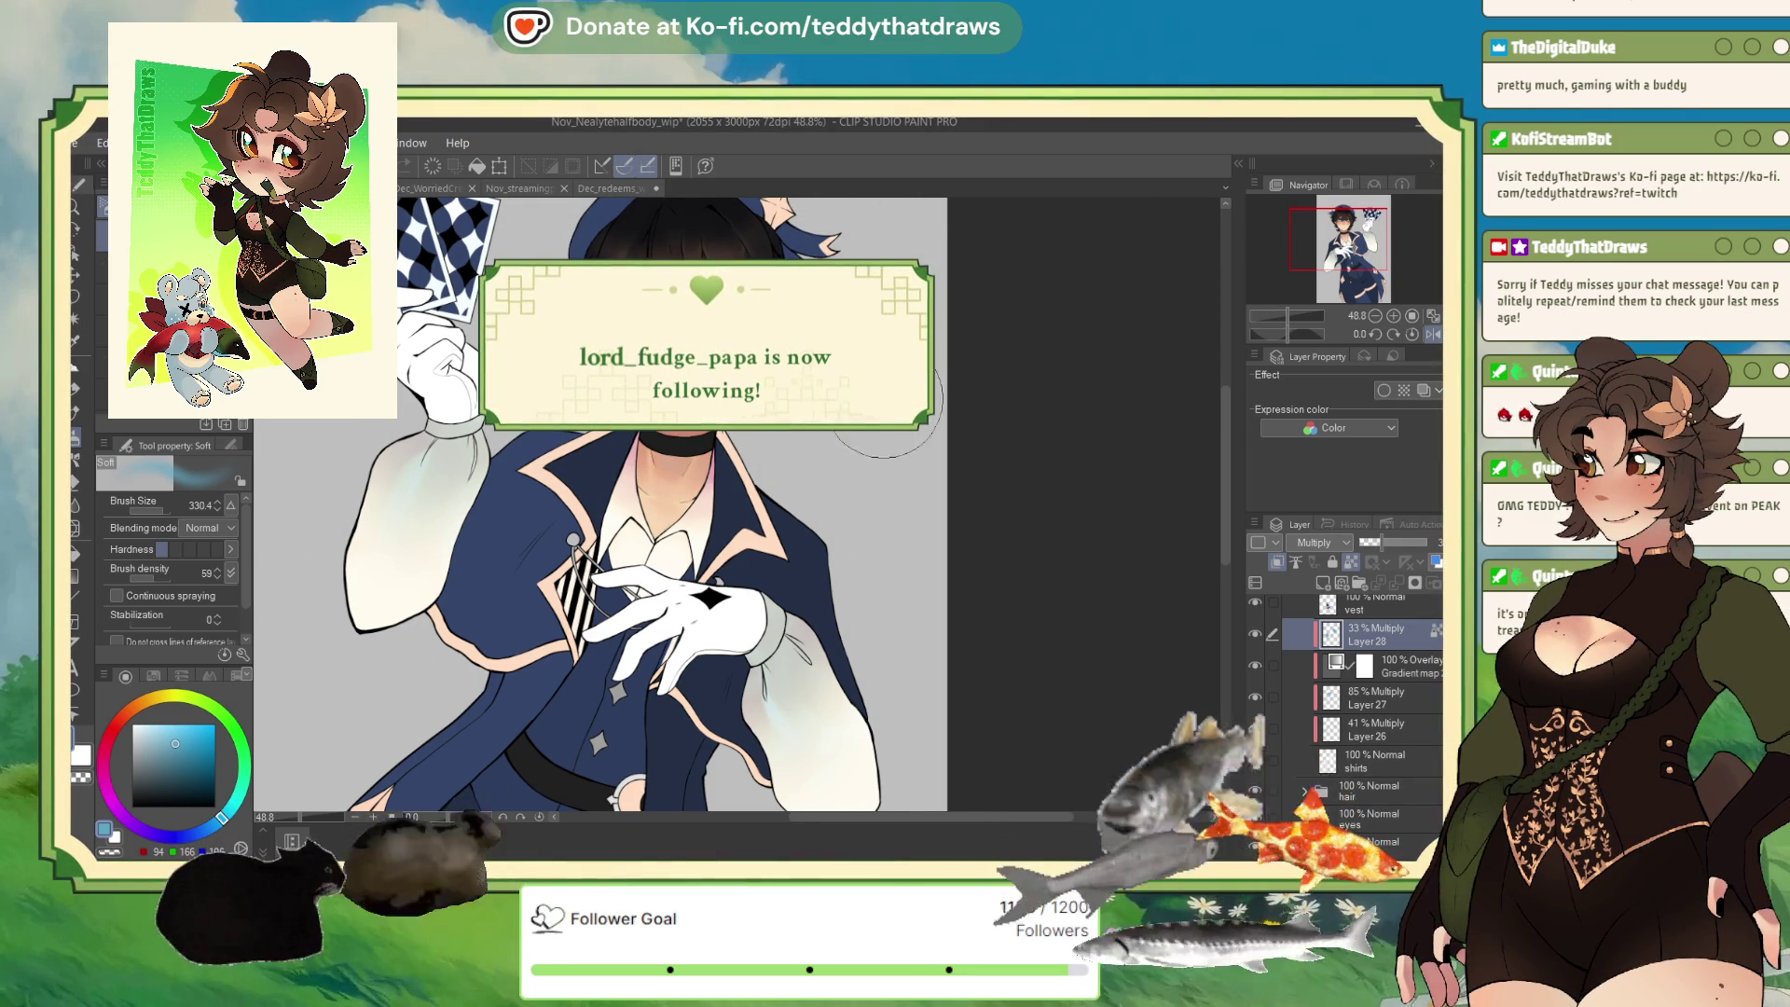
scroll(1019, 340, "down", 3)
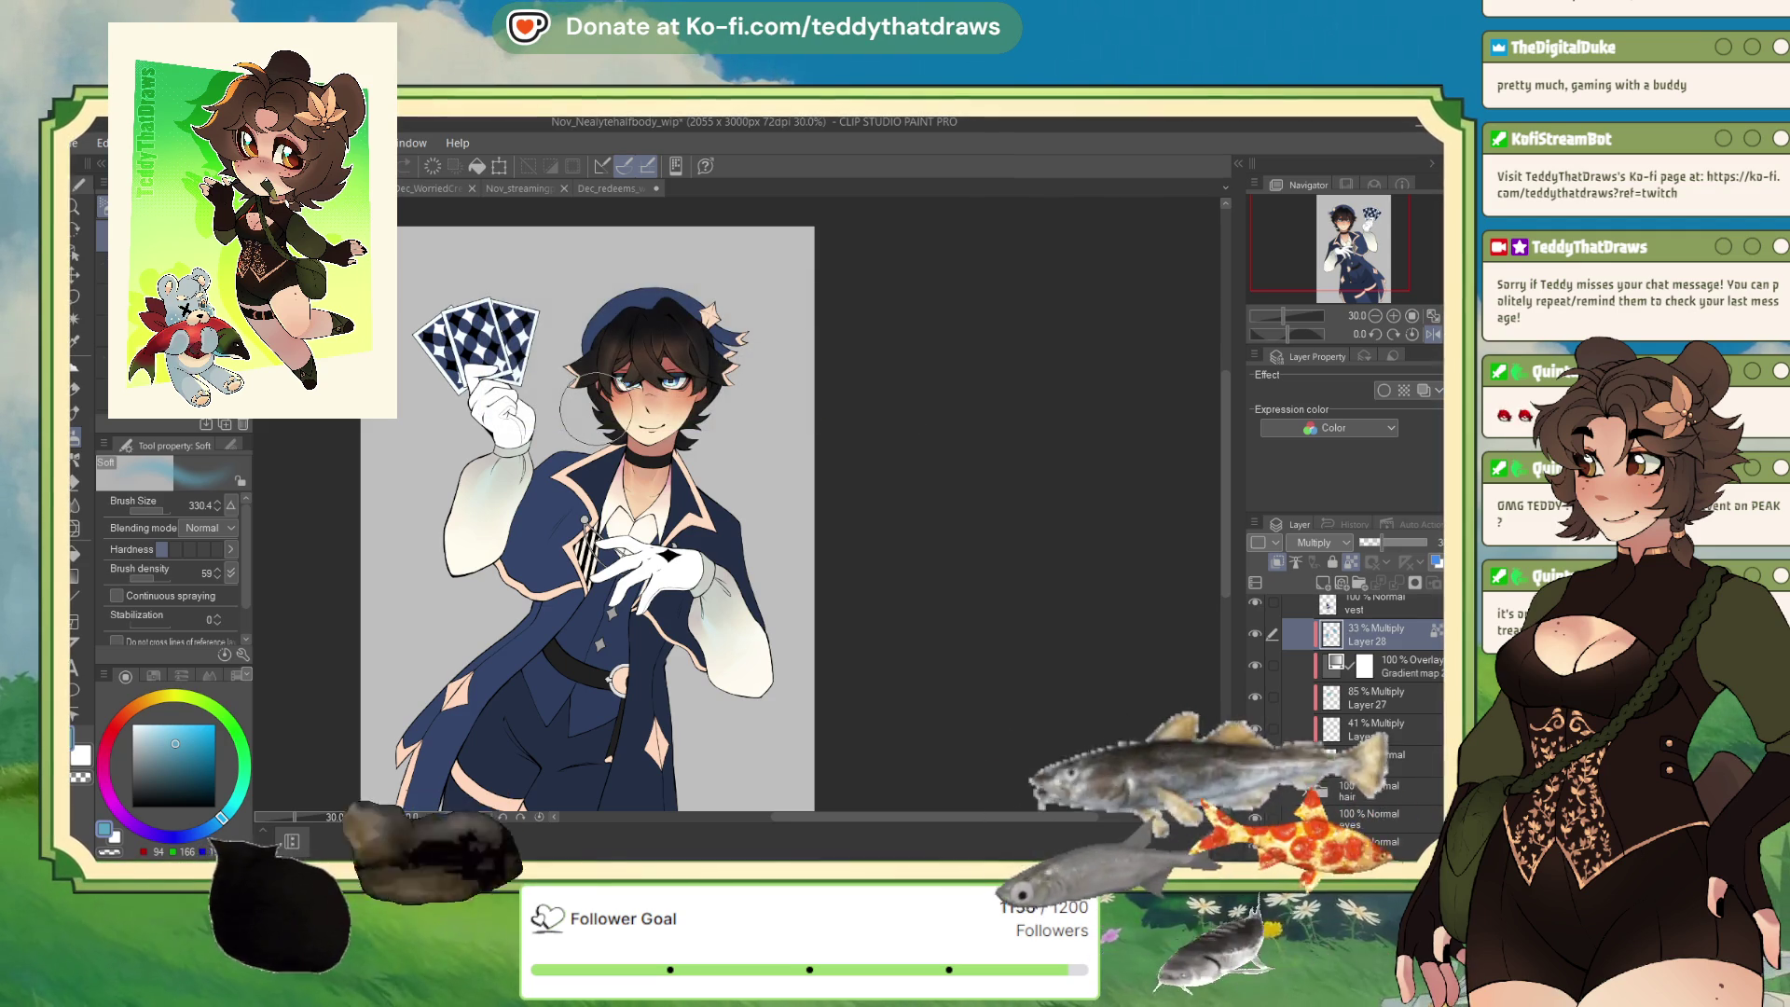
key("ctrl+z")
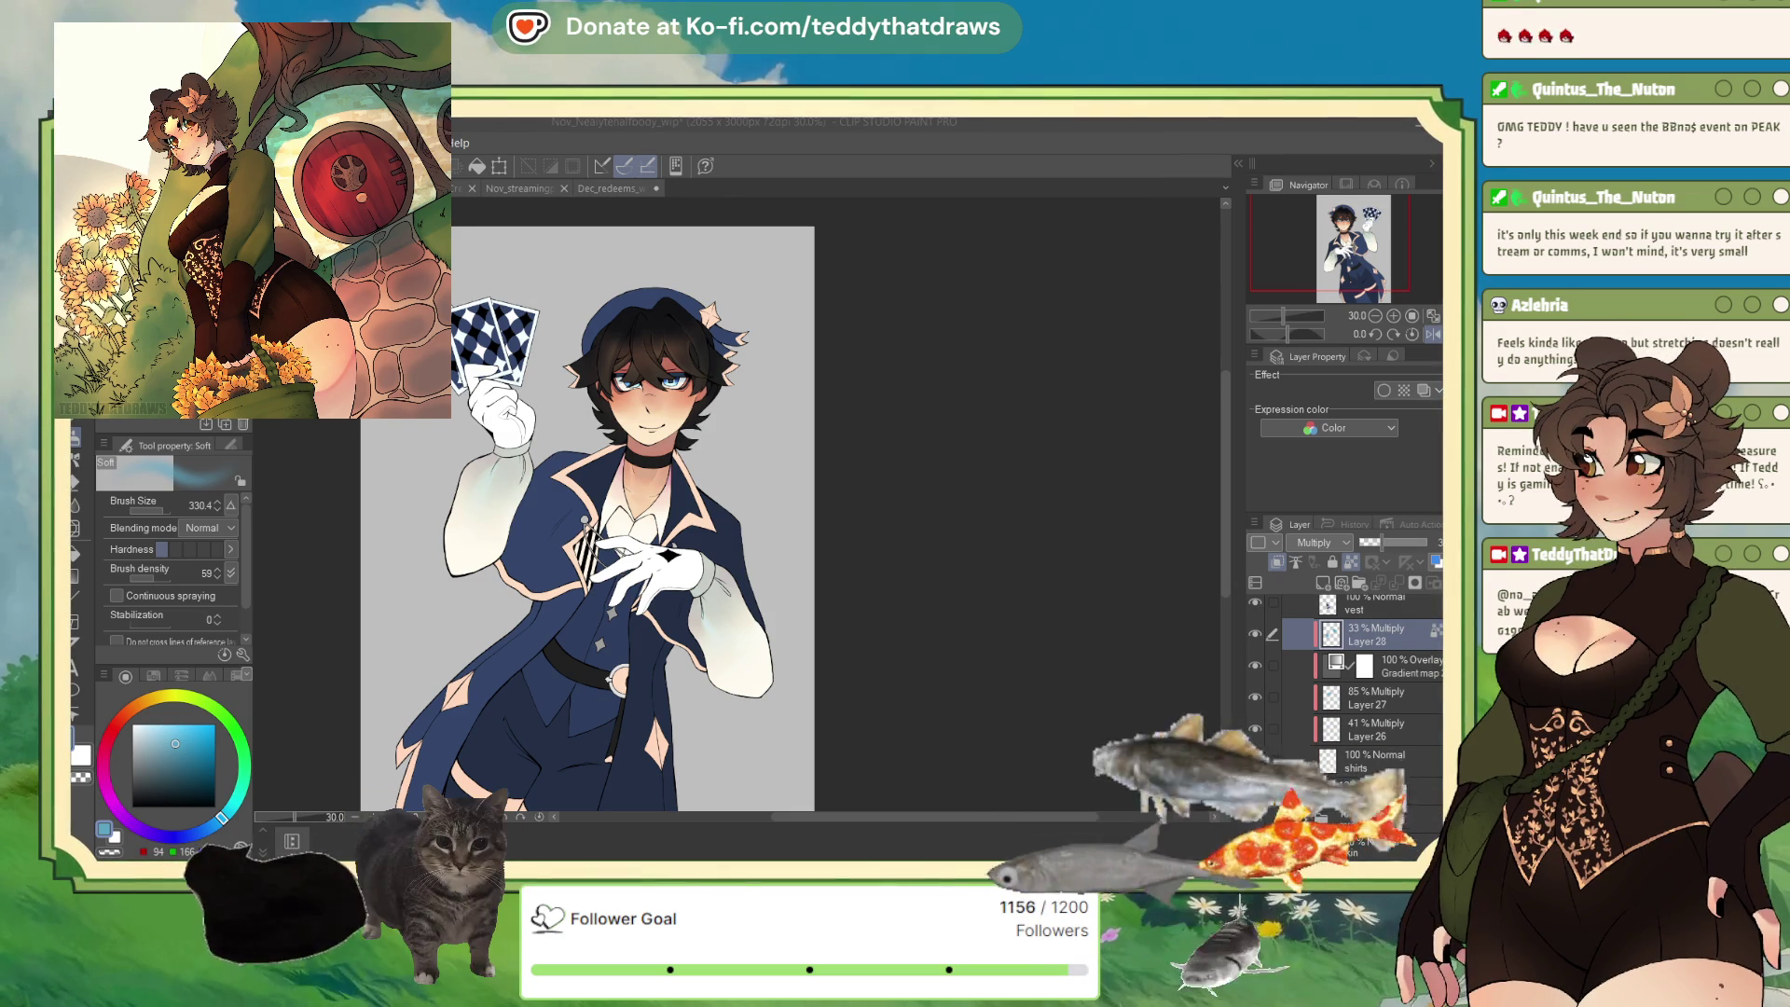
left_click(1294, 114)
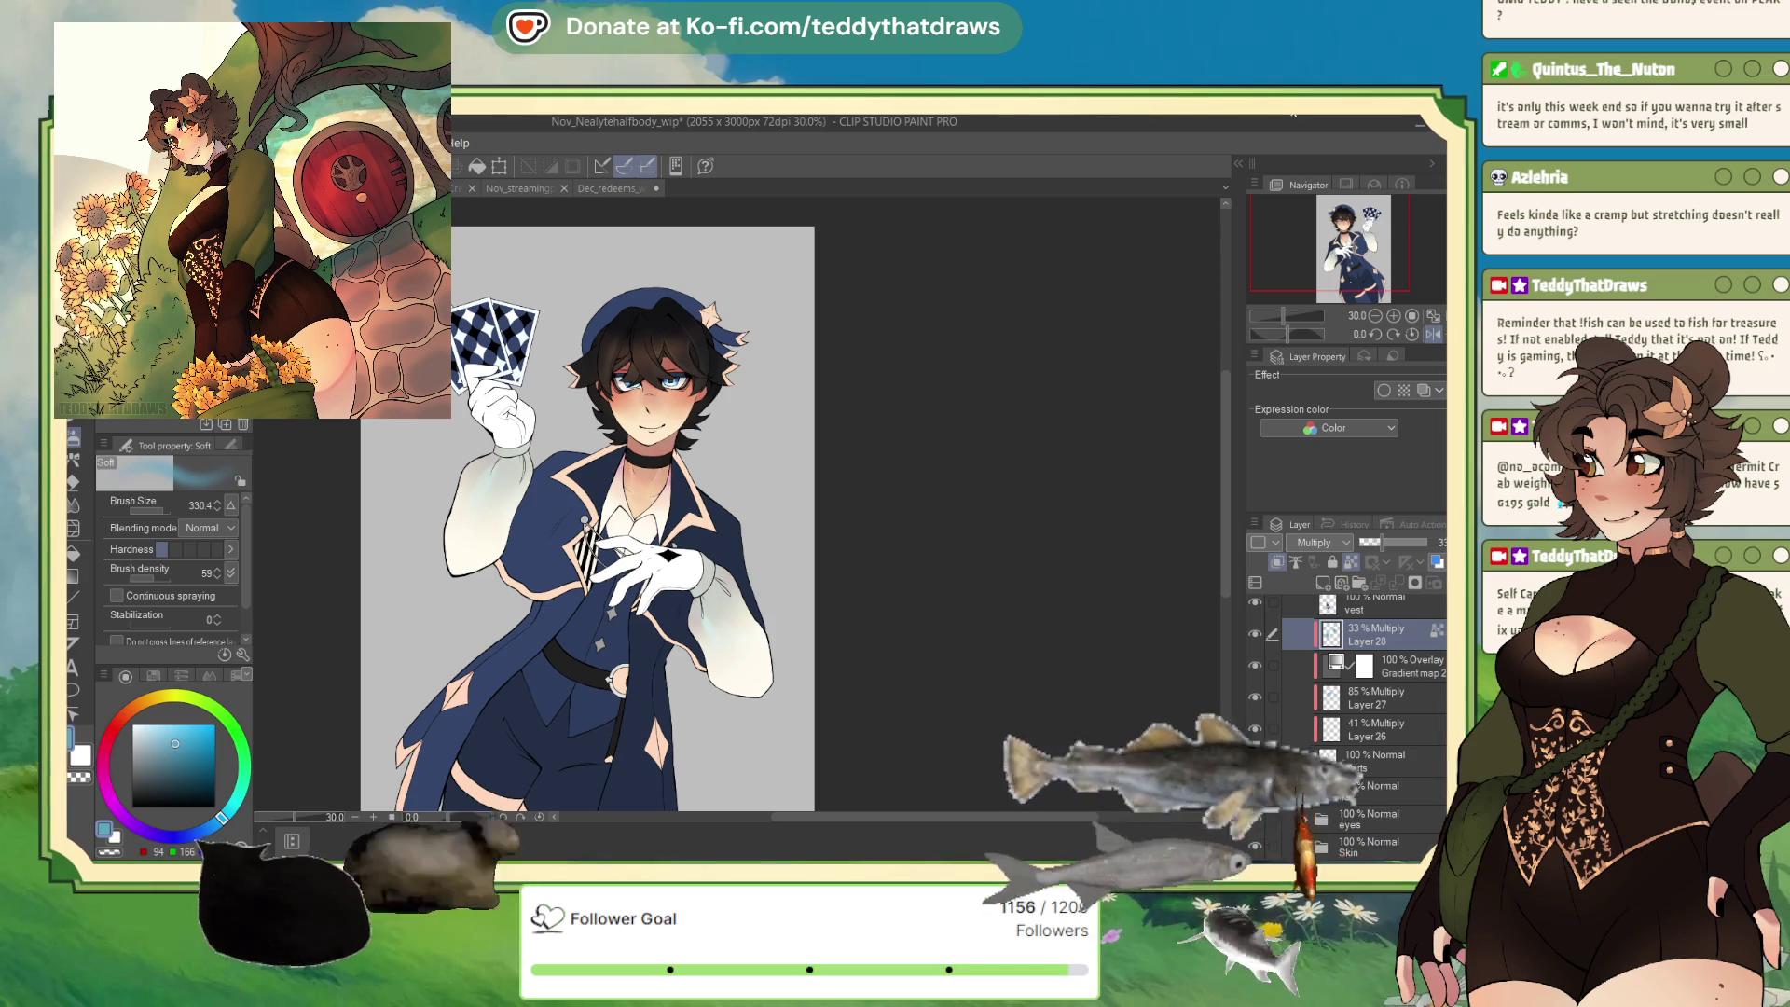
left_click_drag(1312, 286, 1309, 286)
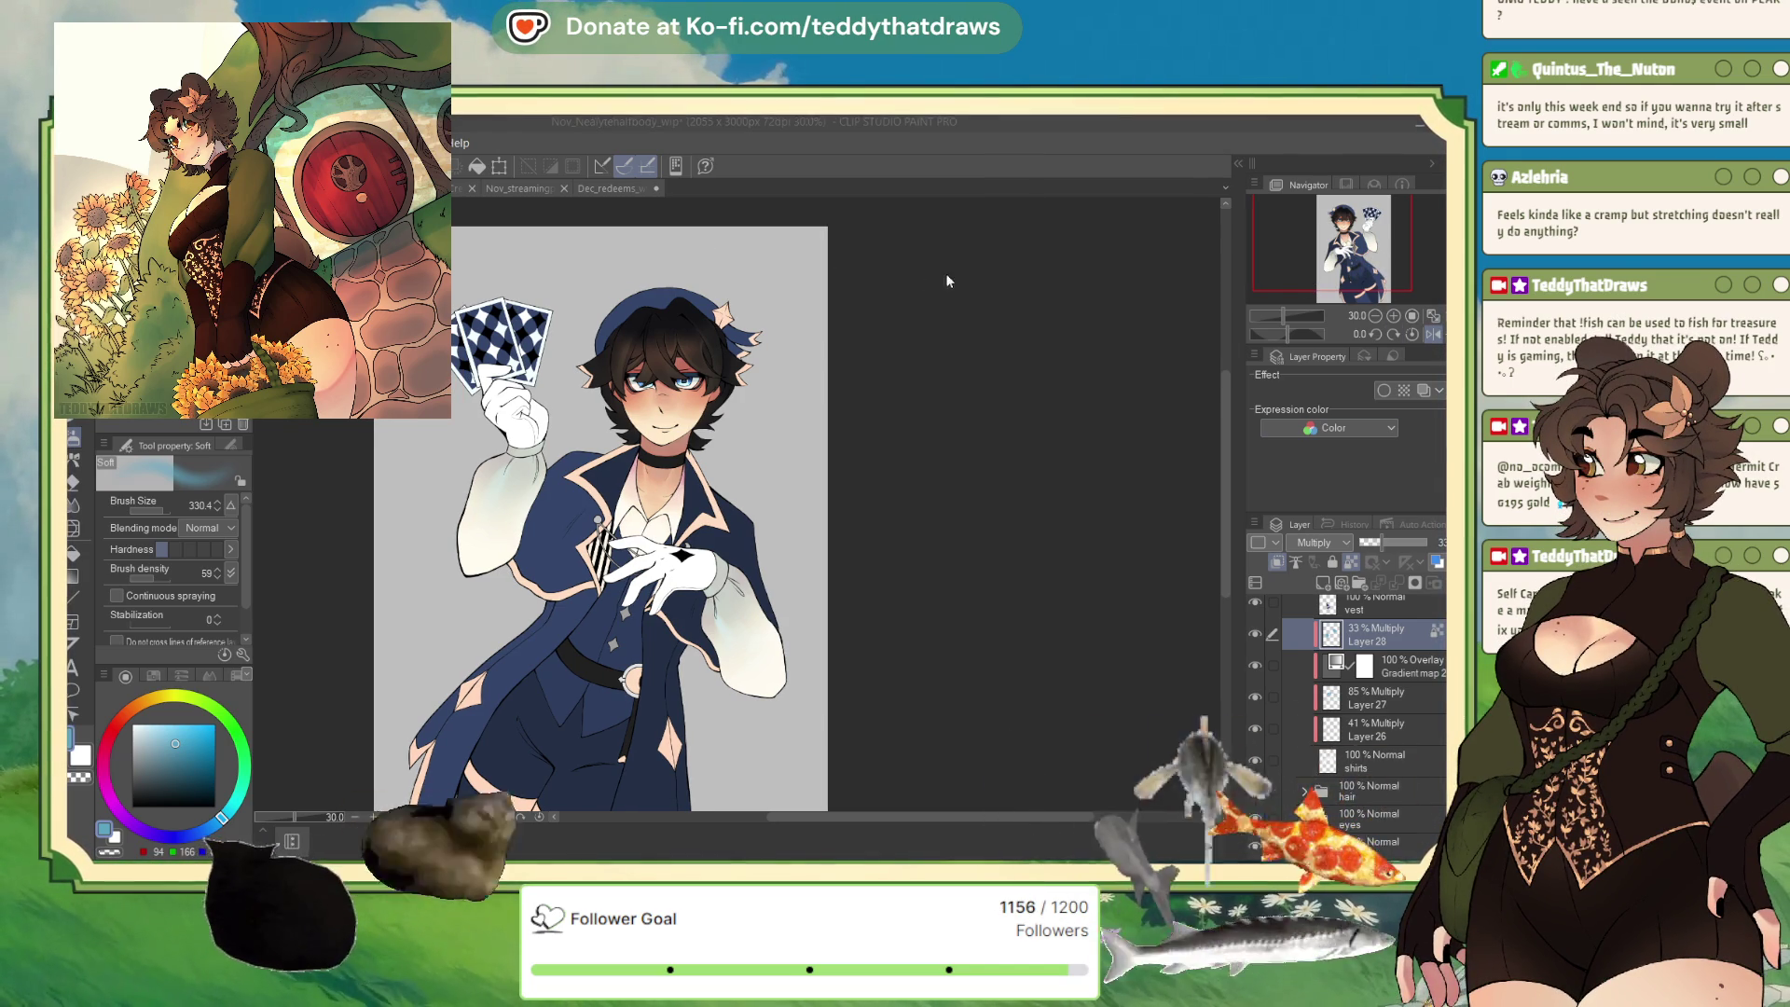
key("ctrl+n")
key("Return")
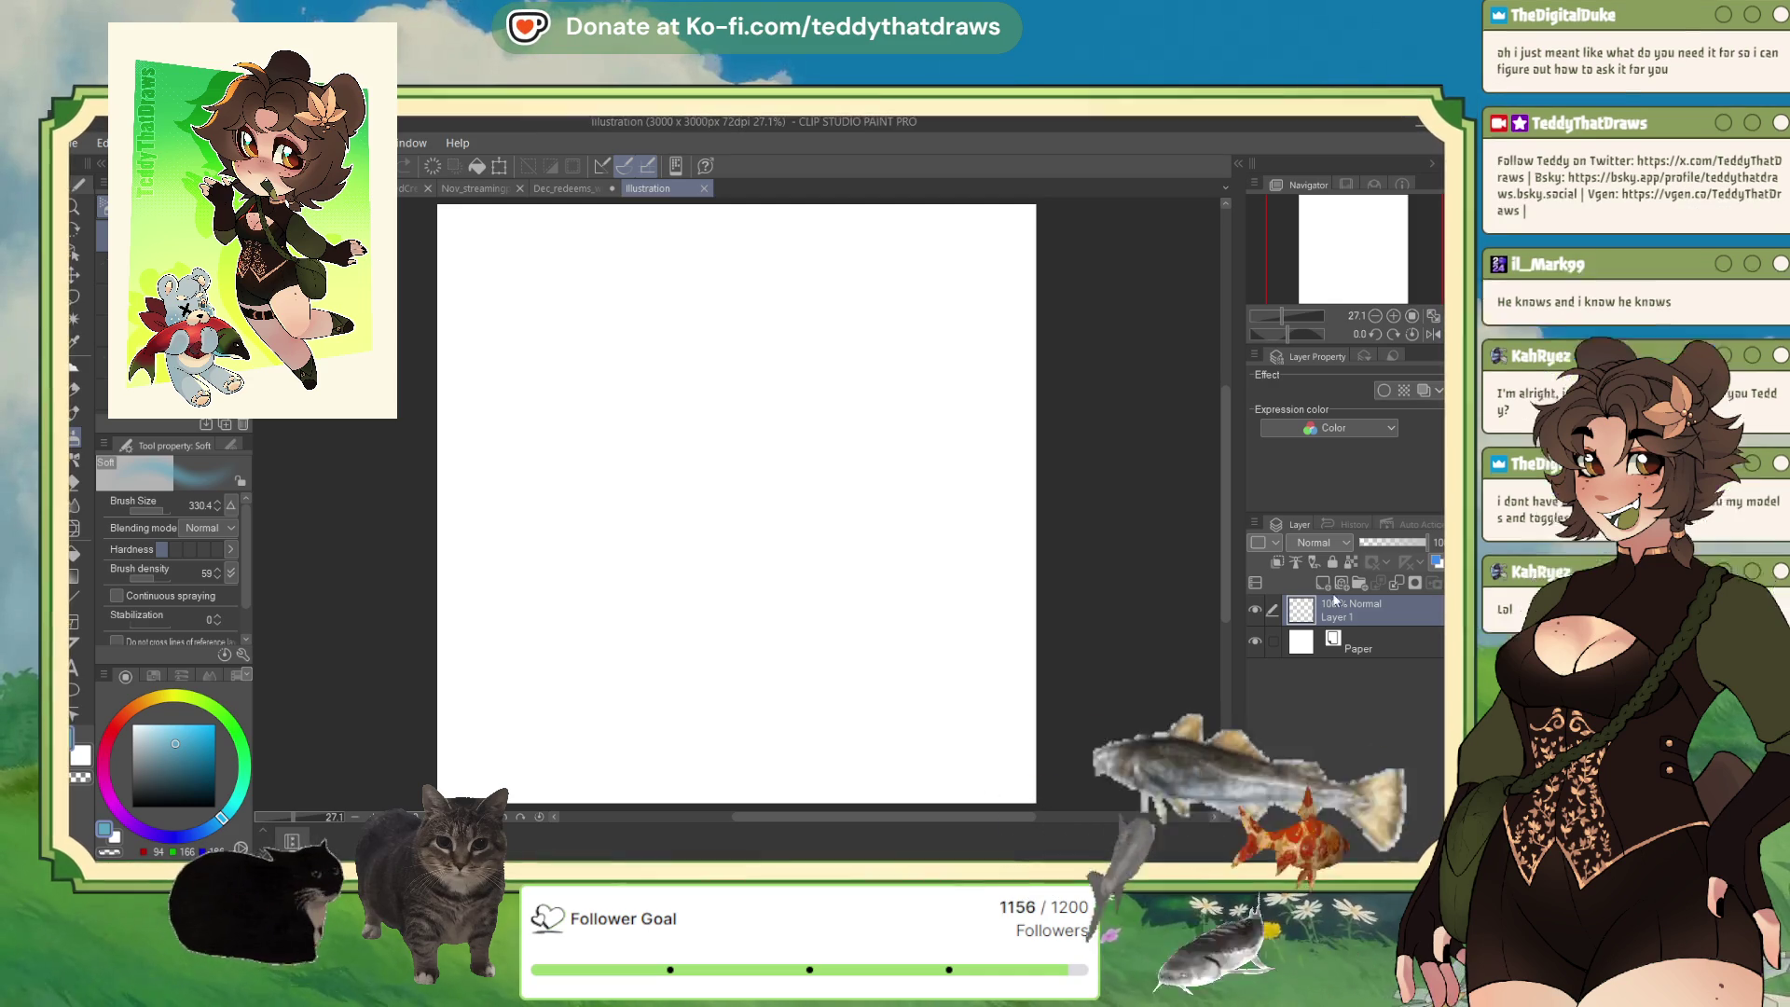
Paste the crowned-king reference, then shrink it and shift it to the canvas right.
scroll(1117, 539, "down", 1)
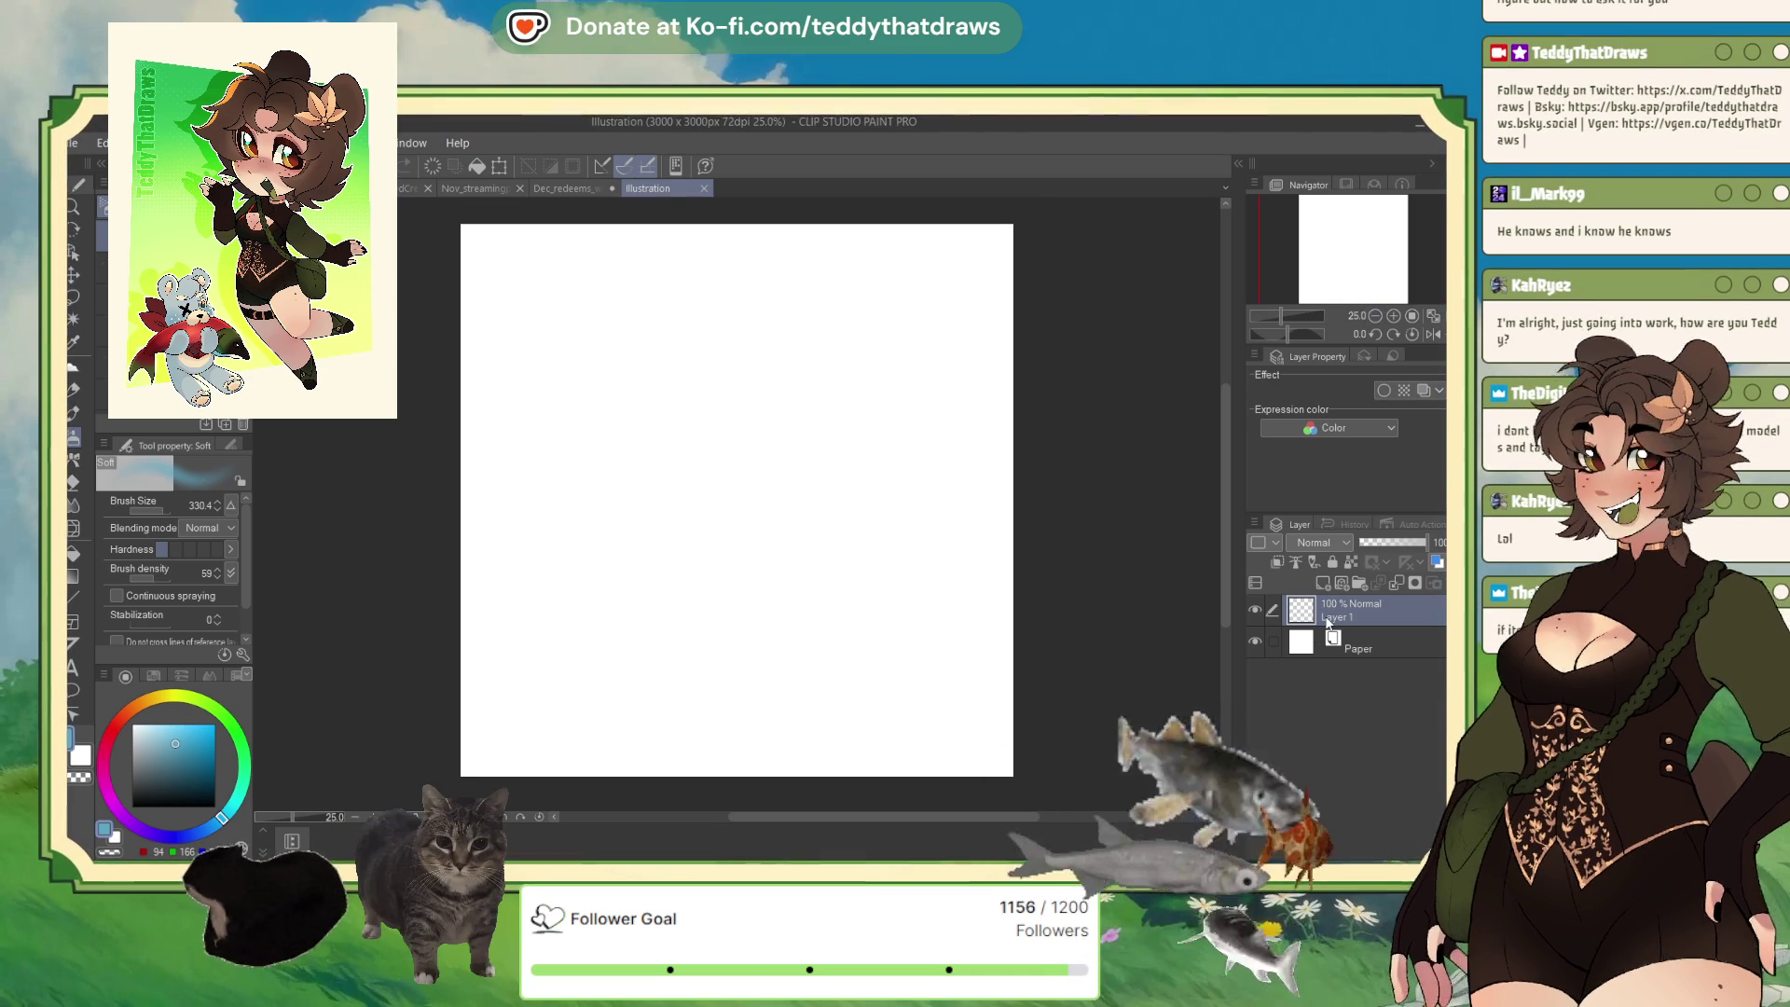
key("ctrl+v")
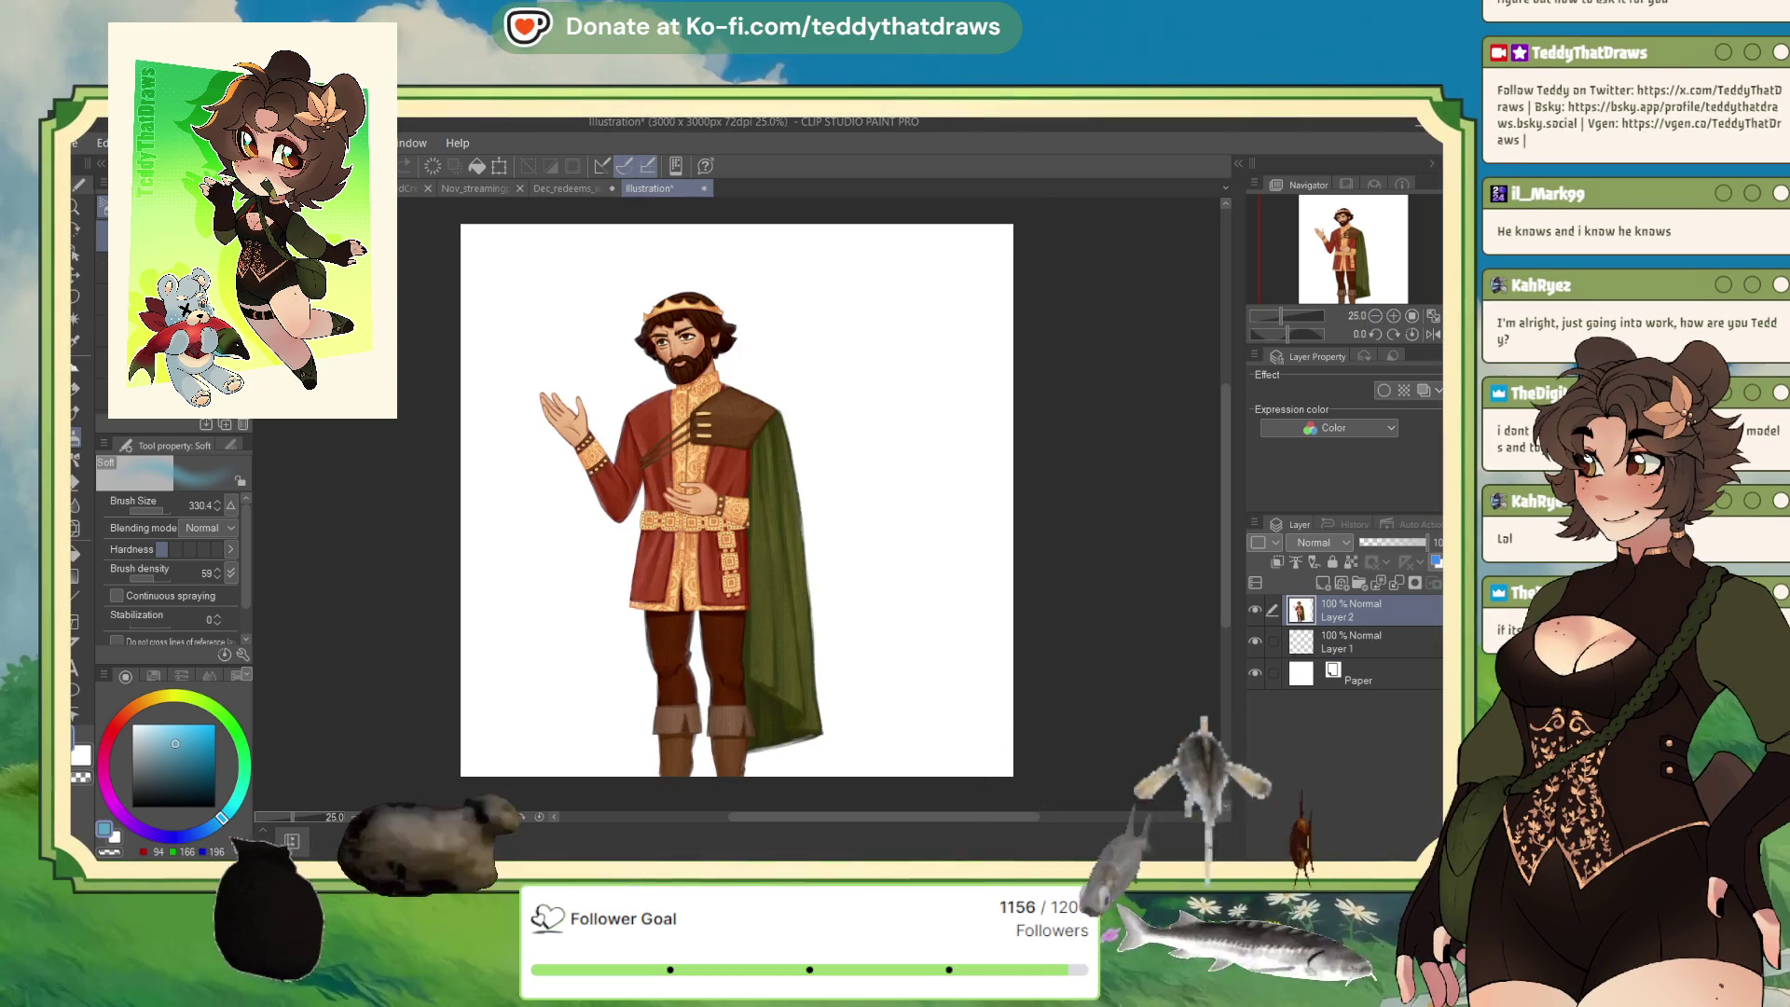
scroll(935, 488, "down", 1)
scroll(899, 415, "up", 1)
left_click(500, 166)
mouse_move(749, 429)
left_mouse_down()
mouse_move(848, 384)
mouse_move(848, 410)
mouse_move(942, 288)
mouse_move(975, 272)
mouse_move(951, 296)
mouse_move(989, 302)
left_mouse_up()
key("Return")
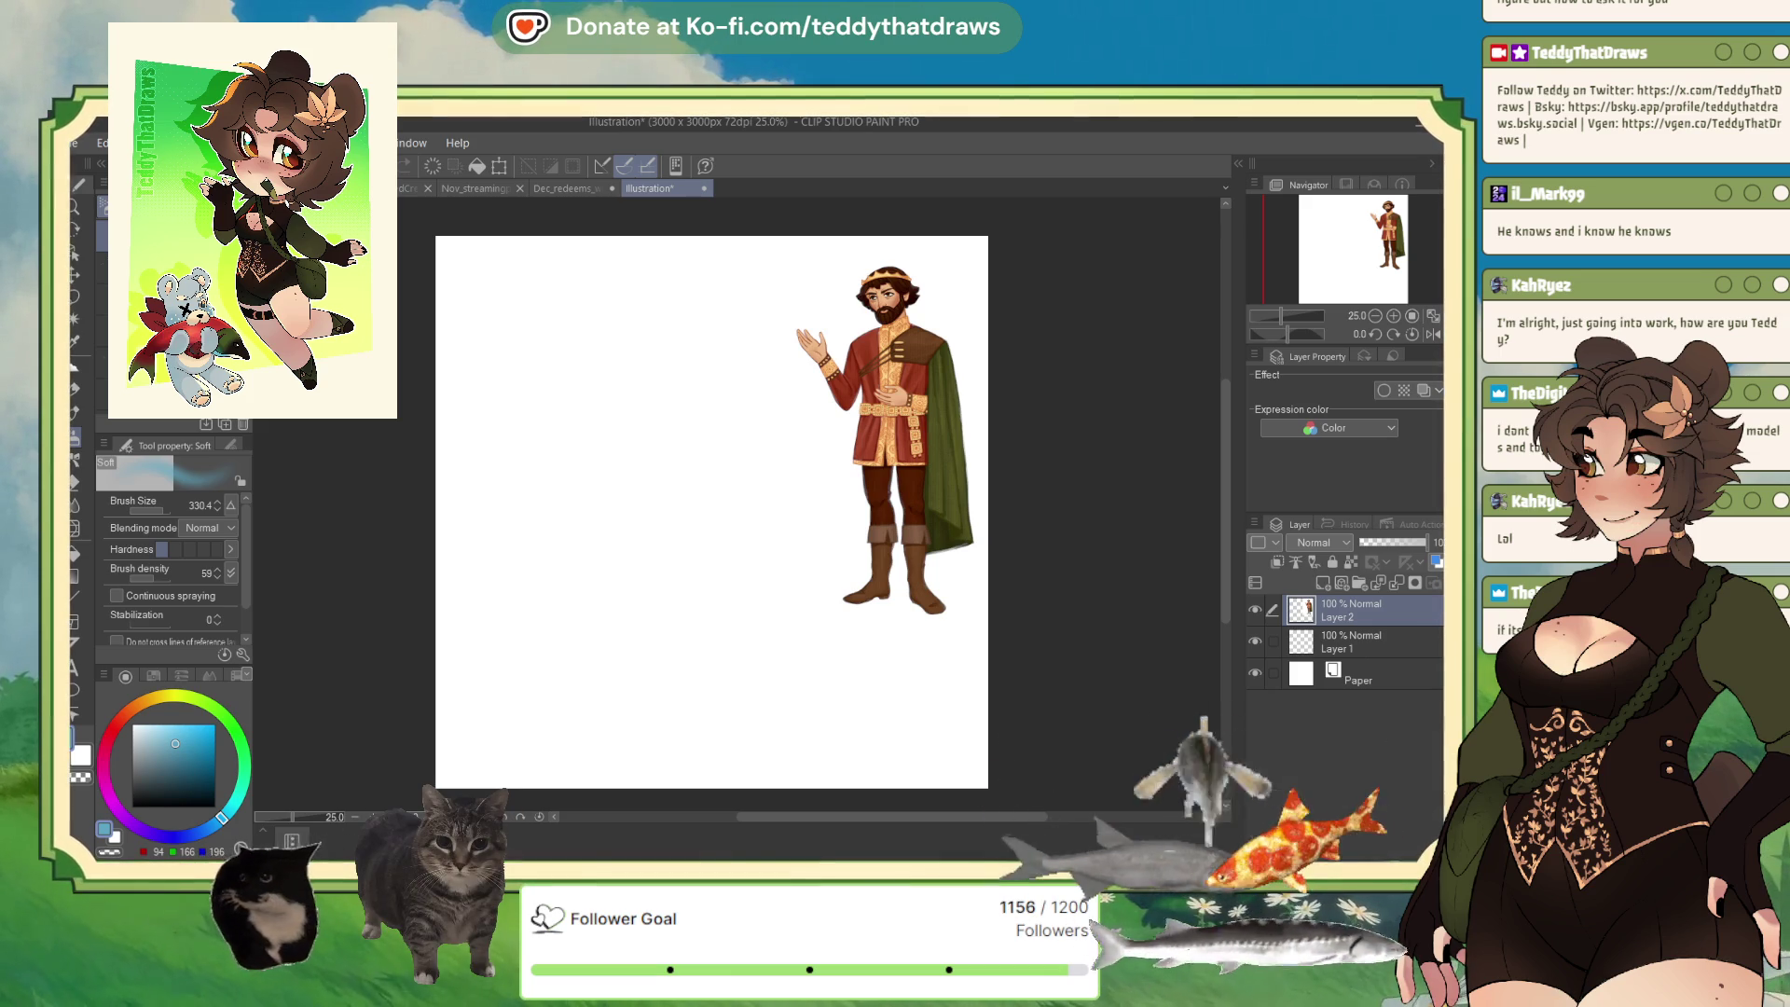
Place Layer 1 above the reference layer, choose black, and try a test stroke.
left_click_drag(1350, 641, 1350, 607)
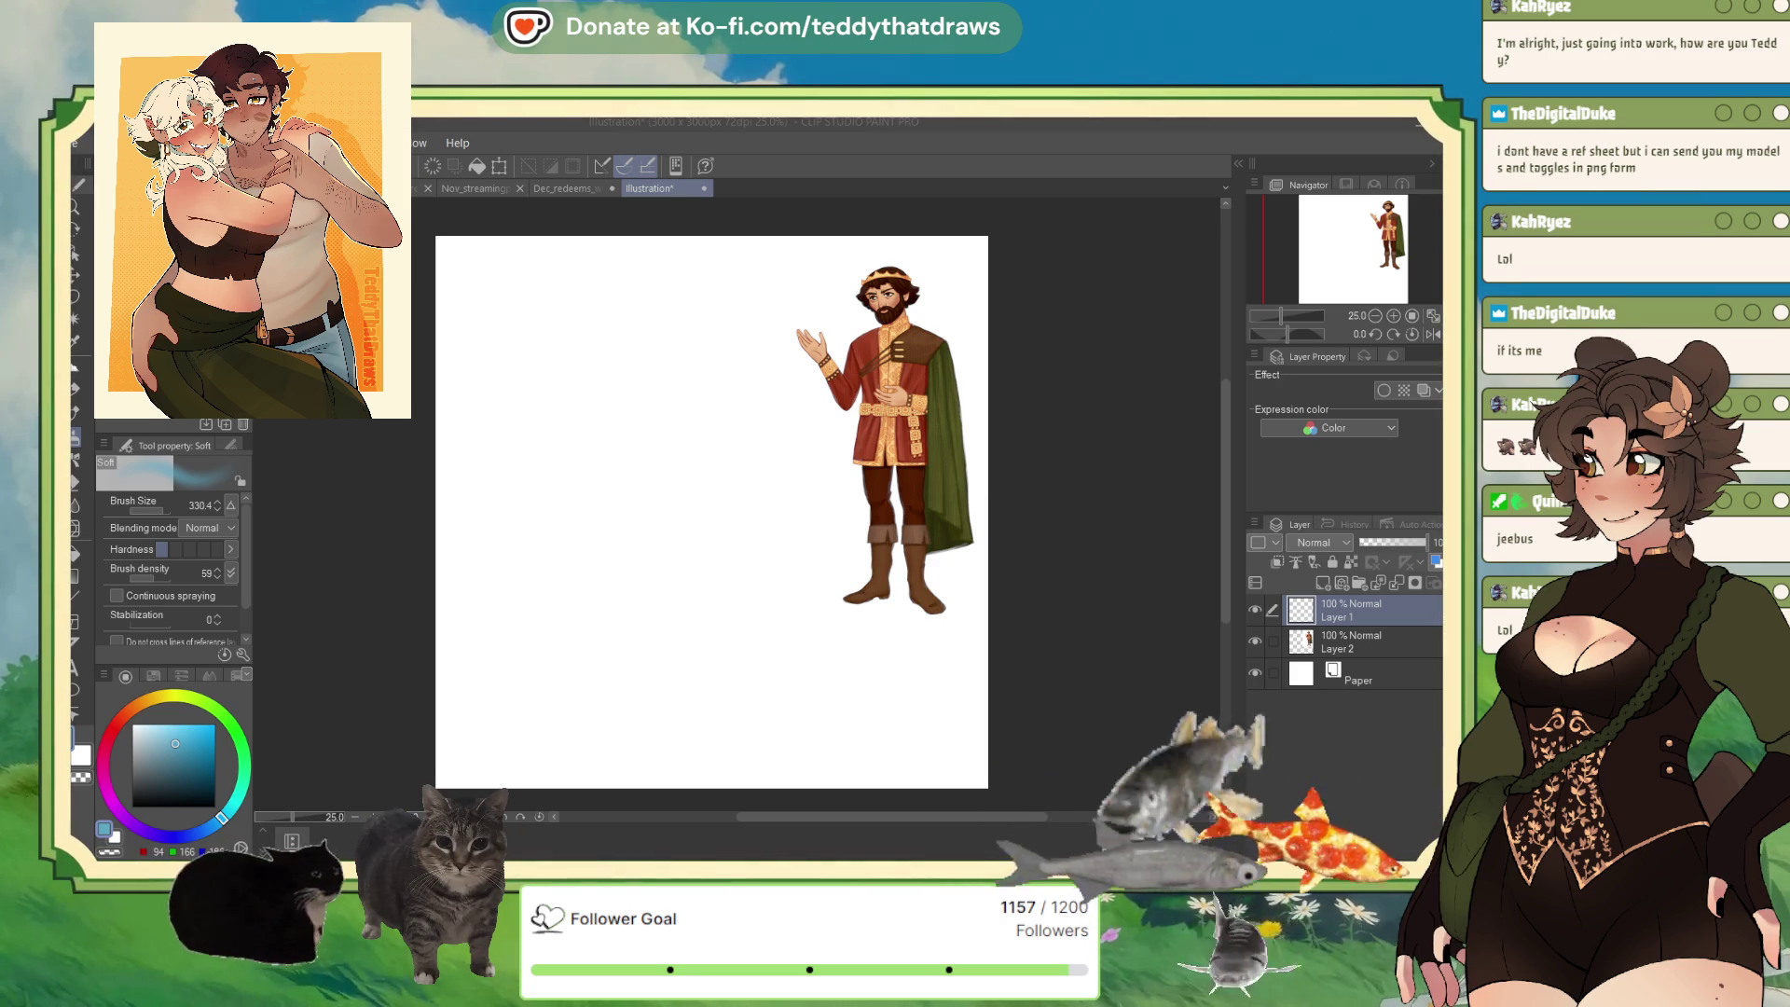
left_click(133, 806)
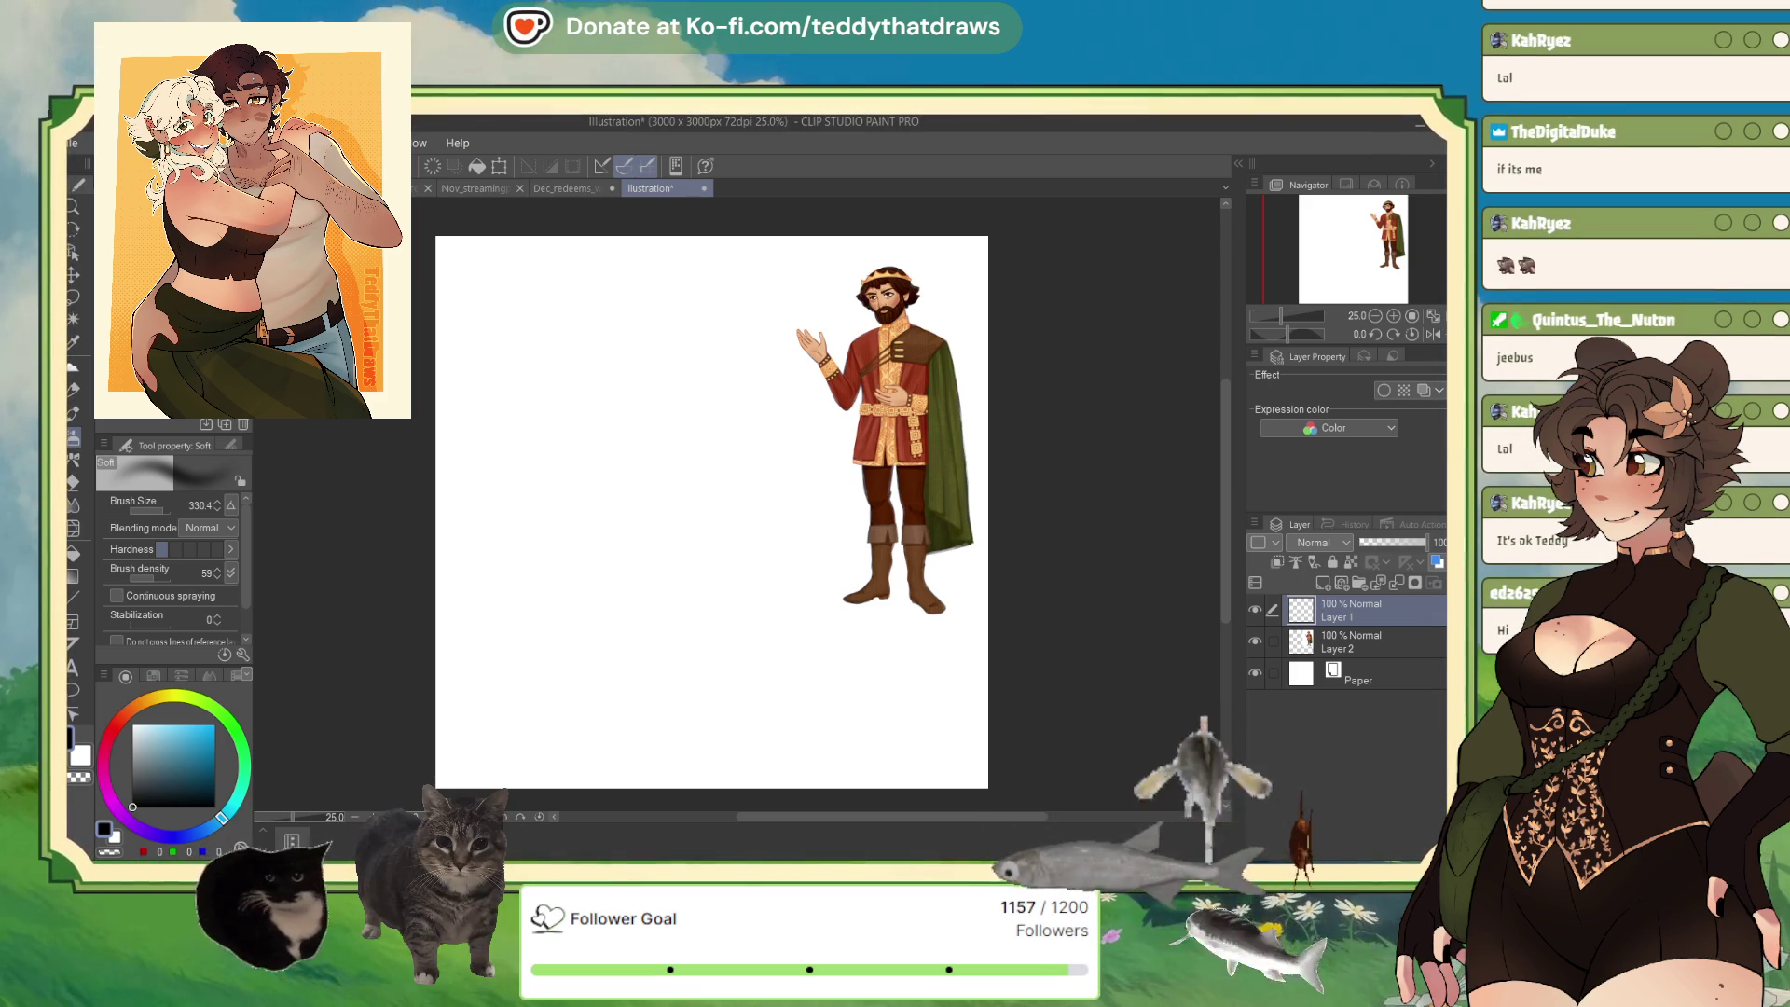
left_click_drag(662, 294, 616, 347)
Remove the grey test blob and switch to the hard G-Pen for sketching.
left_click(74, 366)
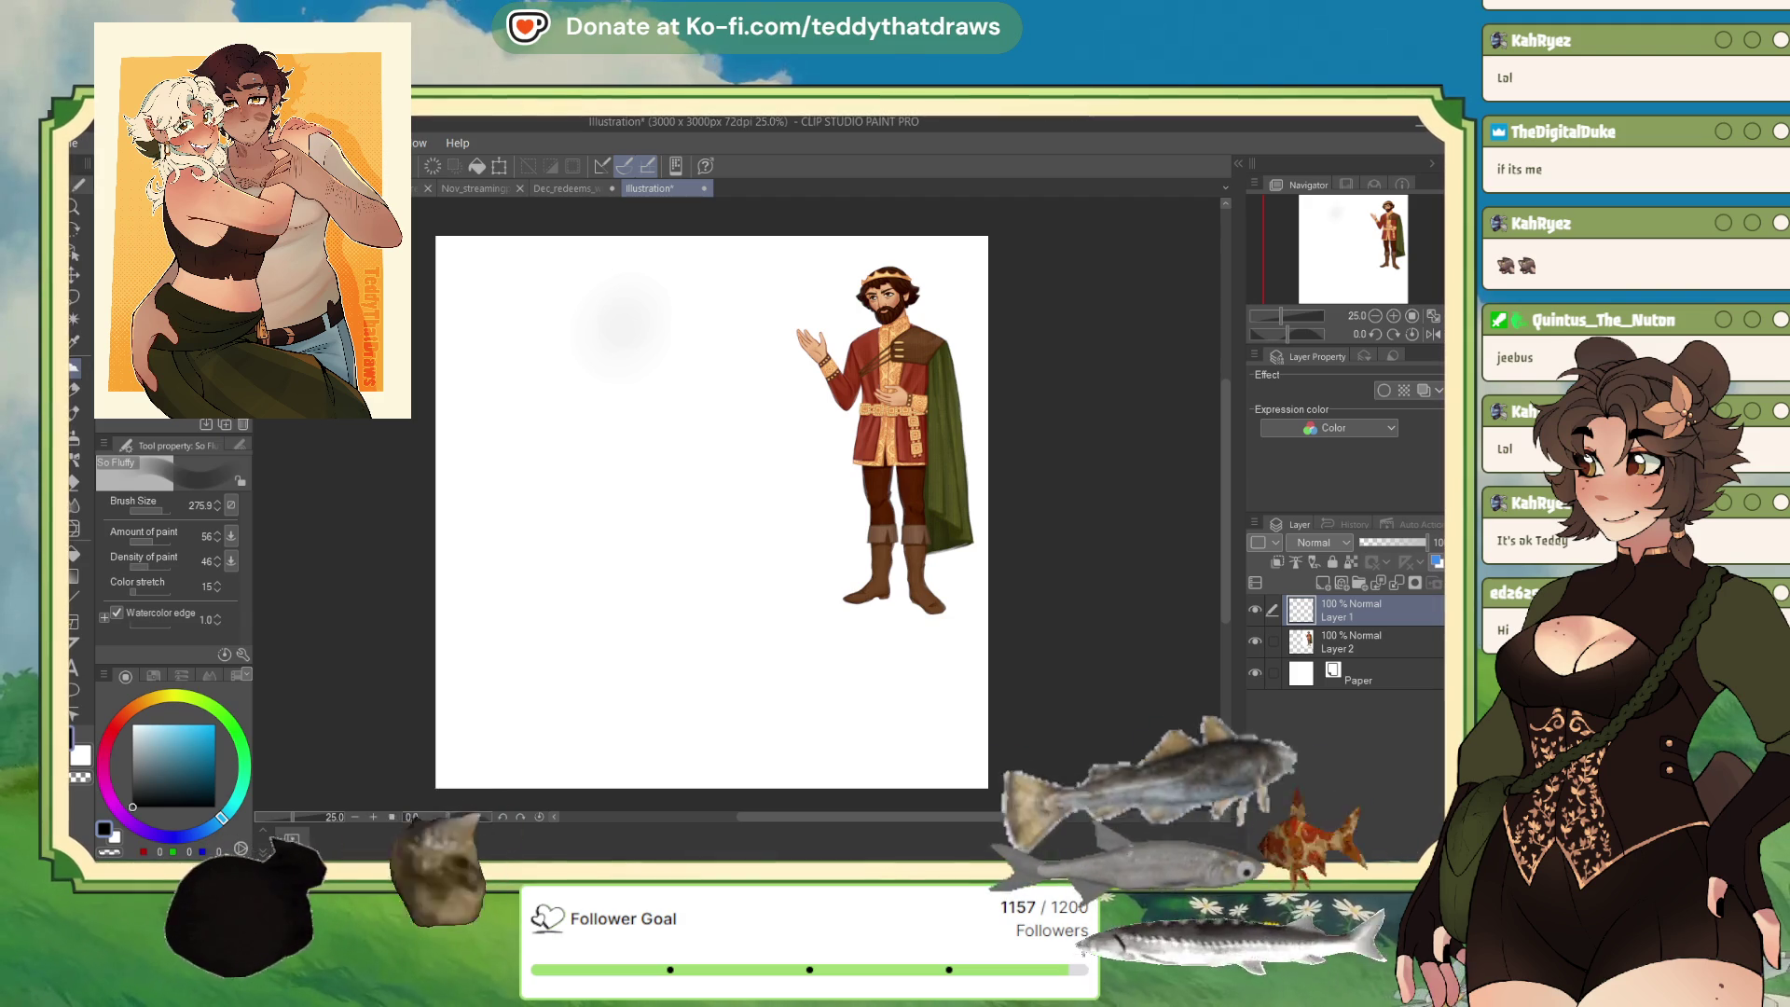
key("p")
key("ctrl+z")
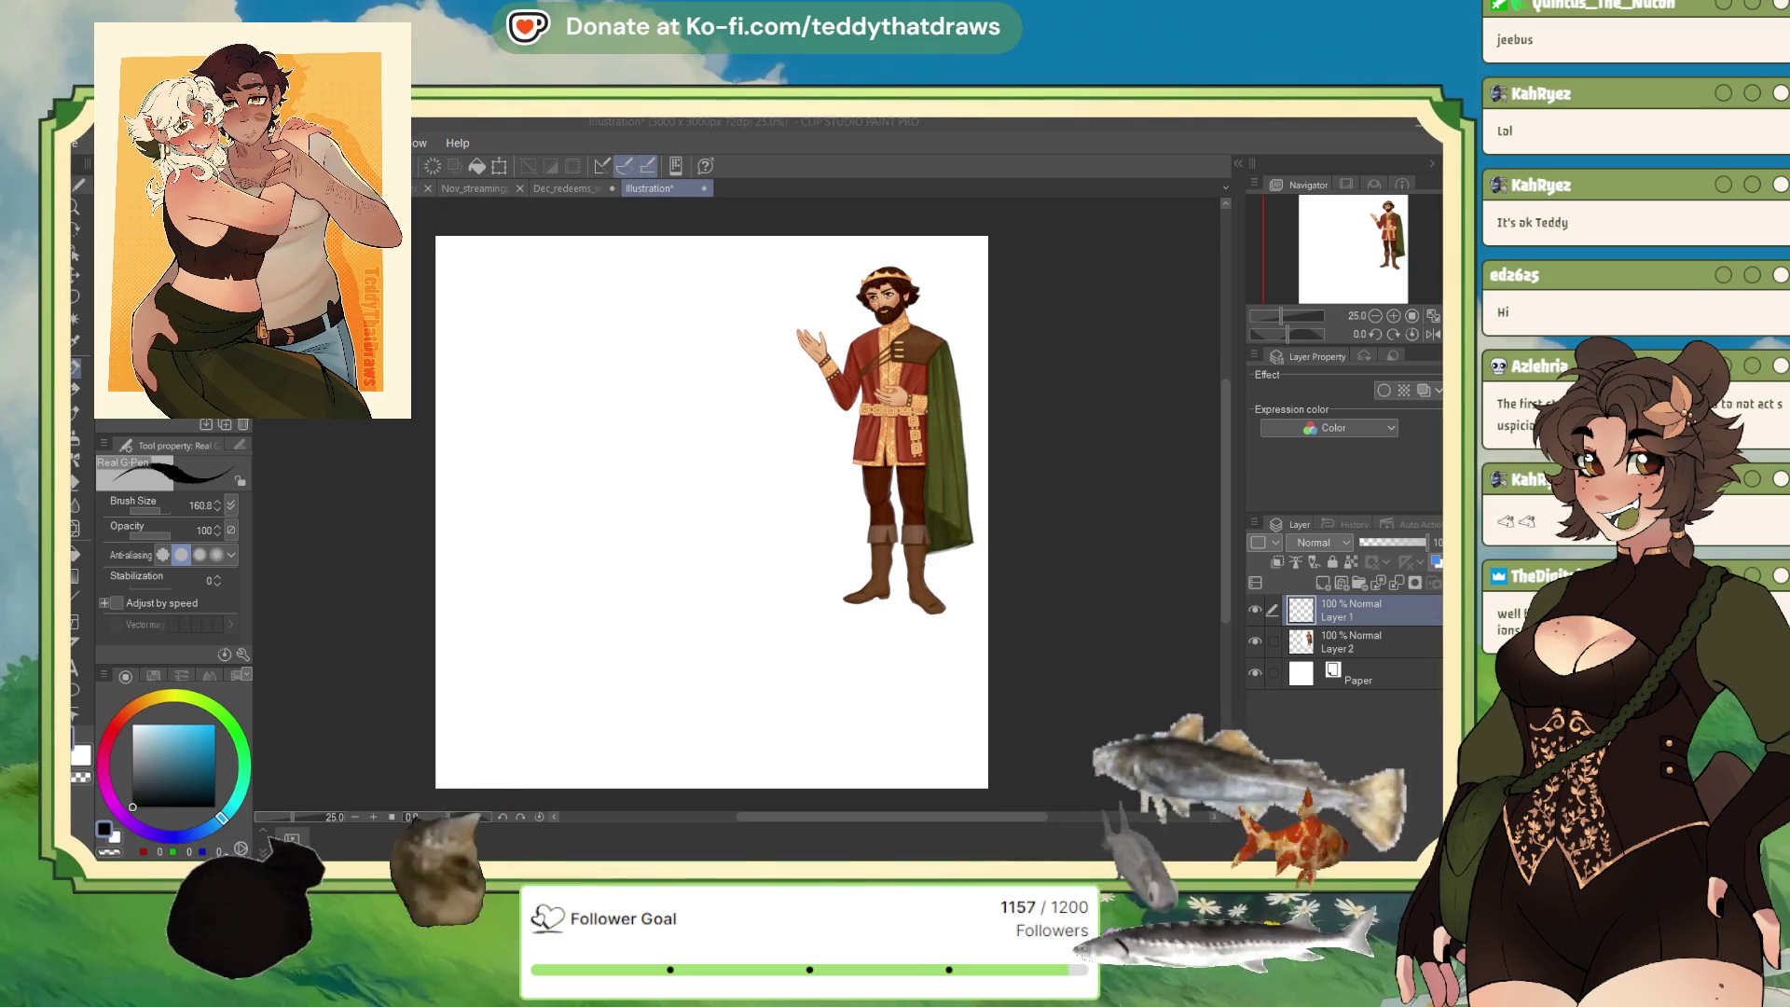
Sketch the egg-shaped head outline, thicken the left jaw, and start the face centre line.
mouse_move(591, 328)
left_mouse_down()
mouse_move(604, 300)
mouse_move(598, 362)
left_mouse_up()
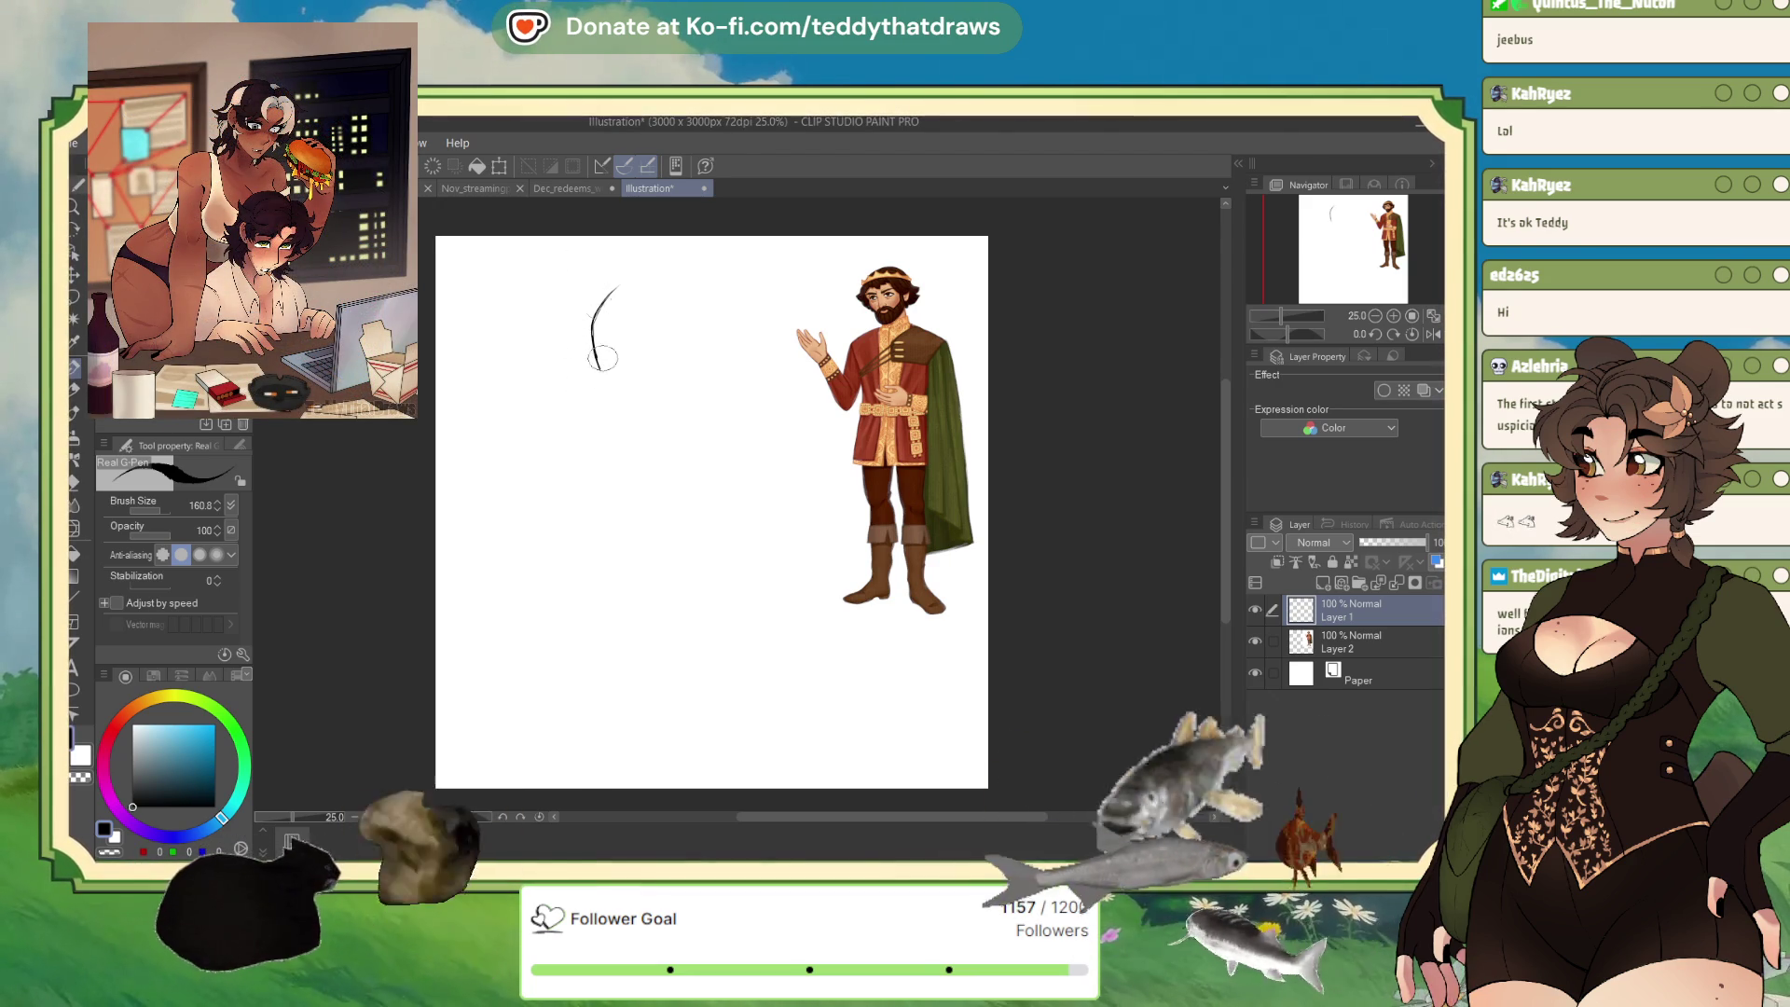
left_click_drag(596, 383, 601, 400)
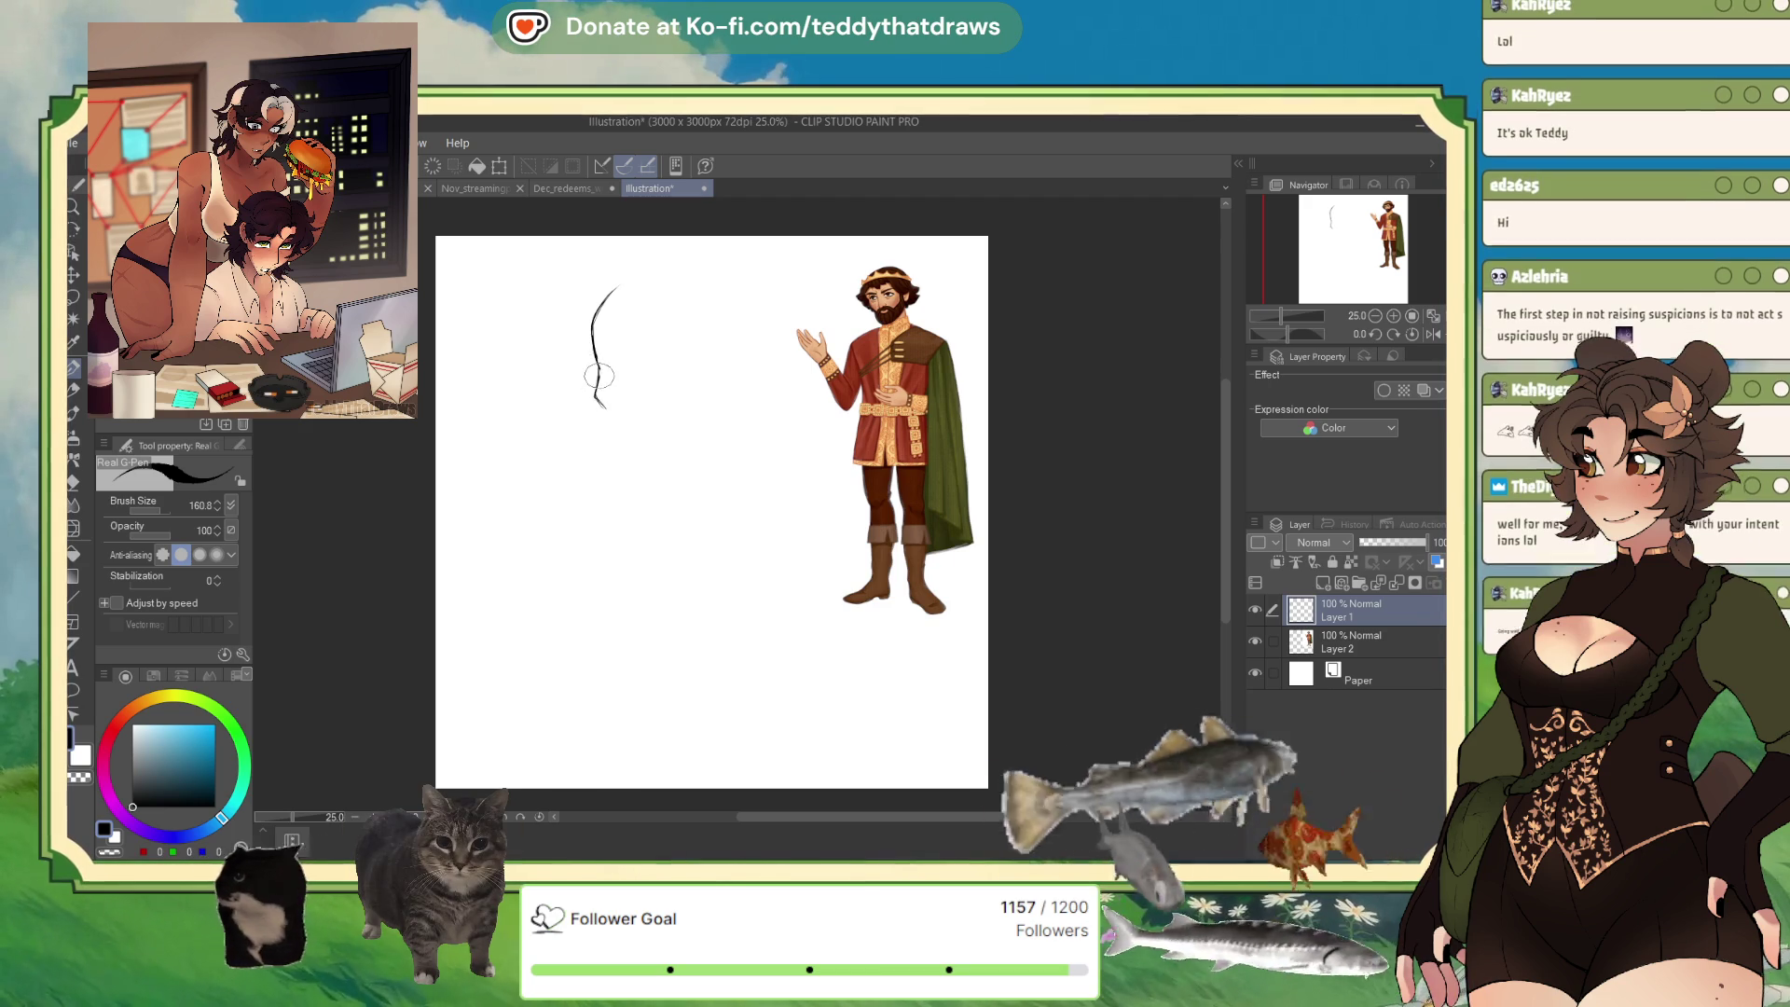
mouse_move(608, 418)
left_mouse_down()
mouse_move(653, 469)
mouse_move(717, 417)
left_mouse_up()
mouse_move(604, 280)
left_mouse_down()
mouse_move(706, 258)
mouse_move(753, 338)
mouse_move(697, 434)
left_mouse_up()
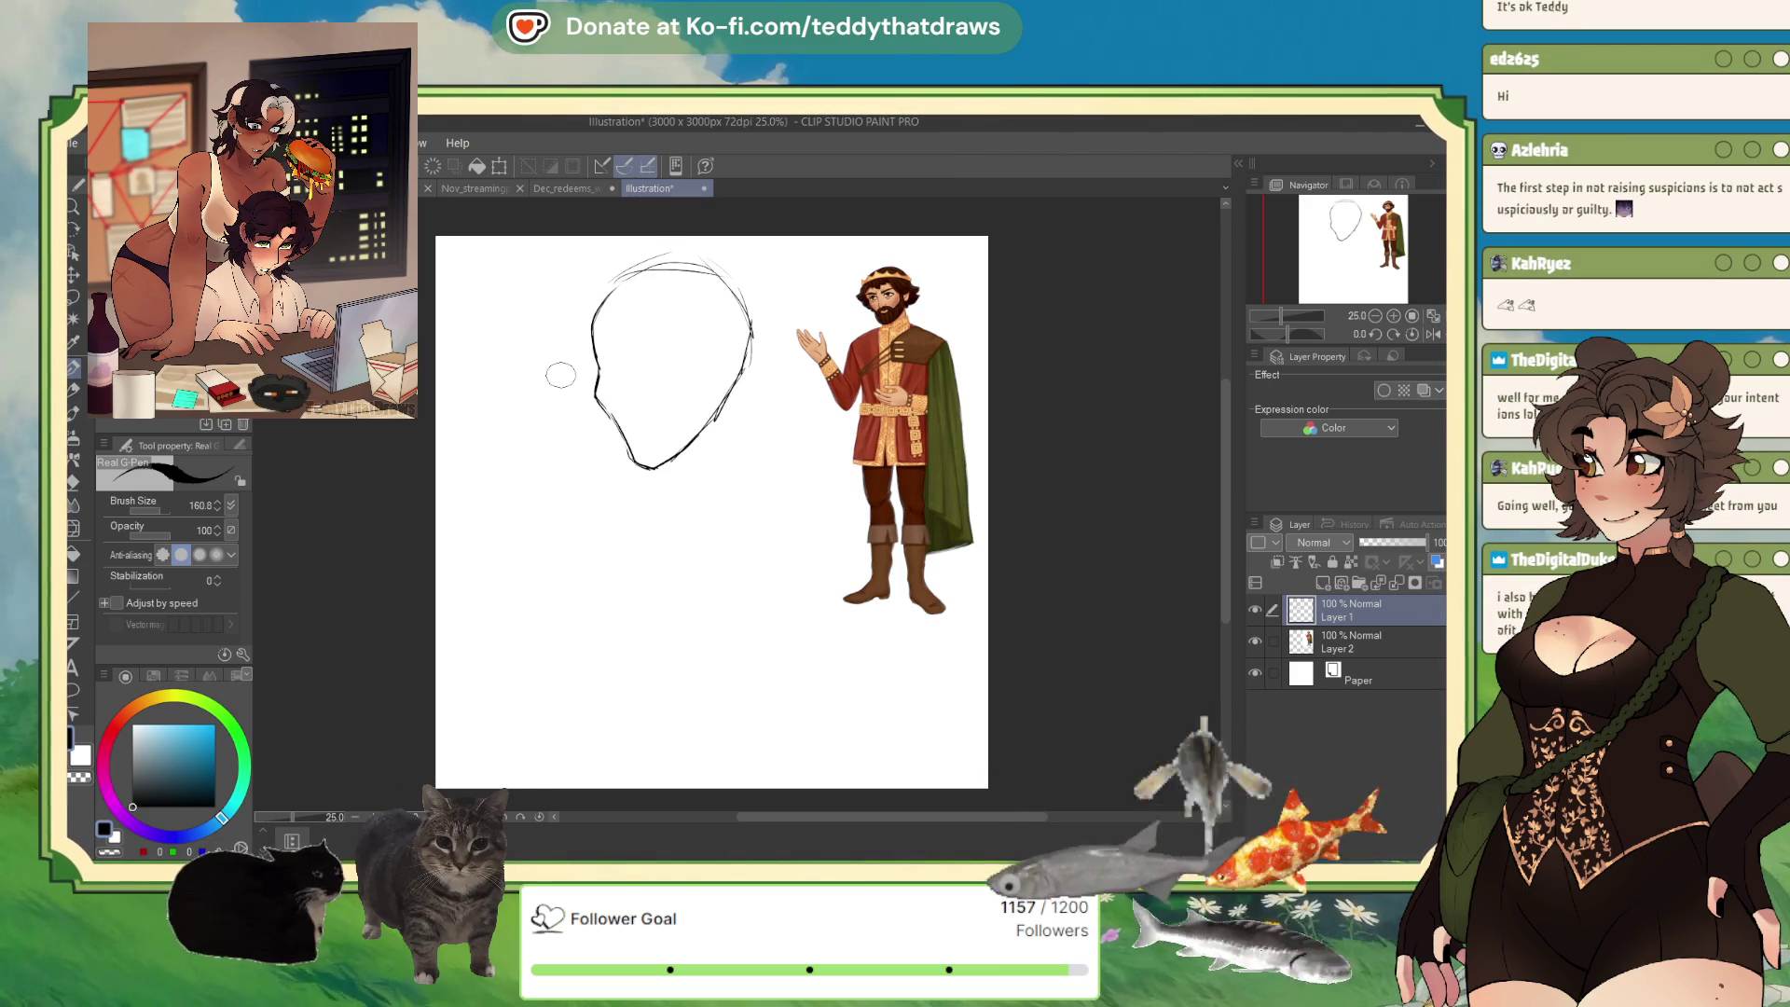
mouse_move(599, 385)
left_mouse_down()
mouse_move(650, 471)
mouse_move(624, 450)
left_mouse_up()
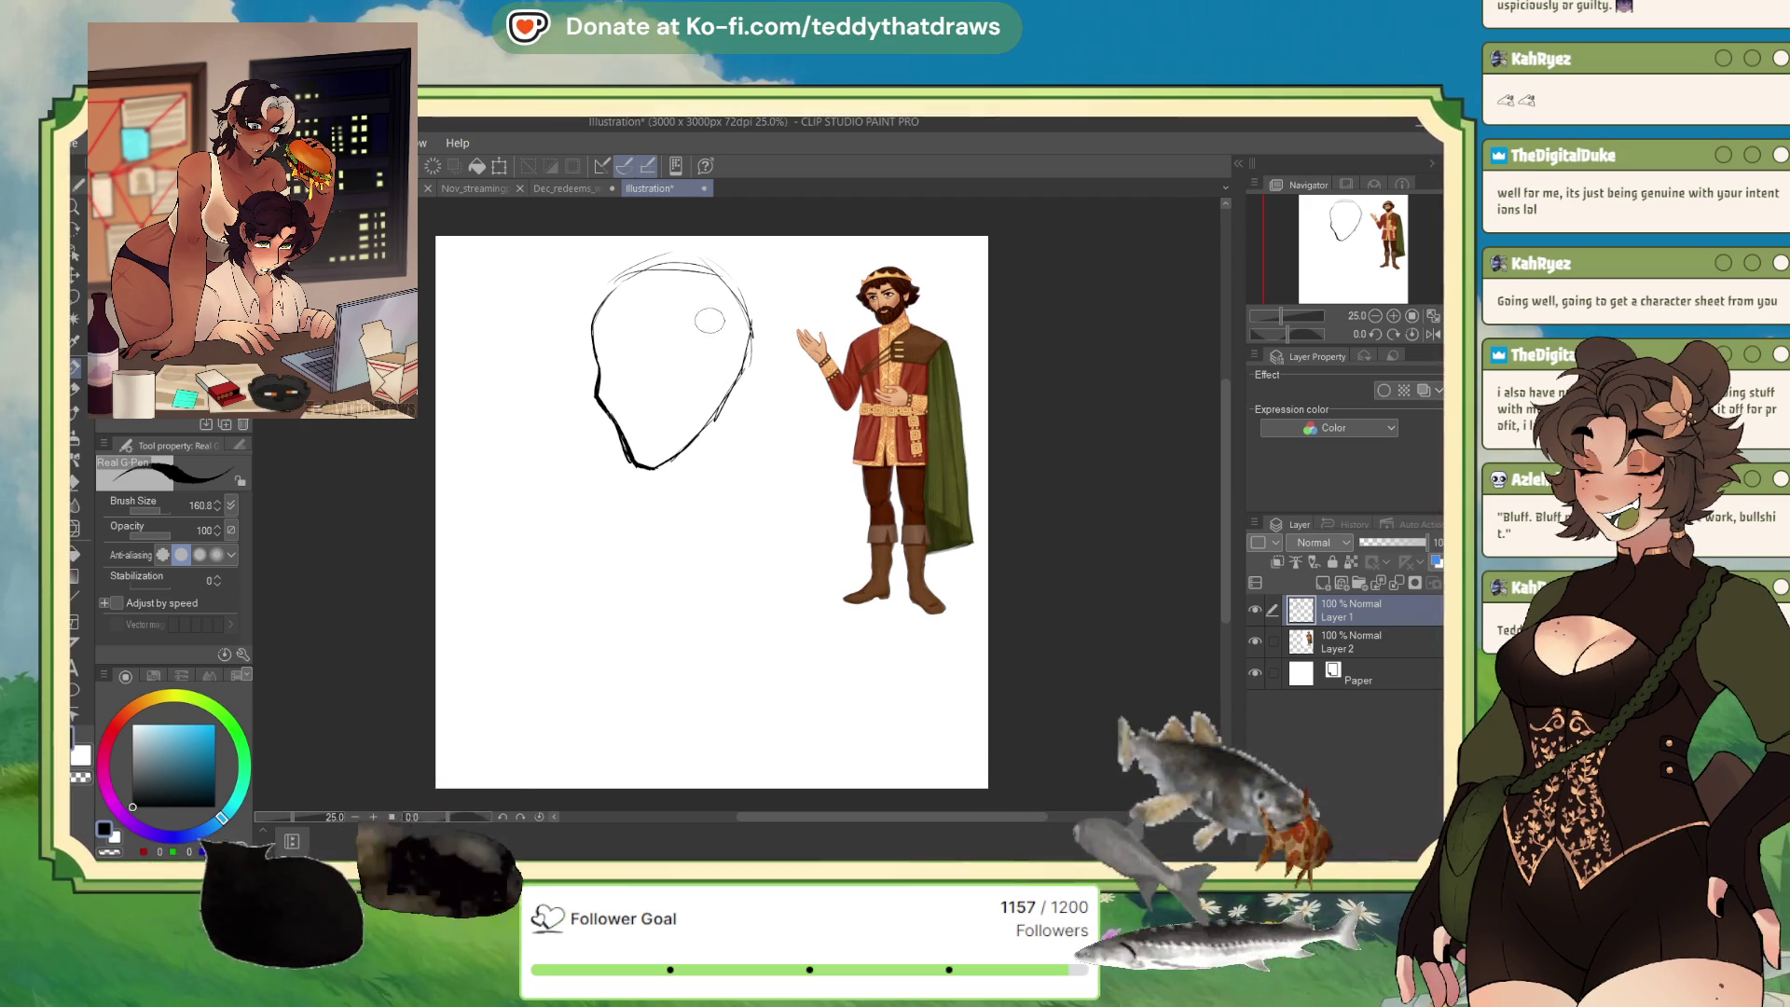
mouse_move(666, 269)
left_mouse_down()
mouse_move(643, 321)
mouse_move(638, 464)
left_mouse_up()
Refine the centre line and eye-line cross-curve, redo a bad stroke, and reset colour to black.
mouse_move(600, 371)
left_mouse_down()
mouse_move(655, 399)
mouse_move(732, 393)
left_mouse_up()
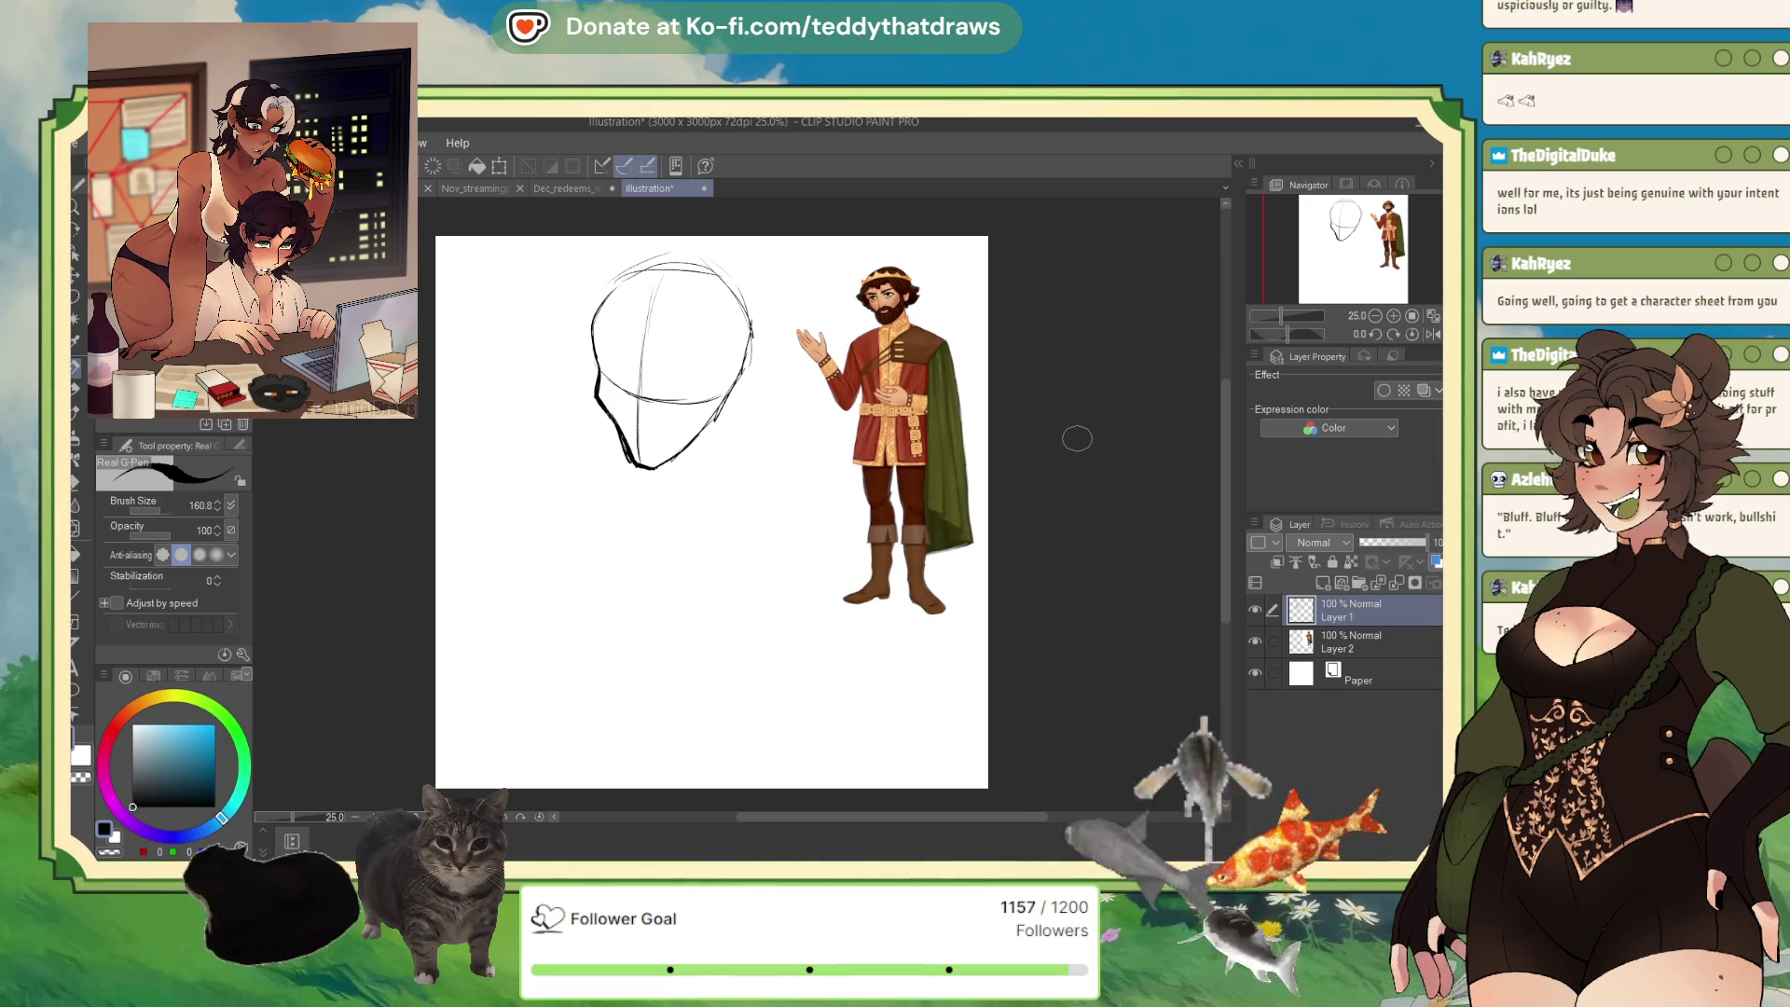
key("Delete")
mouse_move(615, 360)
left_mouse_down()
mouse_move(645, 283)
mouse_move(619, 379)
left_mouse_up()
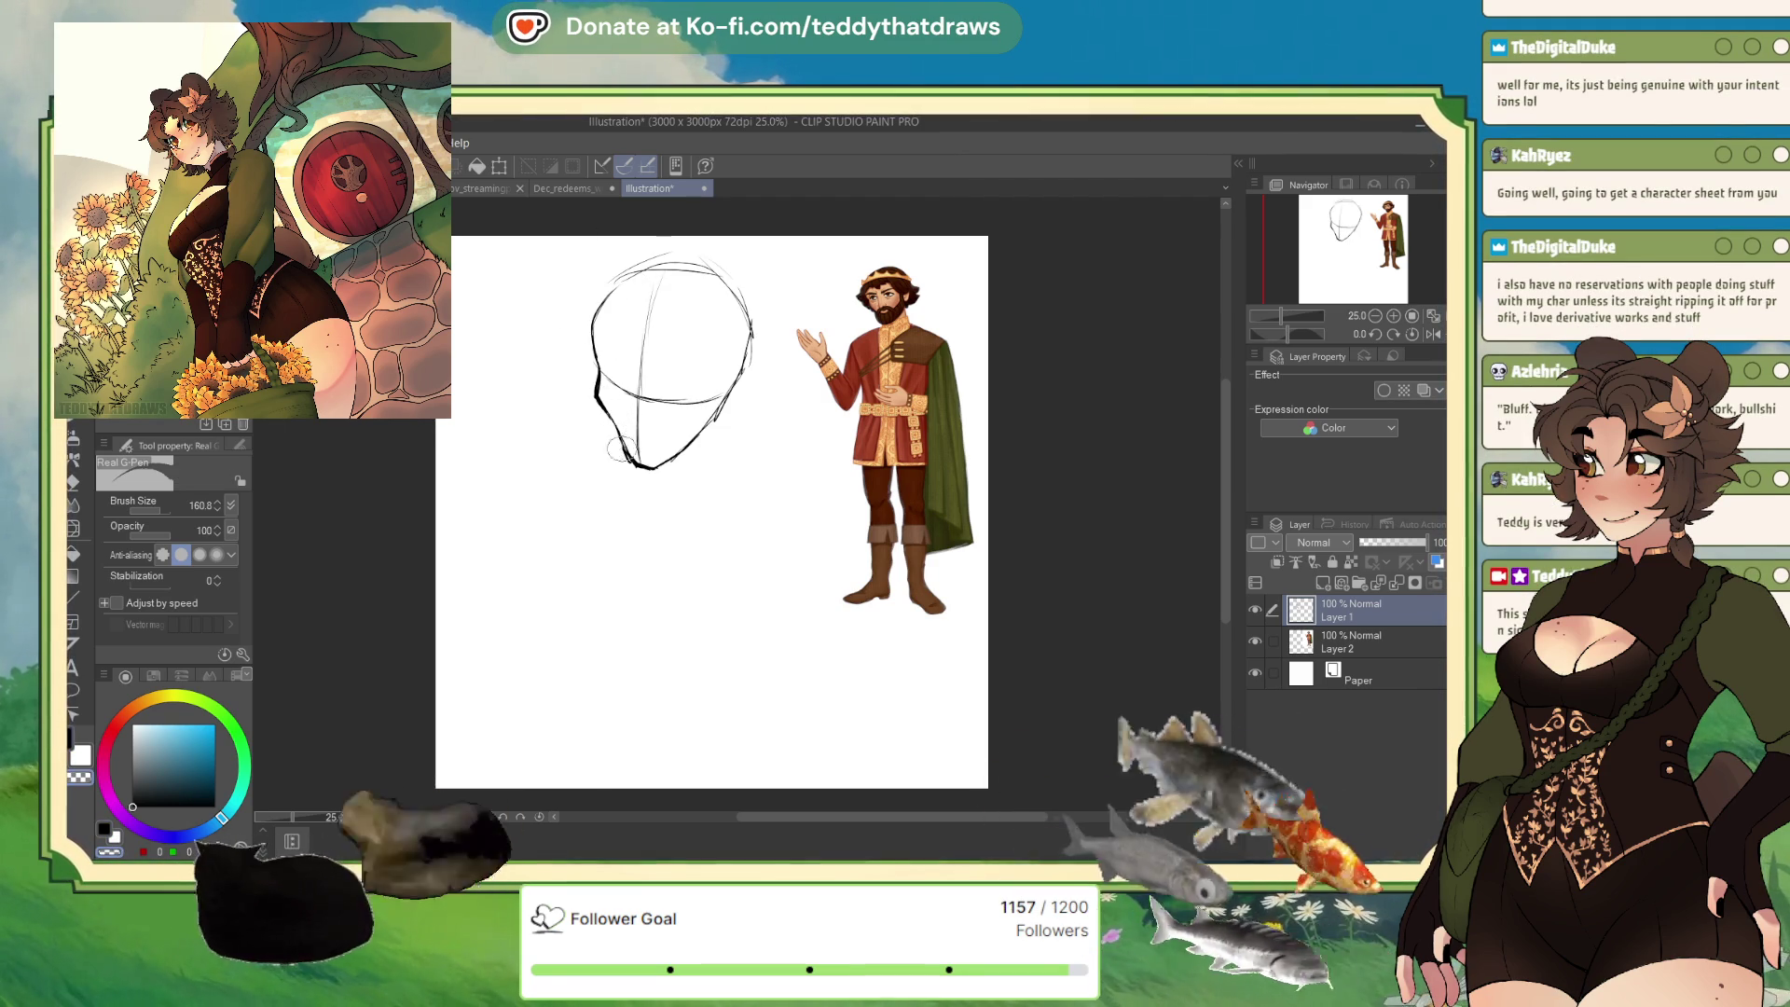
left_click(149, 758)
left_click_drag(150, 758, 133, 806)
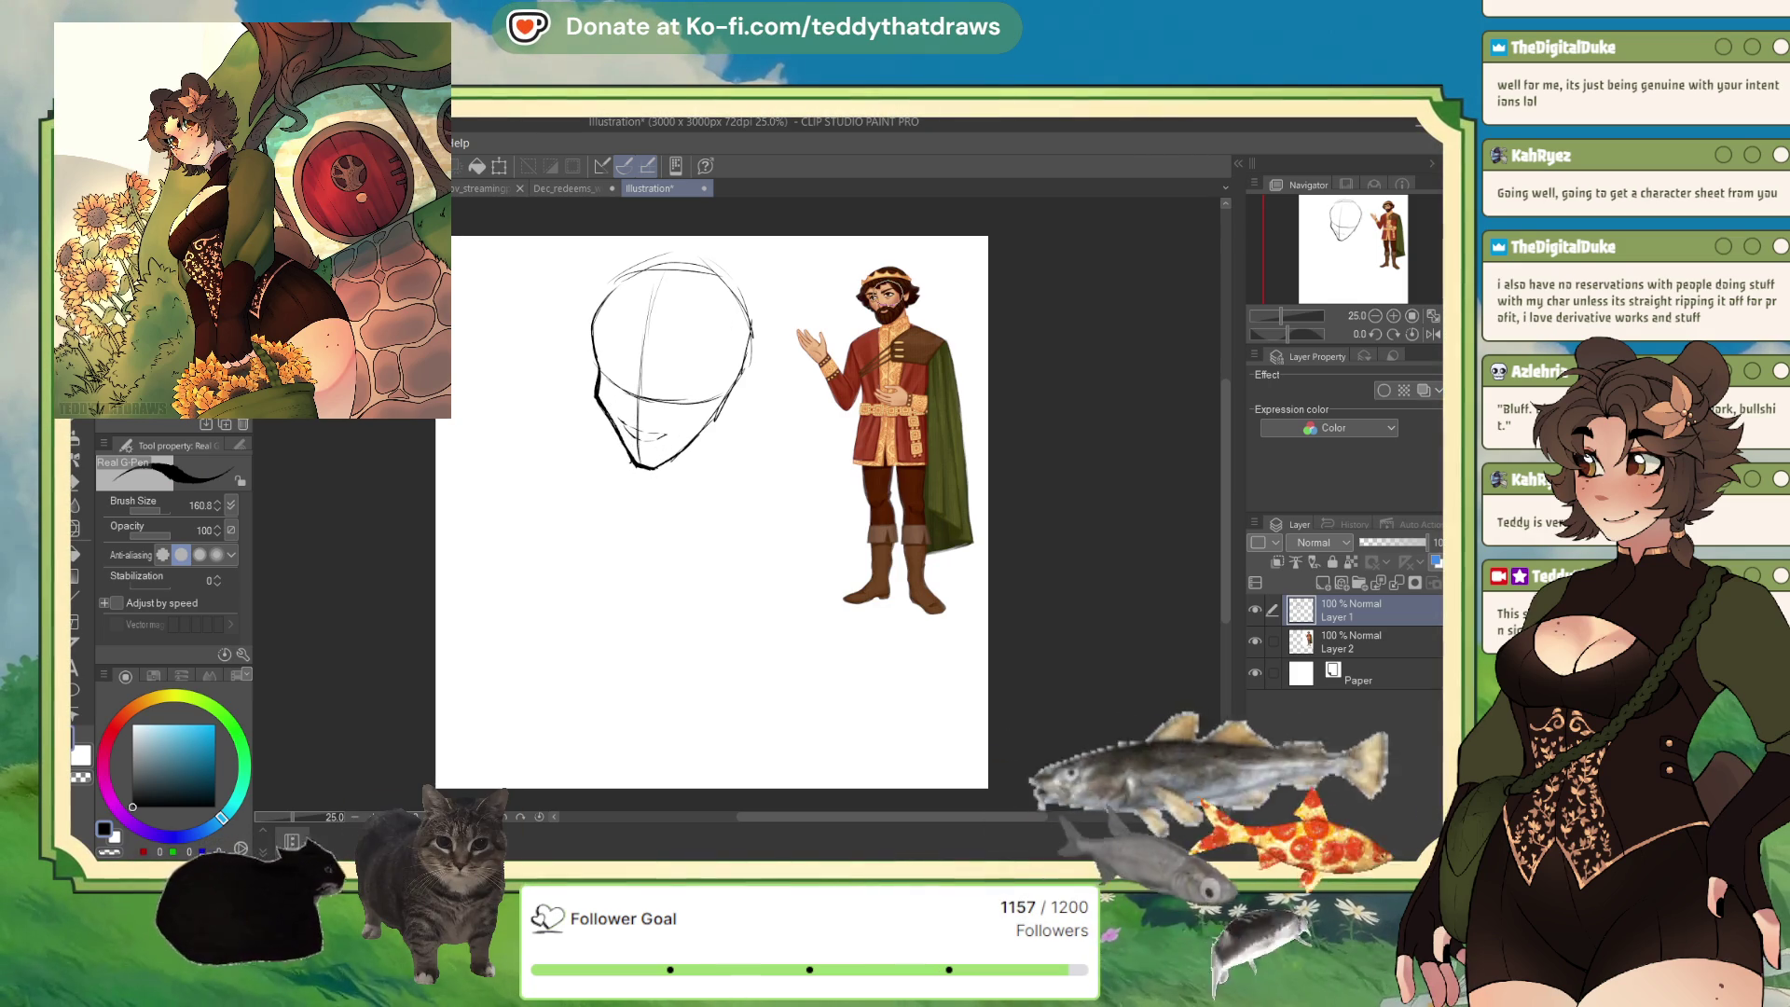
scroll(848, 273, "up", 2)
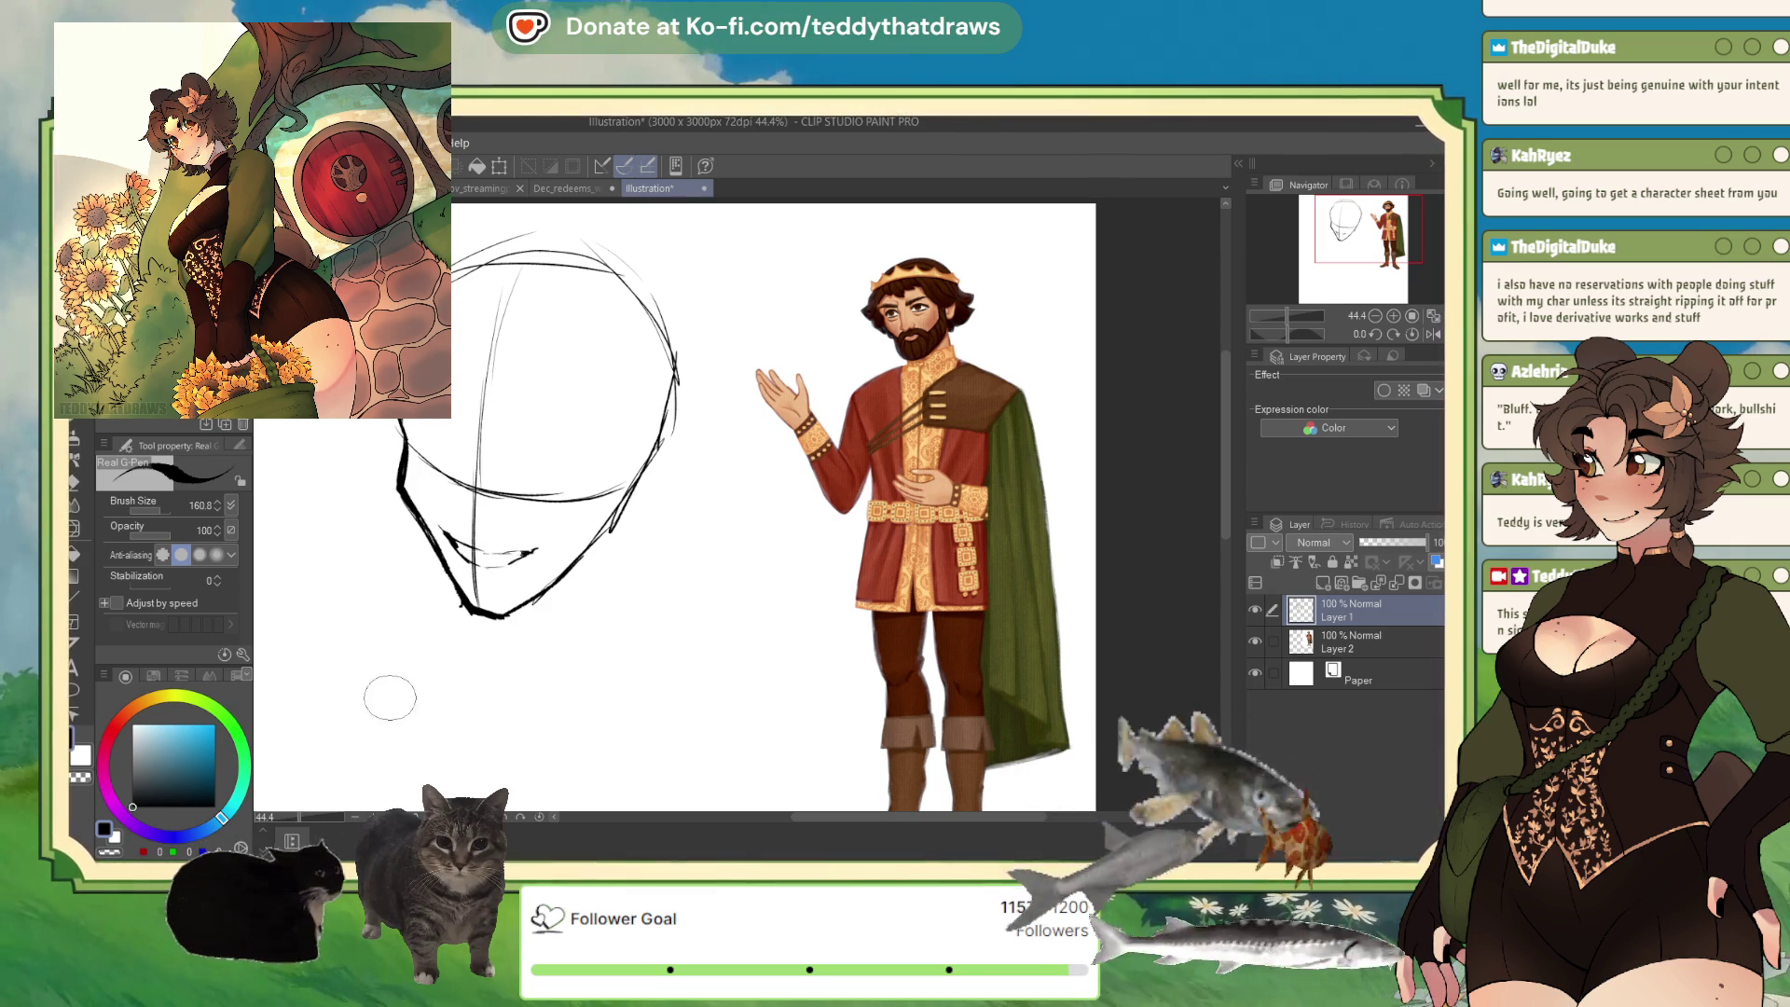
Erase the mouth strokes under the chin with transparent colour and sketch the nose line.
left_click(109, 851)
mouse_move(466, 536)
left_mouse_down()
mouse_move(448, 532)
mouse_move(476, 504)
mouse_move(539, 556)
left_mouse_up()
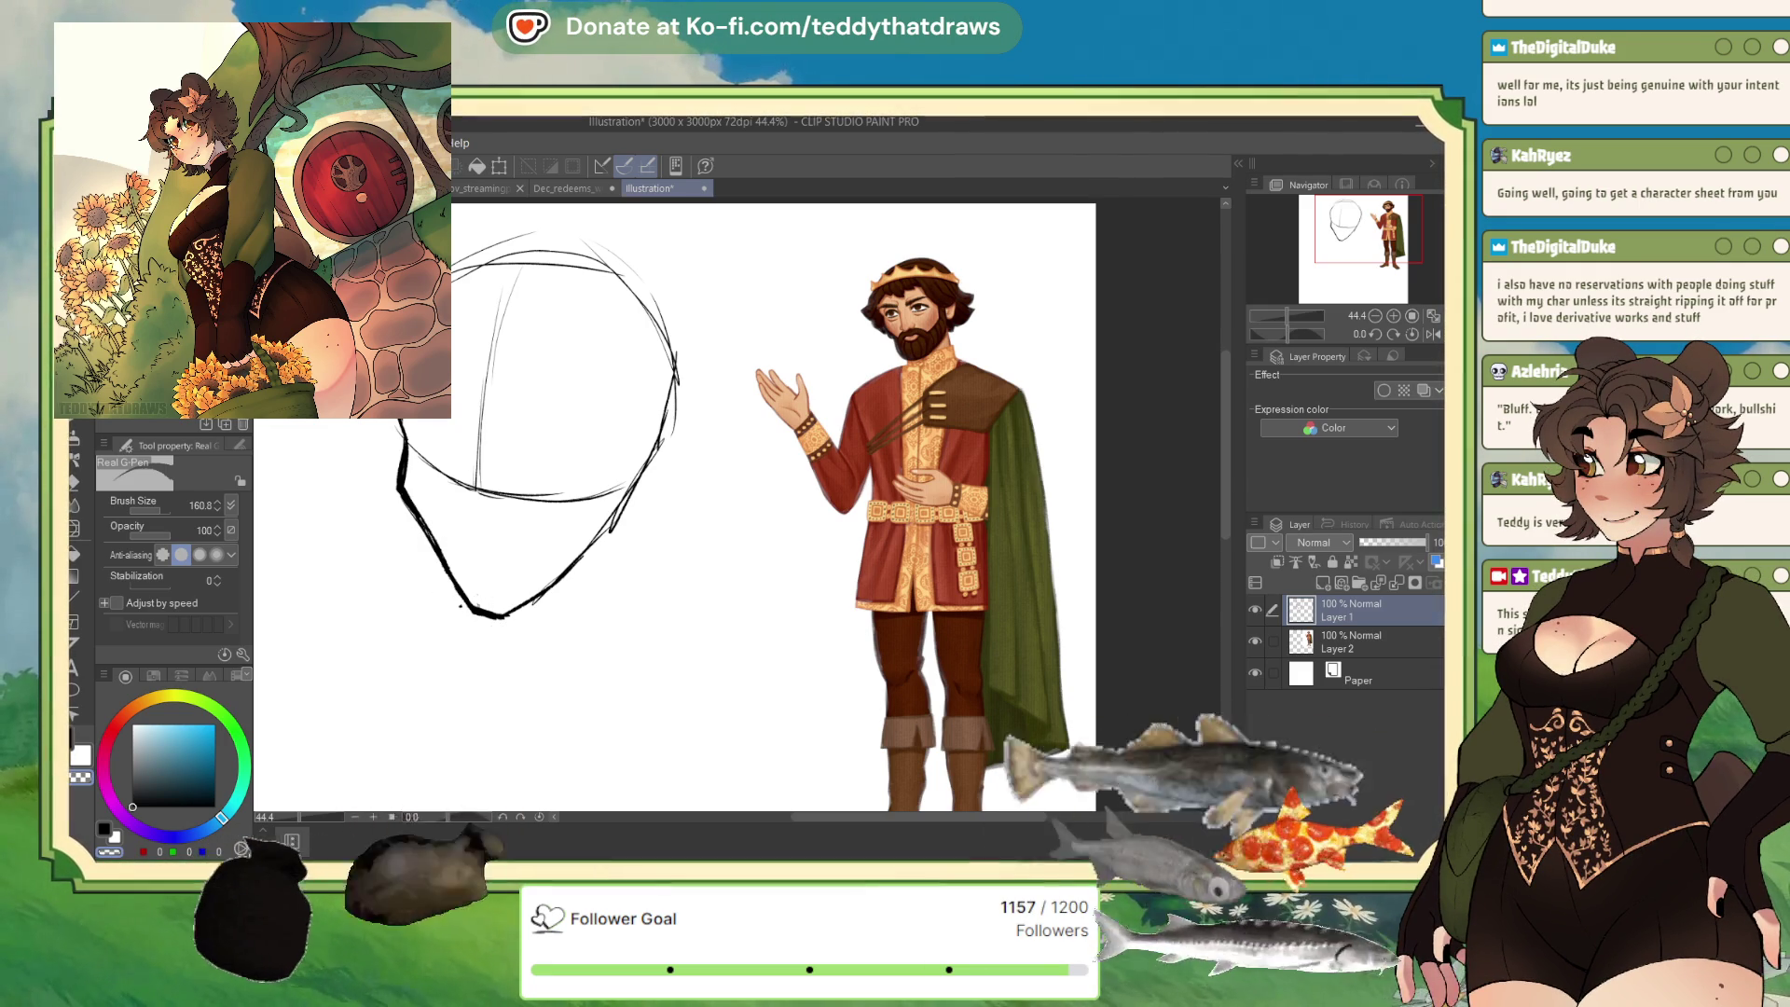
key("alt+Tab")
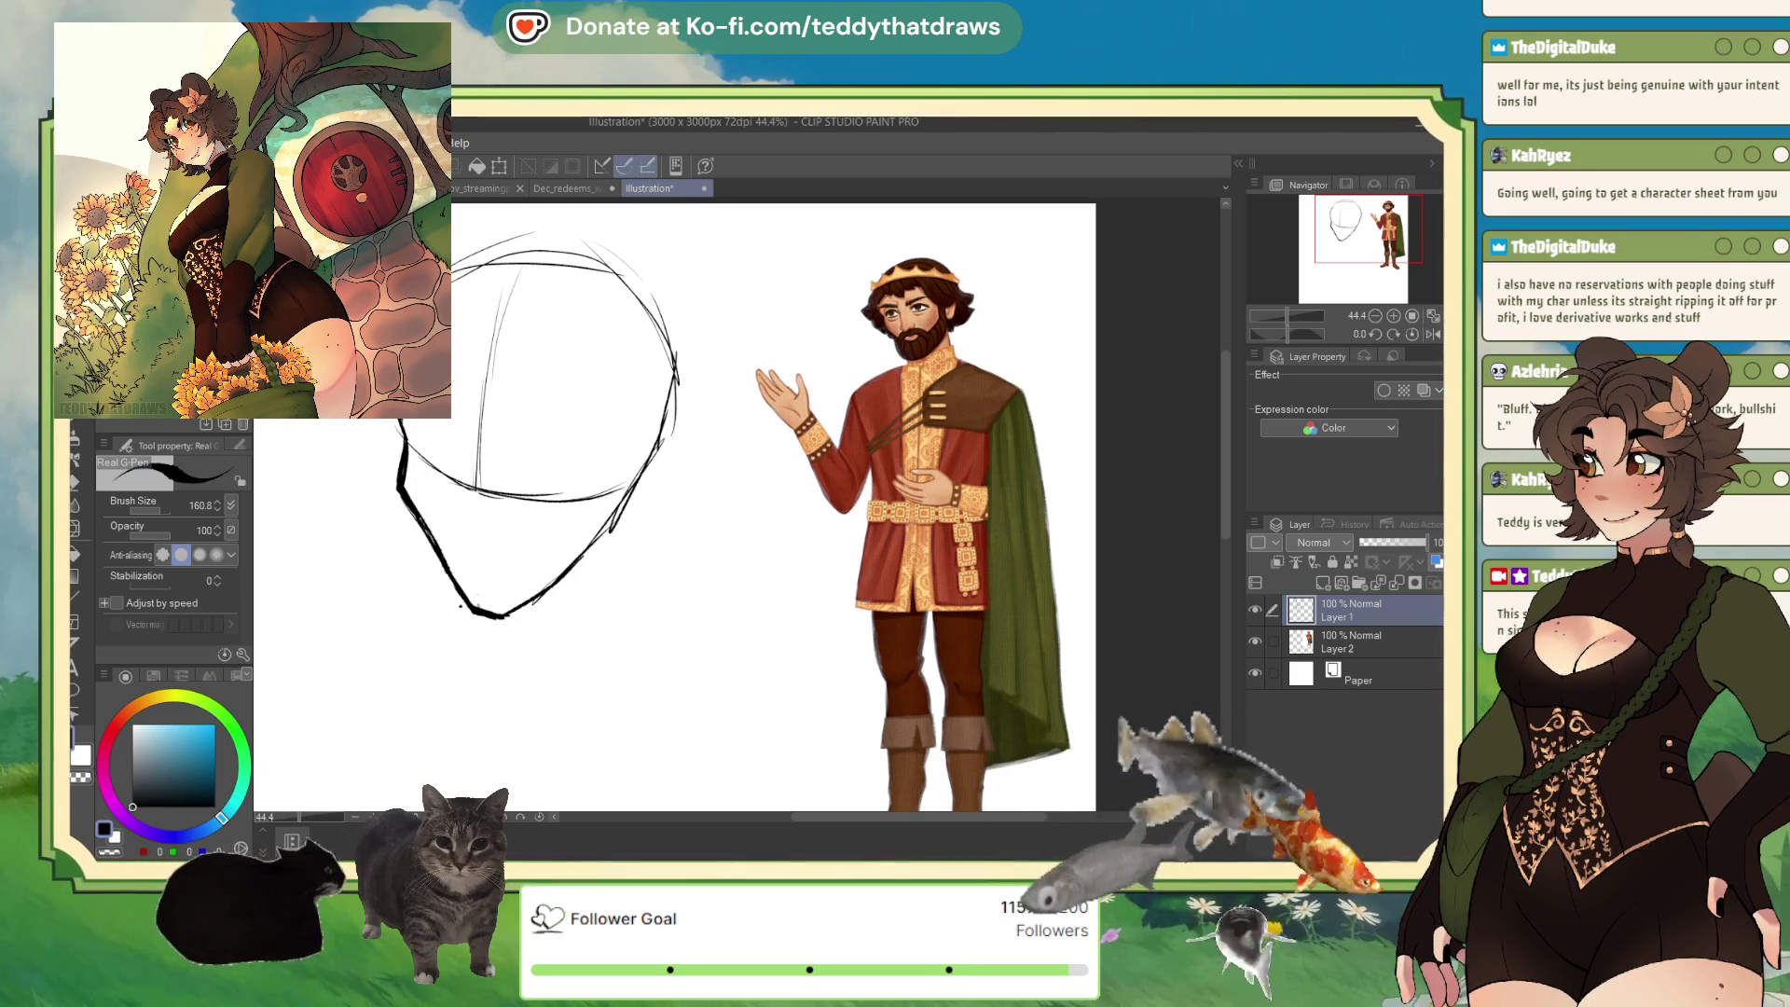
mouse_move(465, 391)
left_mouse_down()
mouse_move(471, 491)
mouse_move(448, 529)
left_mouse_up()
Darken the nose and cheek line, erase the doubled jaw and chin strokes, and restore black.
mouse_move(480, 458)
left_mouse_down()
mouse_move(440, 511)
mouse_move(467, 538)
left_mouse_up()
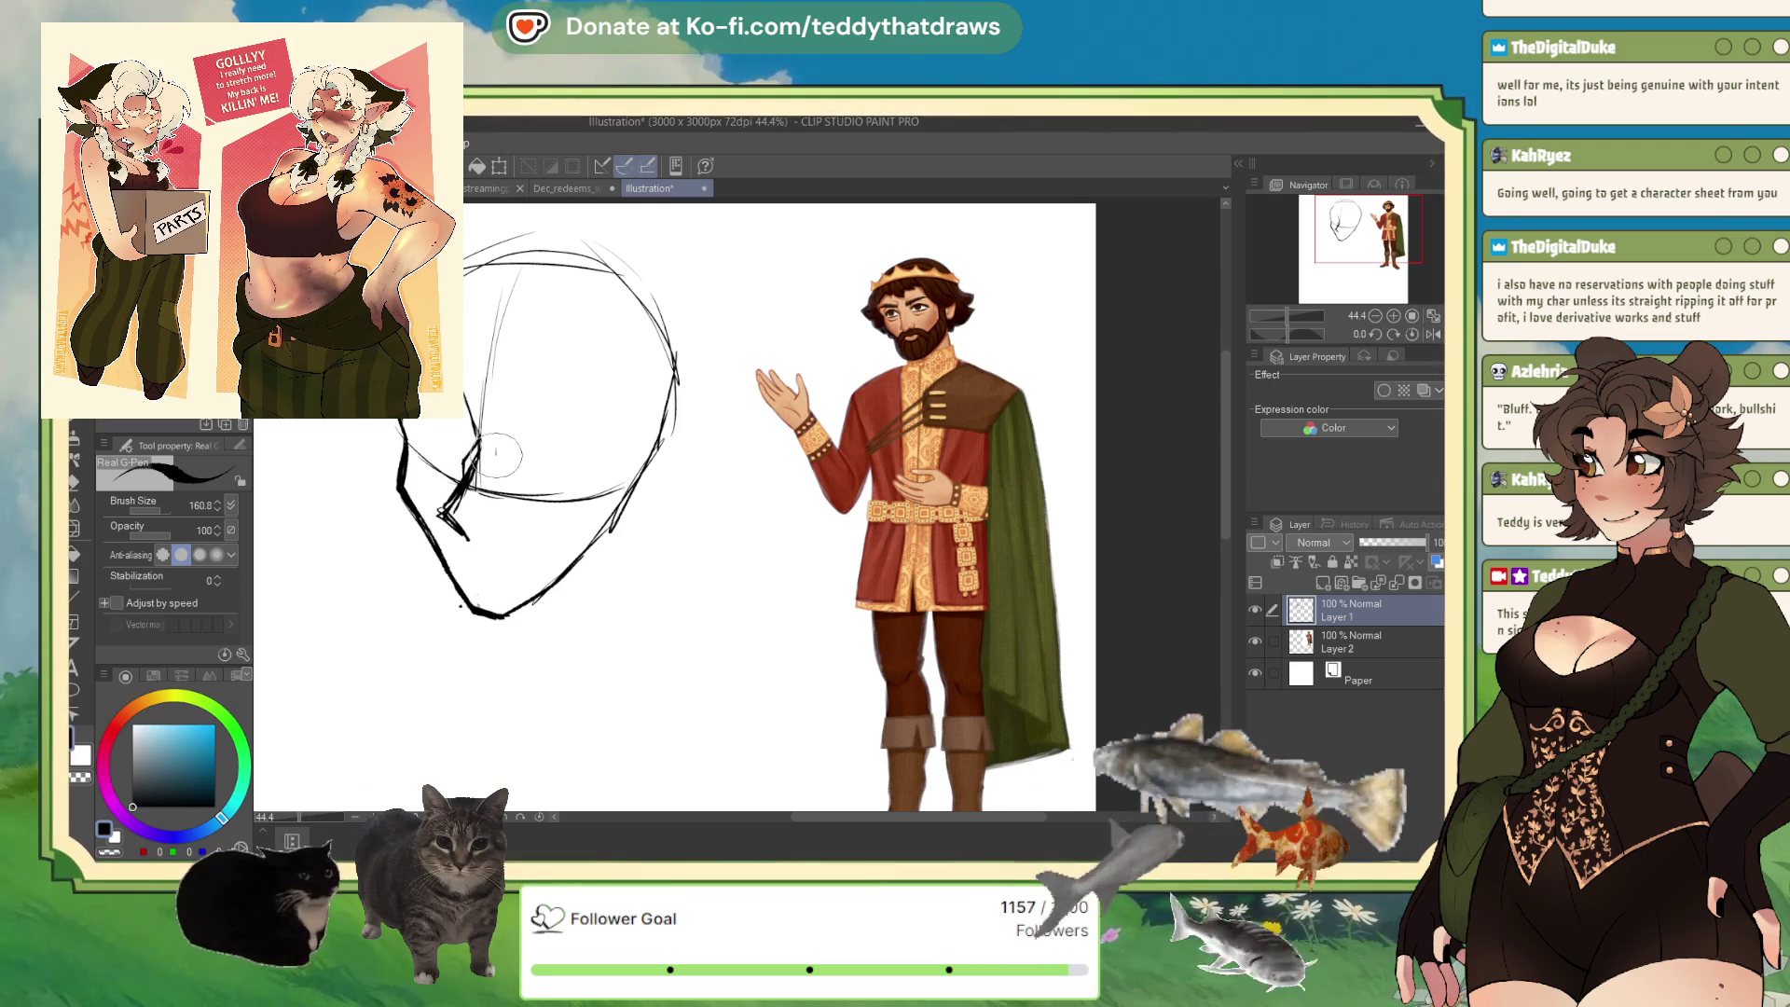
left_click(121, 848)
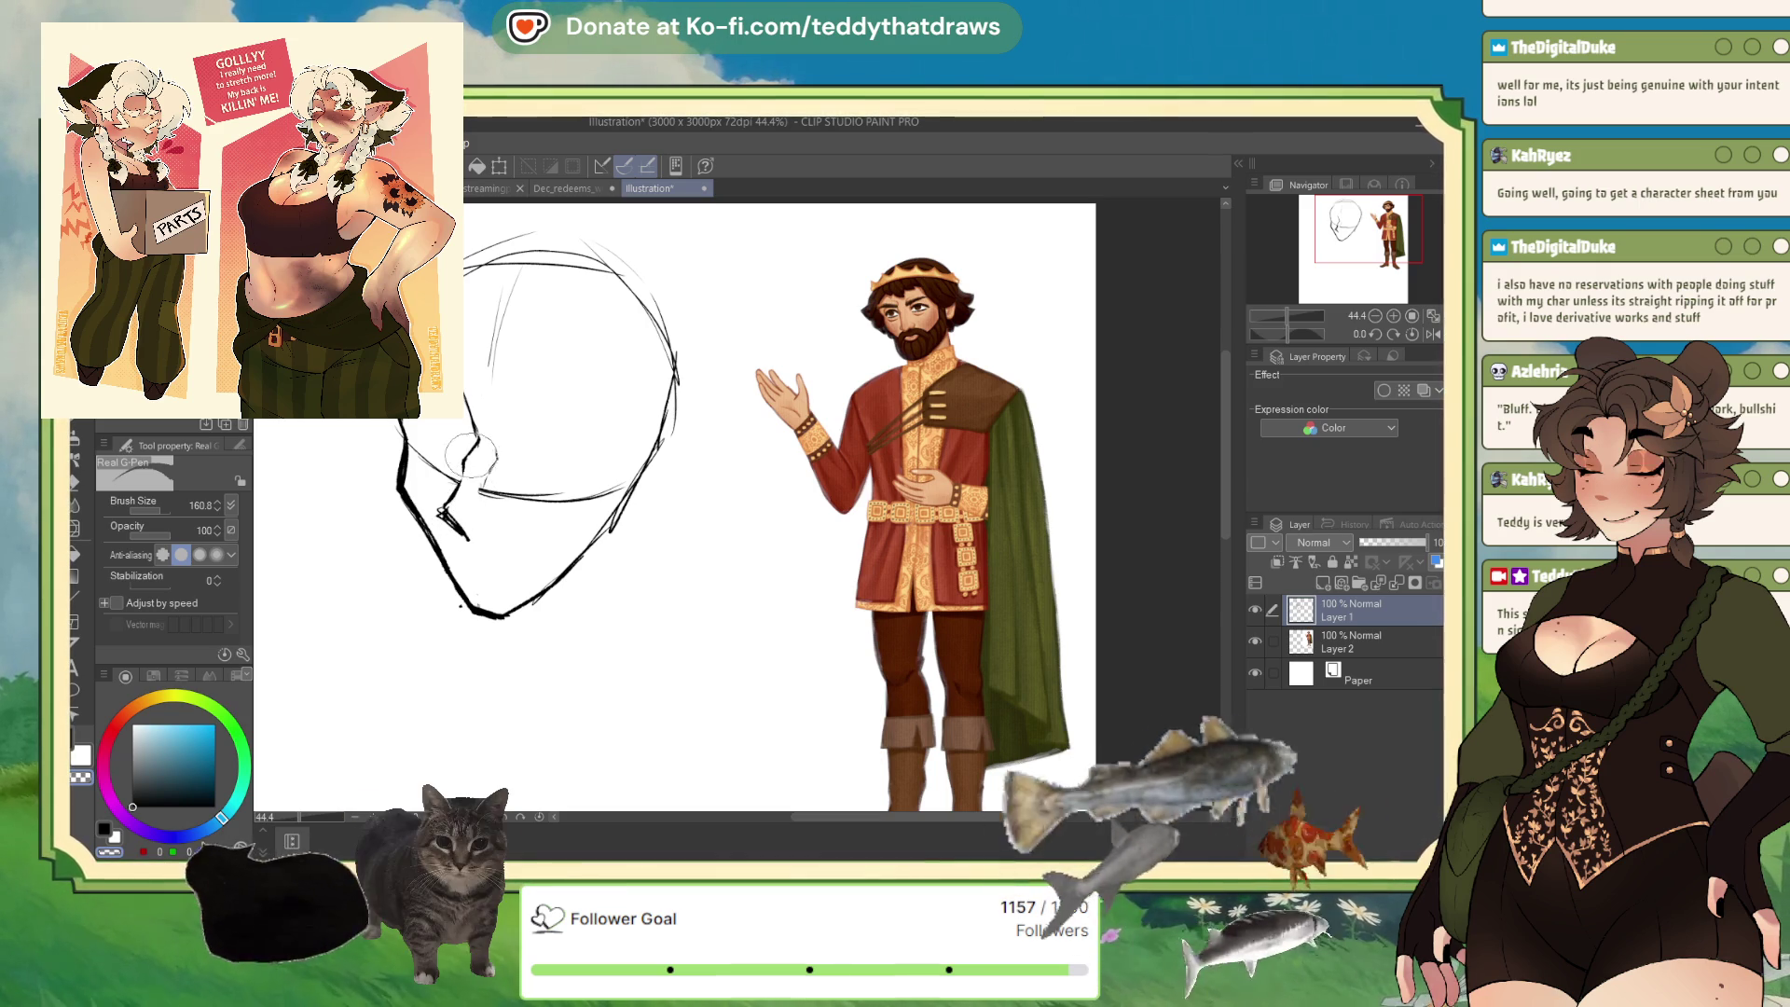
left_click_drag(483, 491, 596, 494)
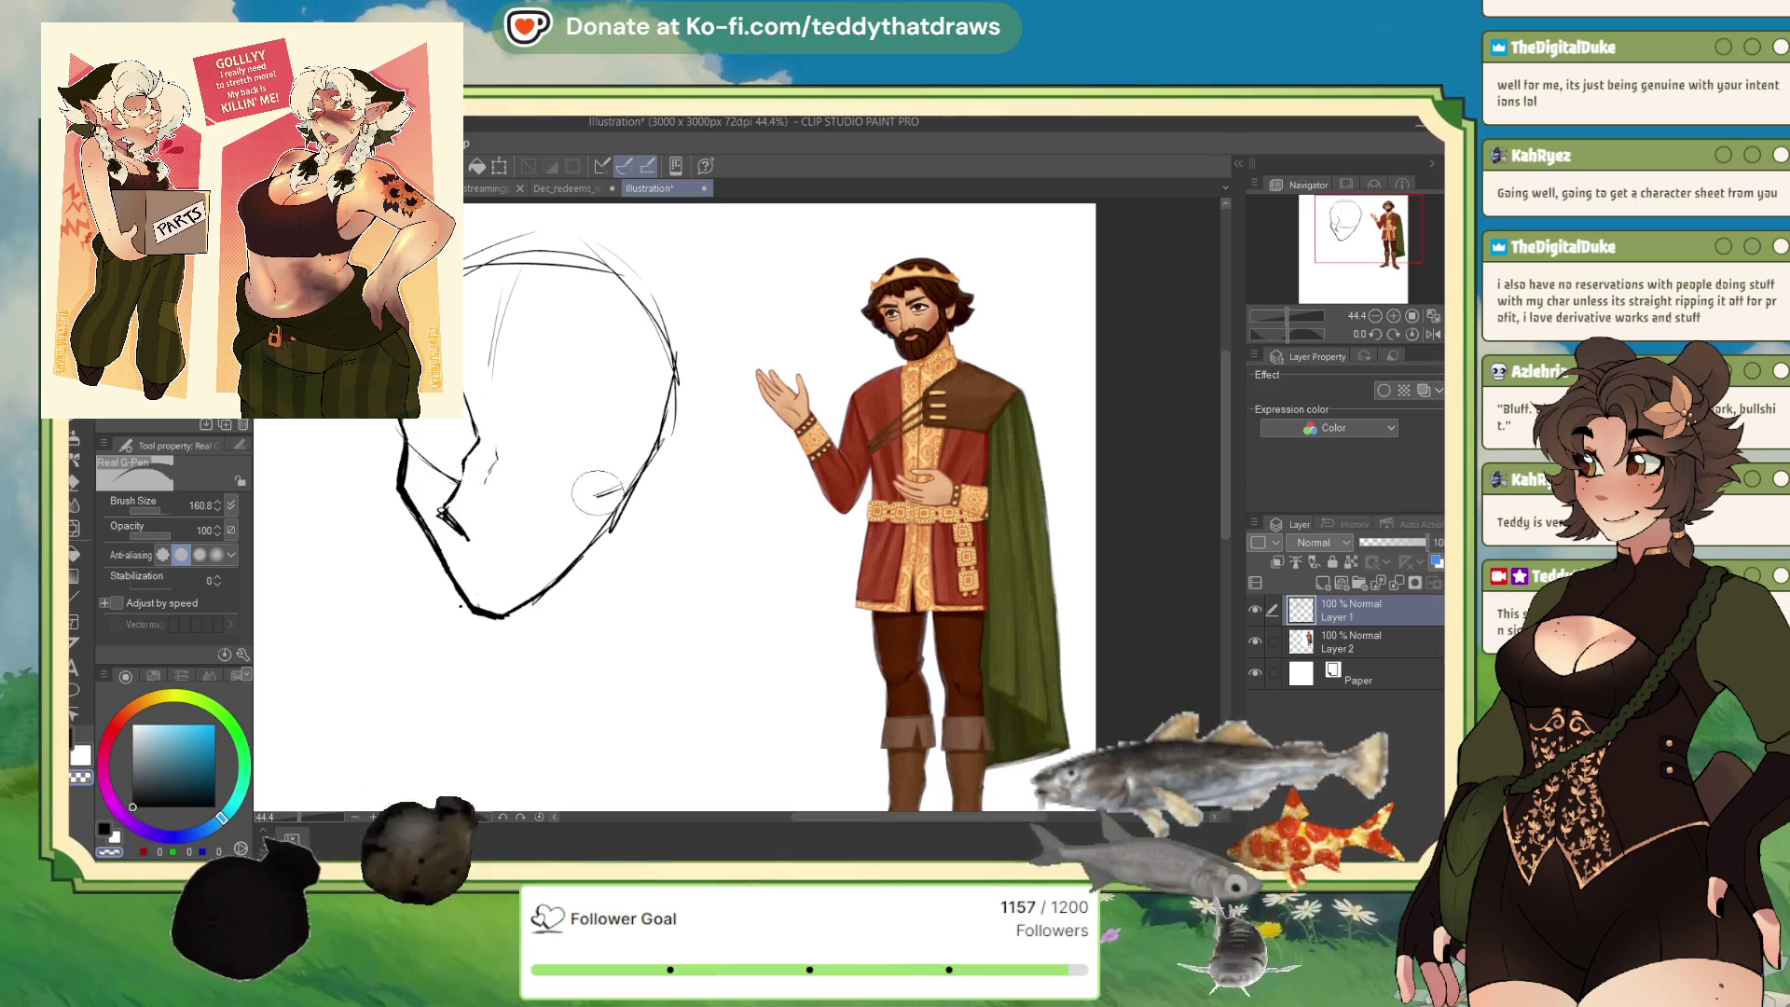
mouse_move(457, 537)
left_mouse_down()
mouse_move(456, 581)
mouse_move(429, 494)
mouse_move(464, 532)
left_mouse_up()
key("x")
key("x")
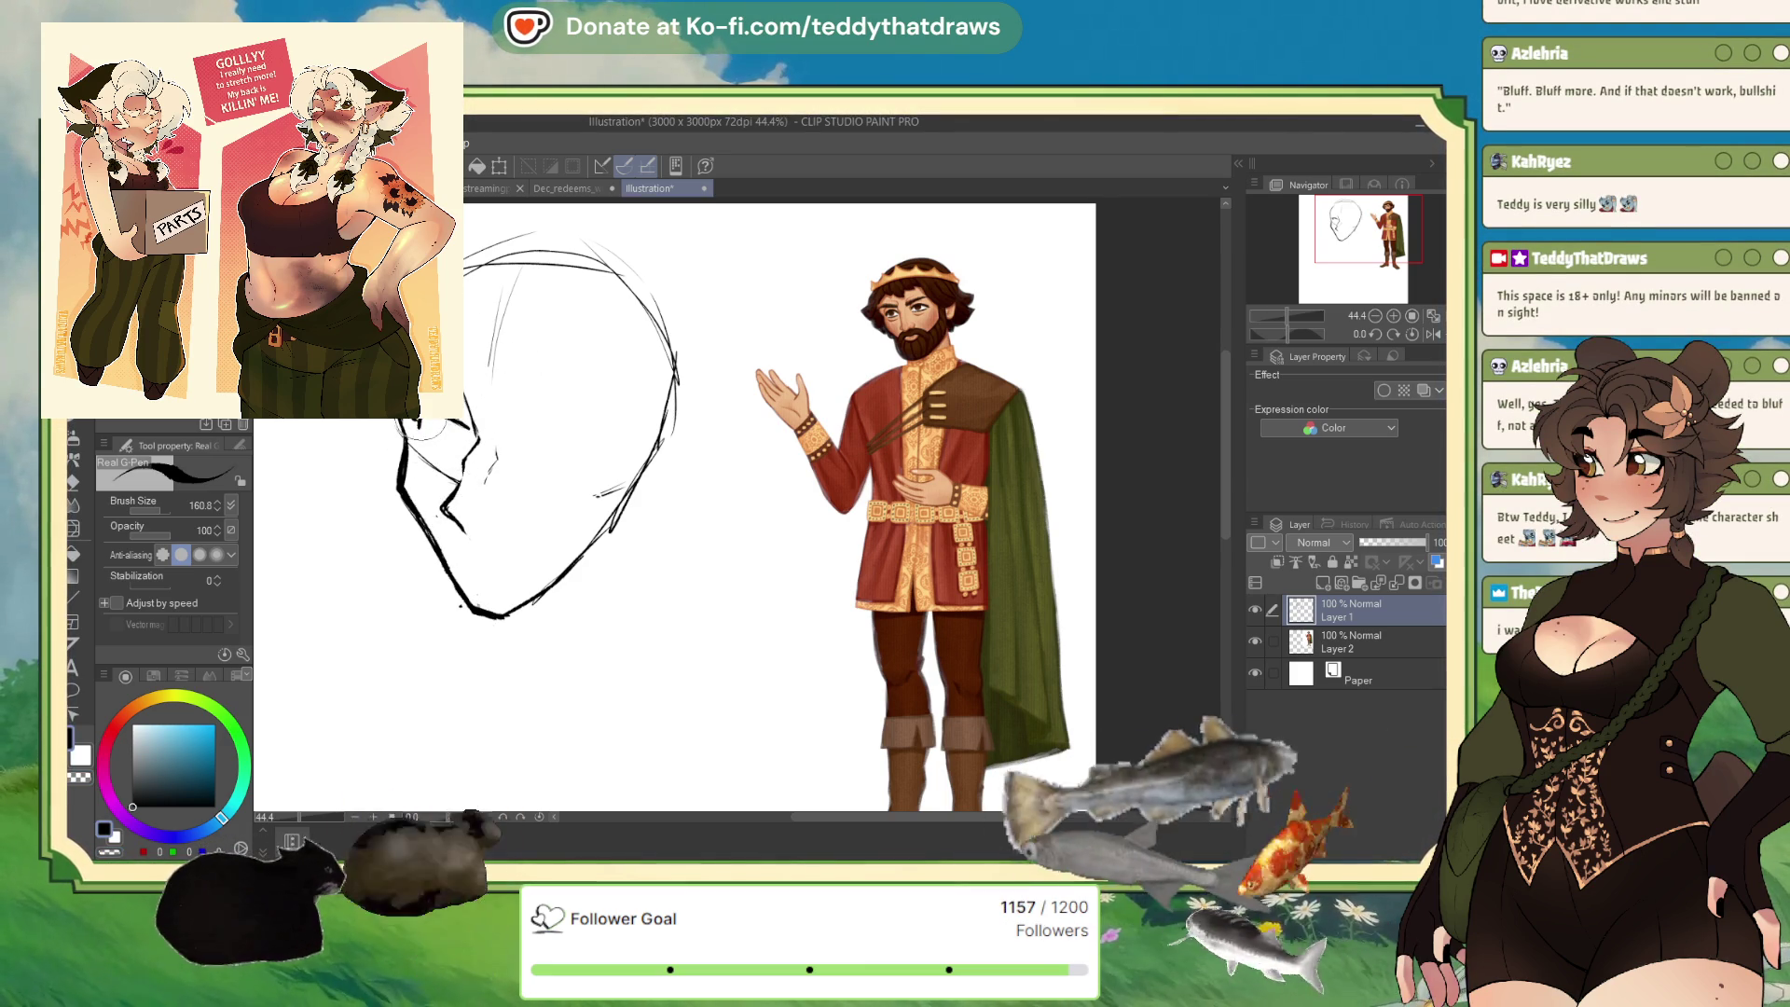
left_click(109, 853)
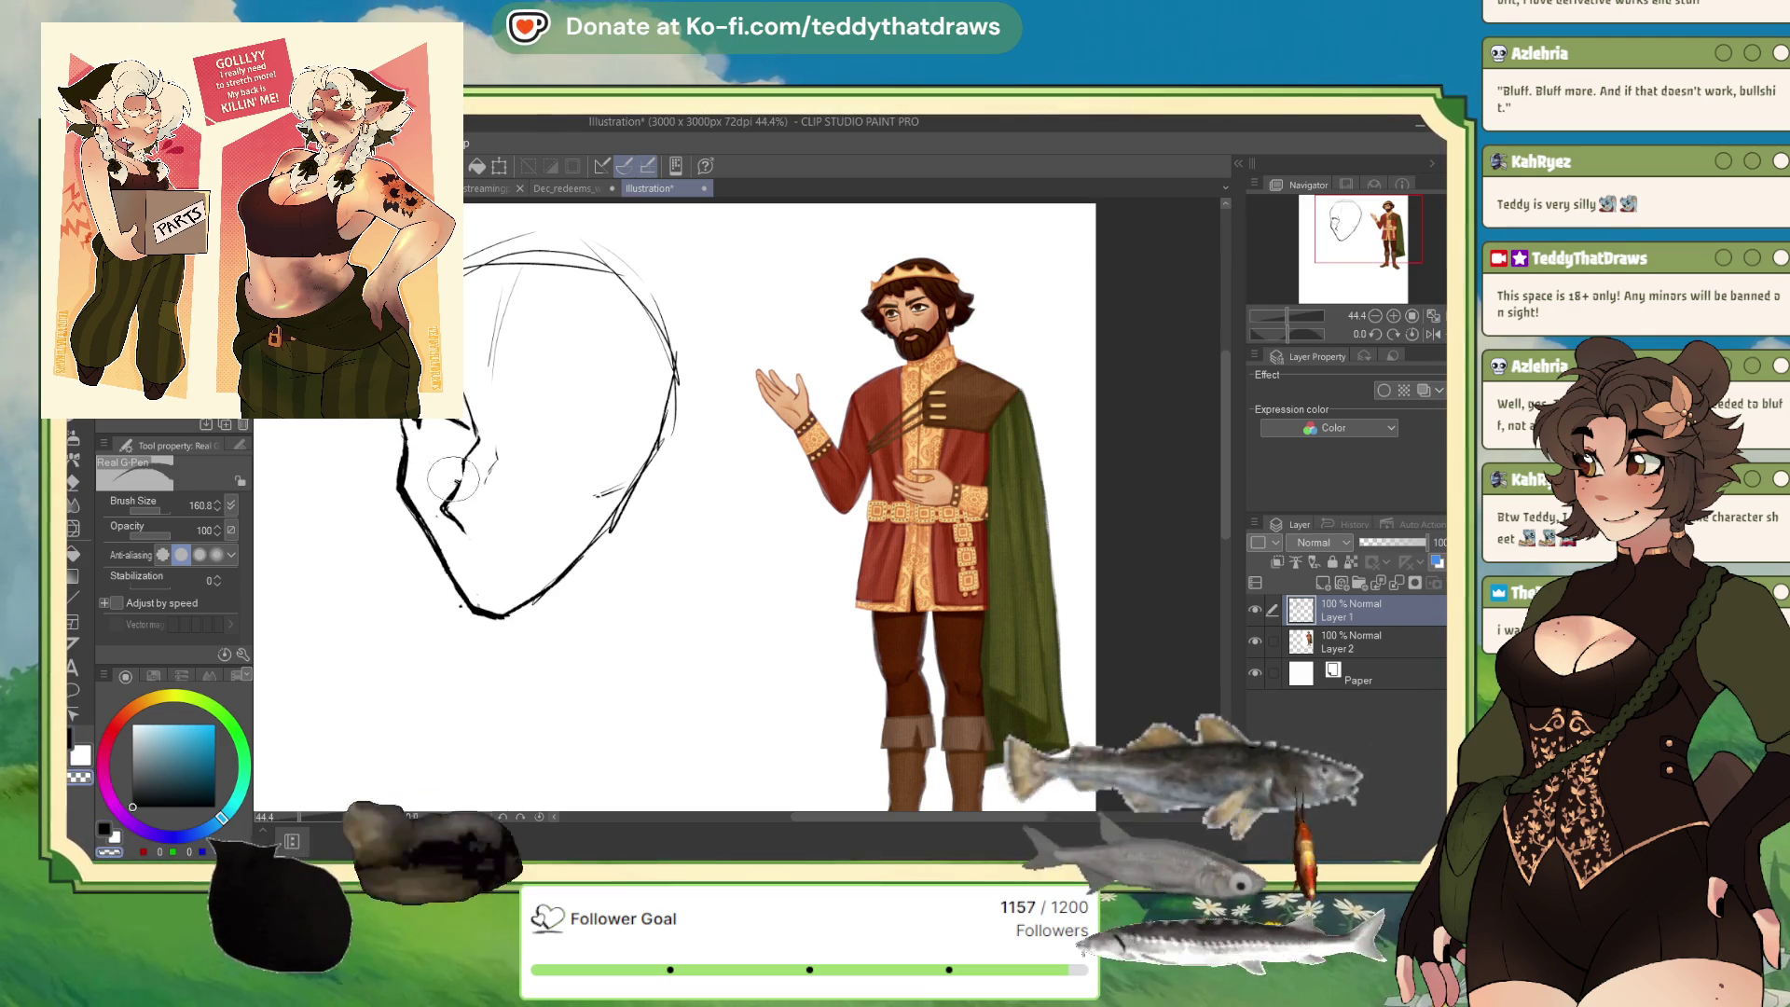
left_click(128, 808)
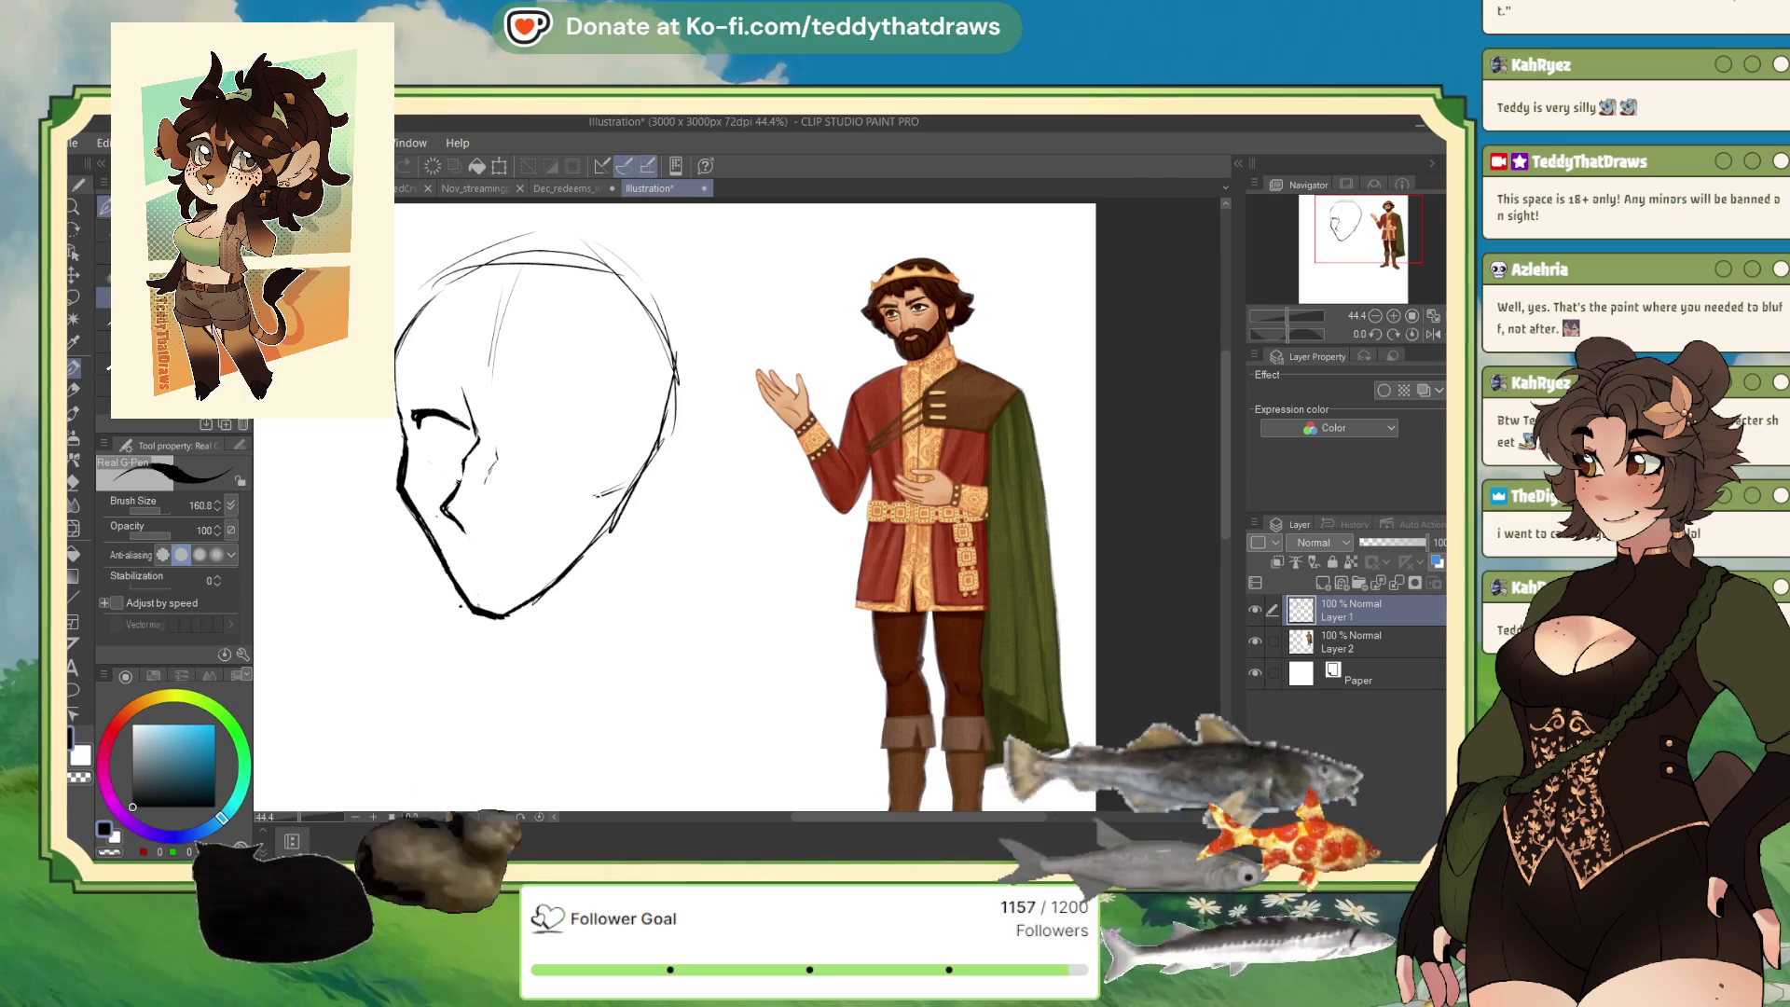
Draw the curved closed-eye line beneath the brow on the head sketch.
mouse_move(546, 420)
left_mouse_down()
mouse_move(512, 425)
mouse_move(592, 442)
mouse_move(522, 427)
left_mouse_up()
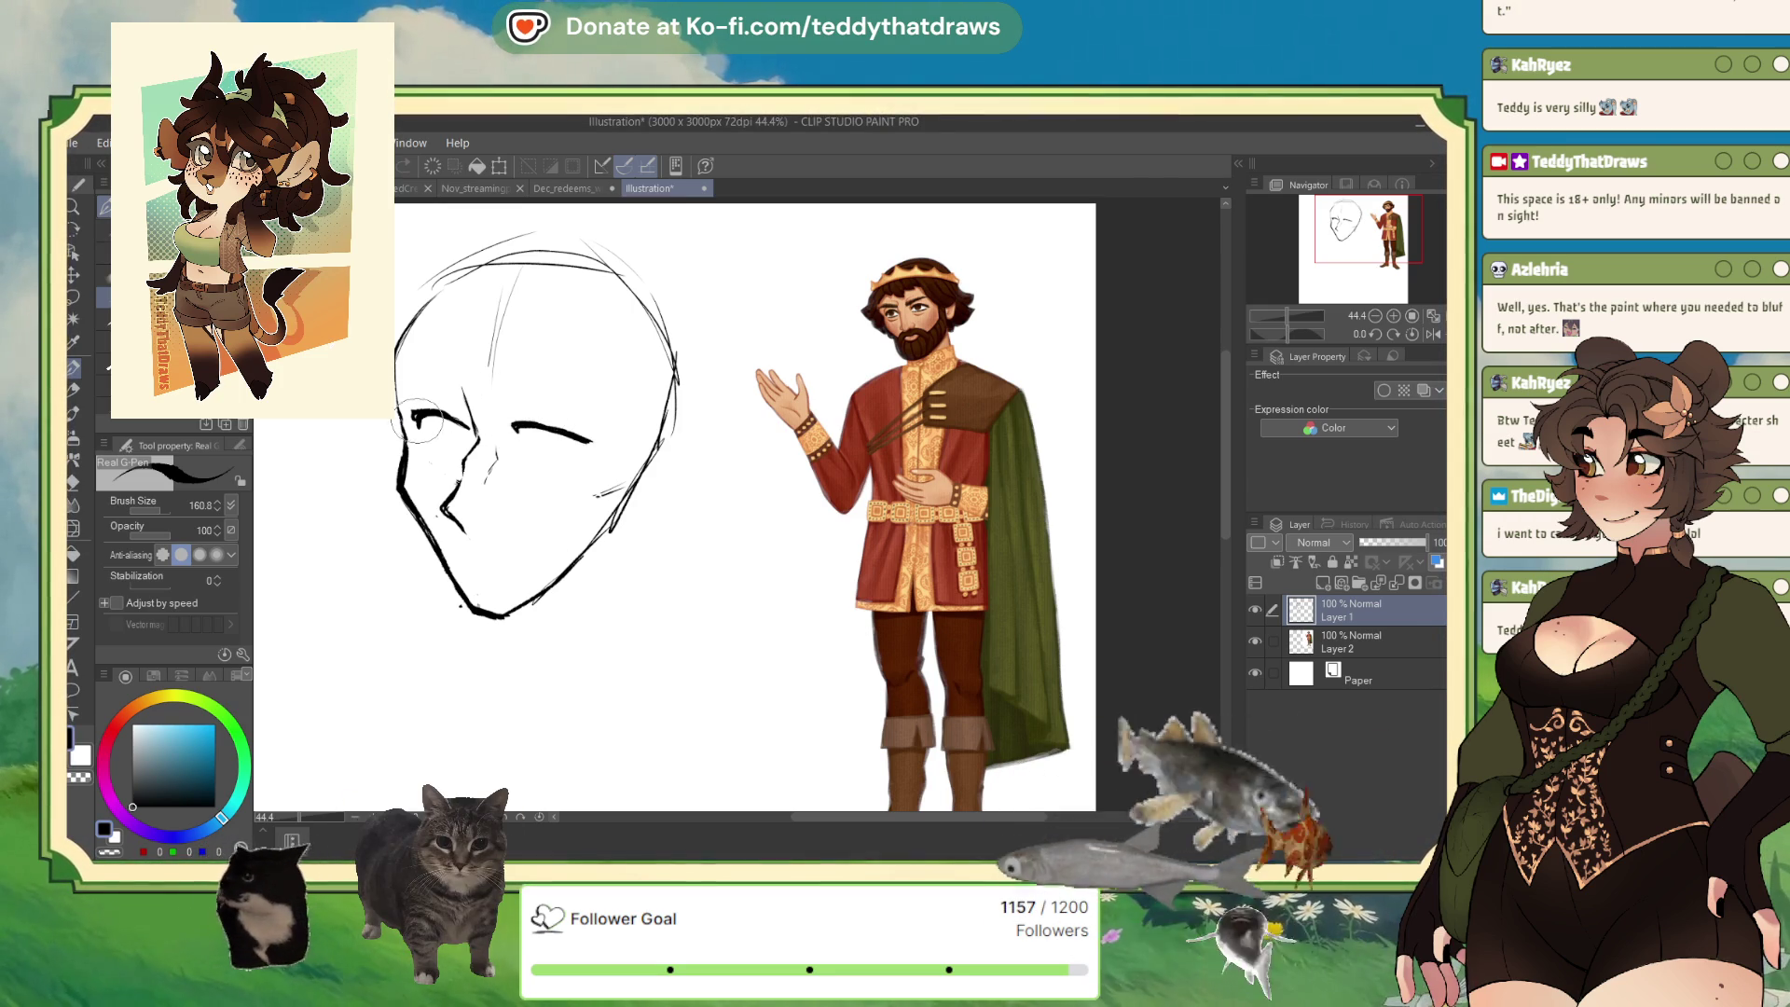
Darken the eye strokes, add arched brows over both eyes, and shape both eyelids.
left_click_drag(412, 416, 469, 428)
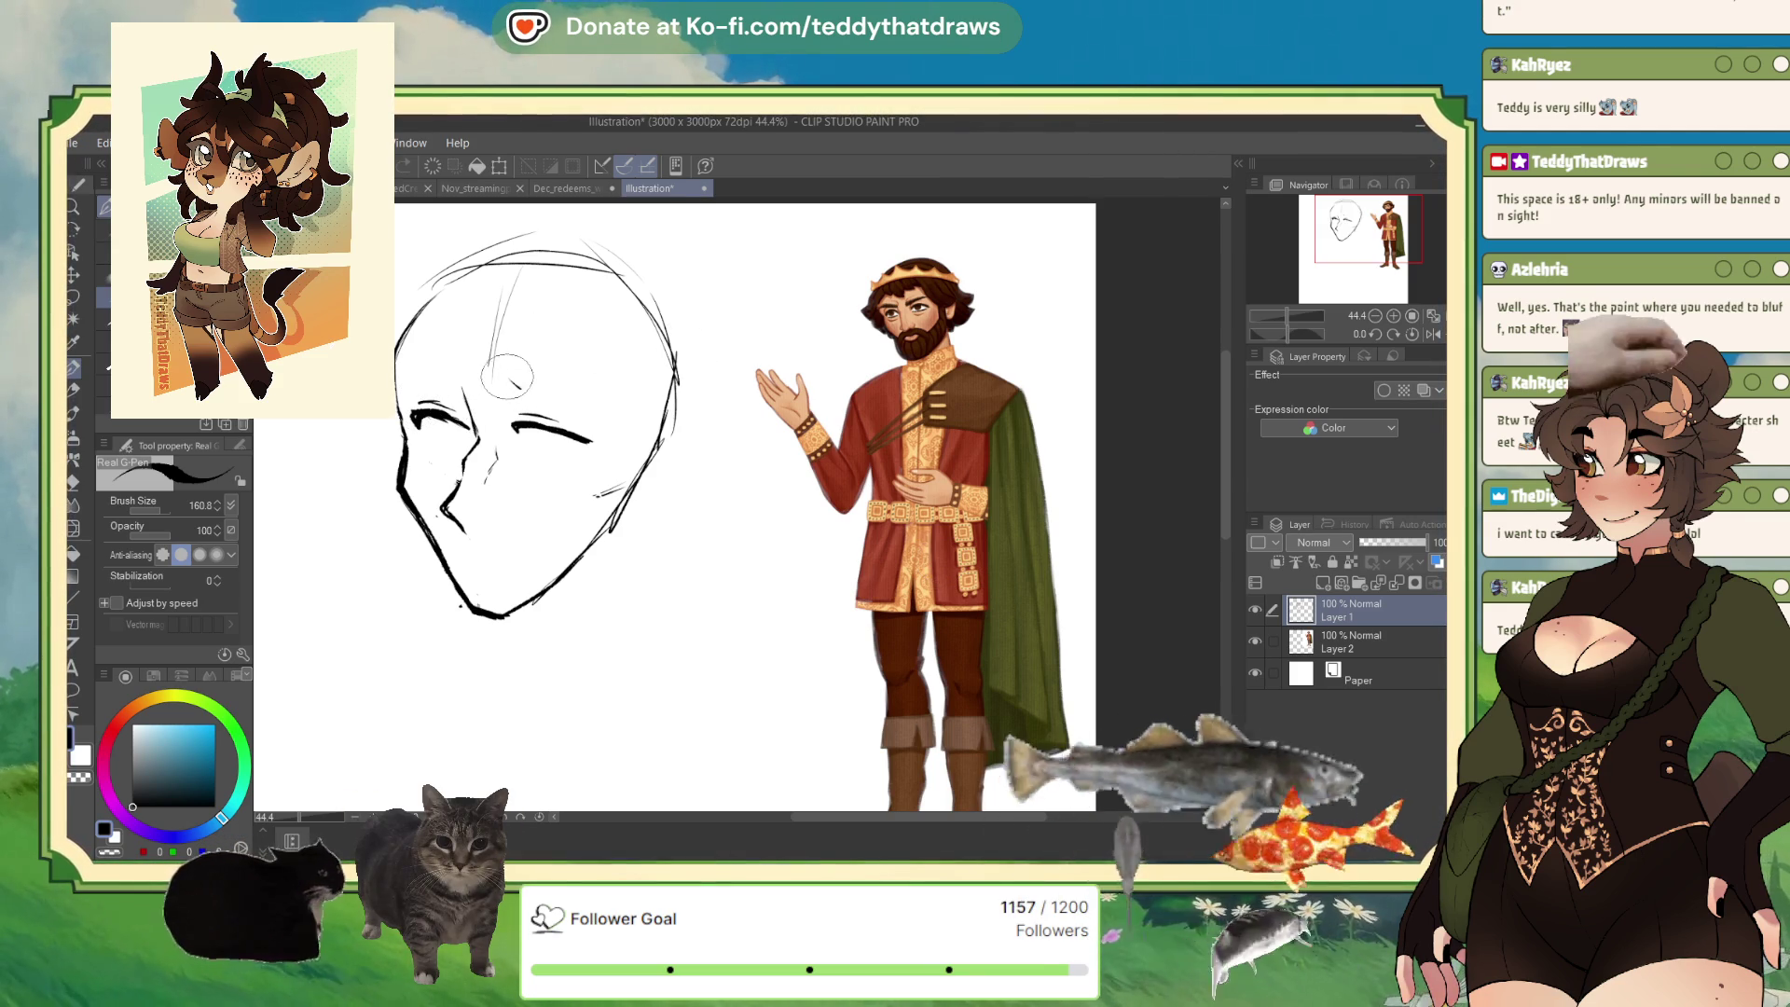
left_click_drag(508, 366, 608, 383)
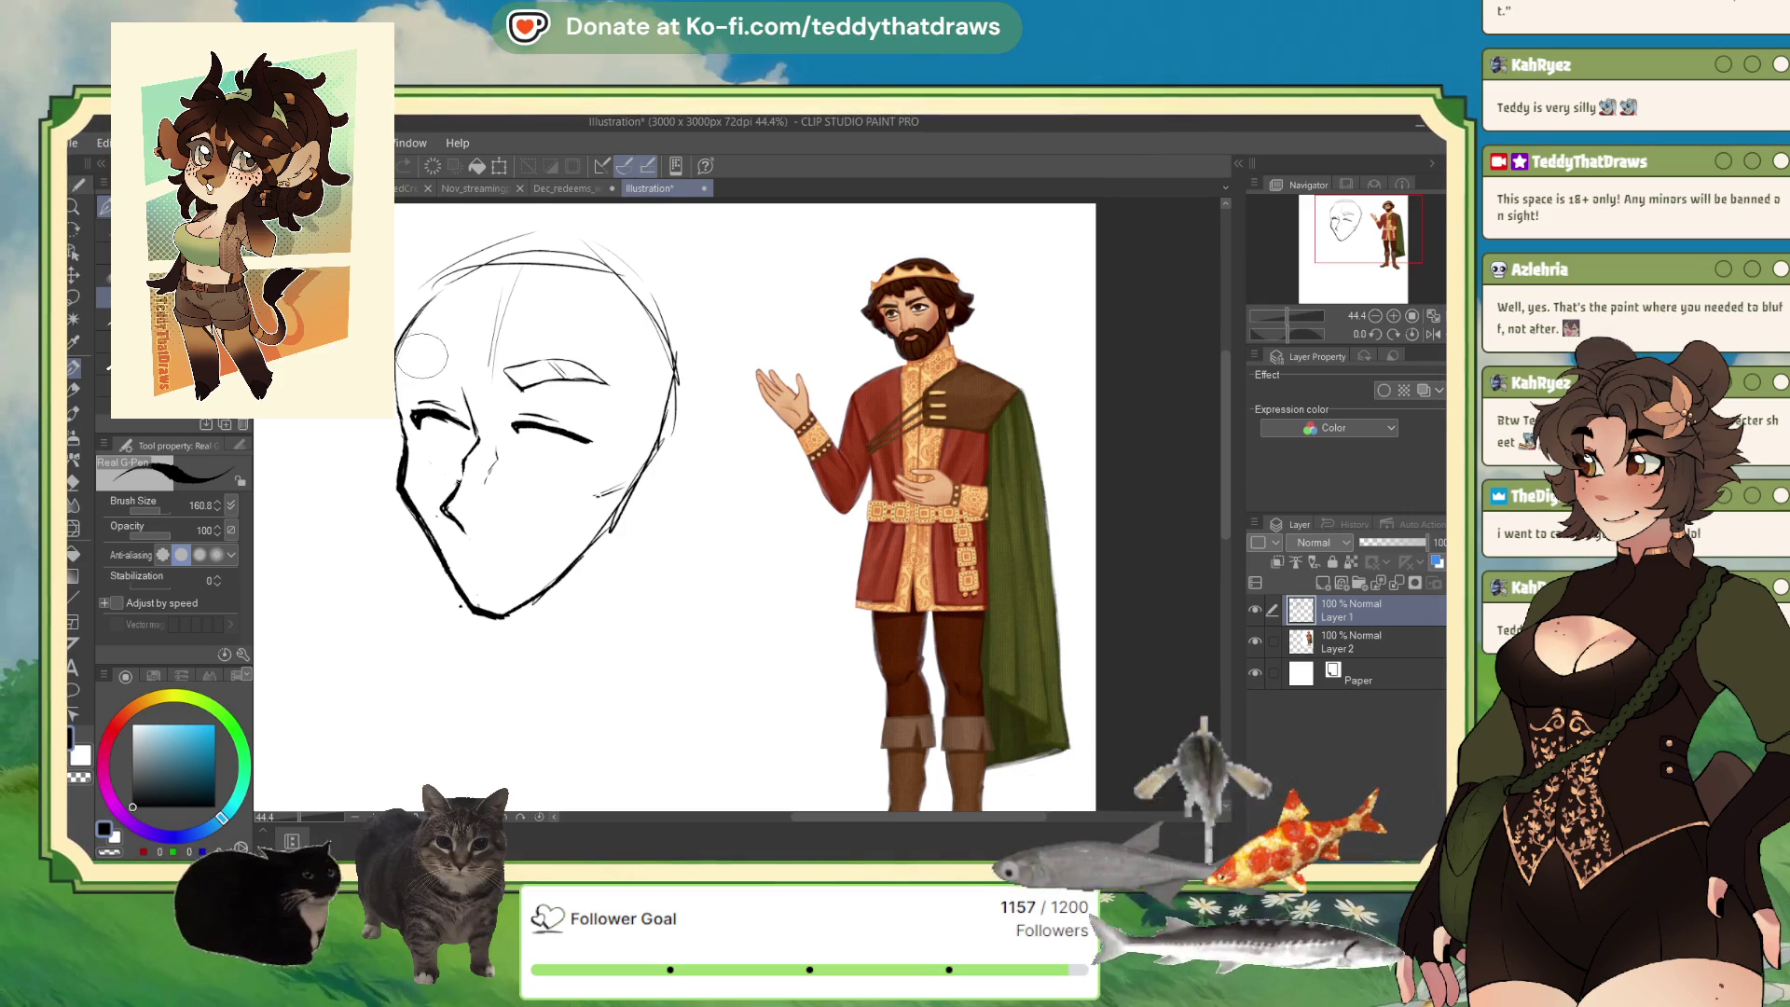
left_click_drag(407, 359, 459, 380)
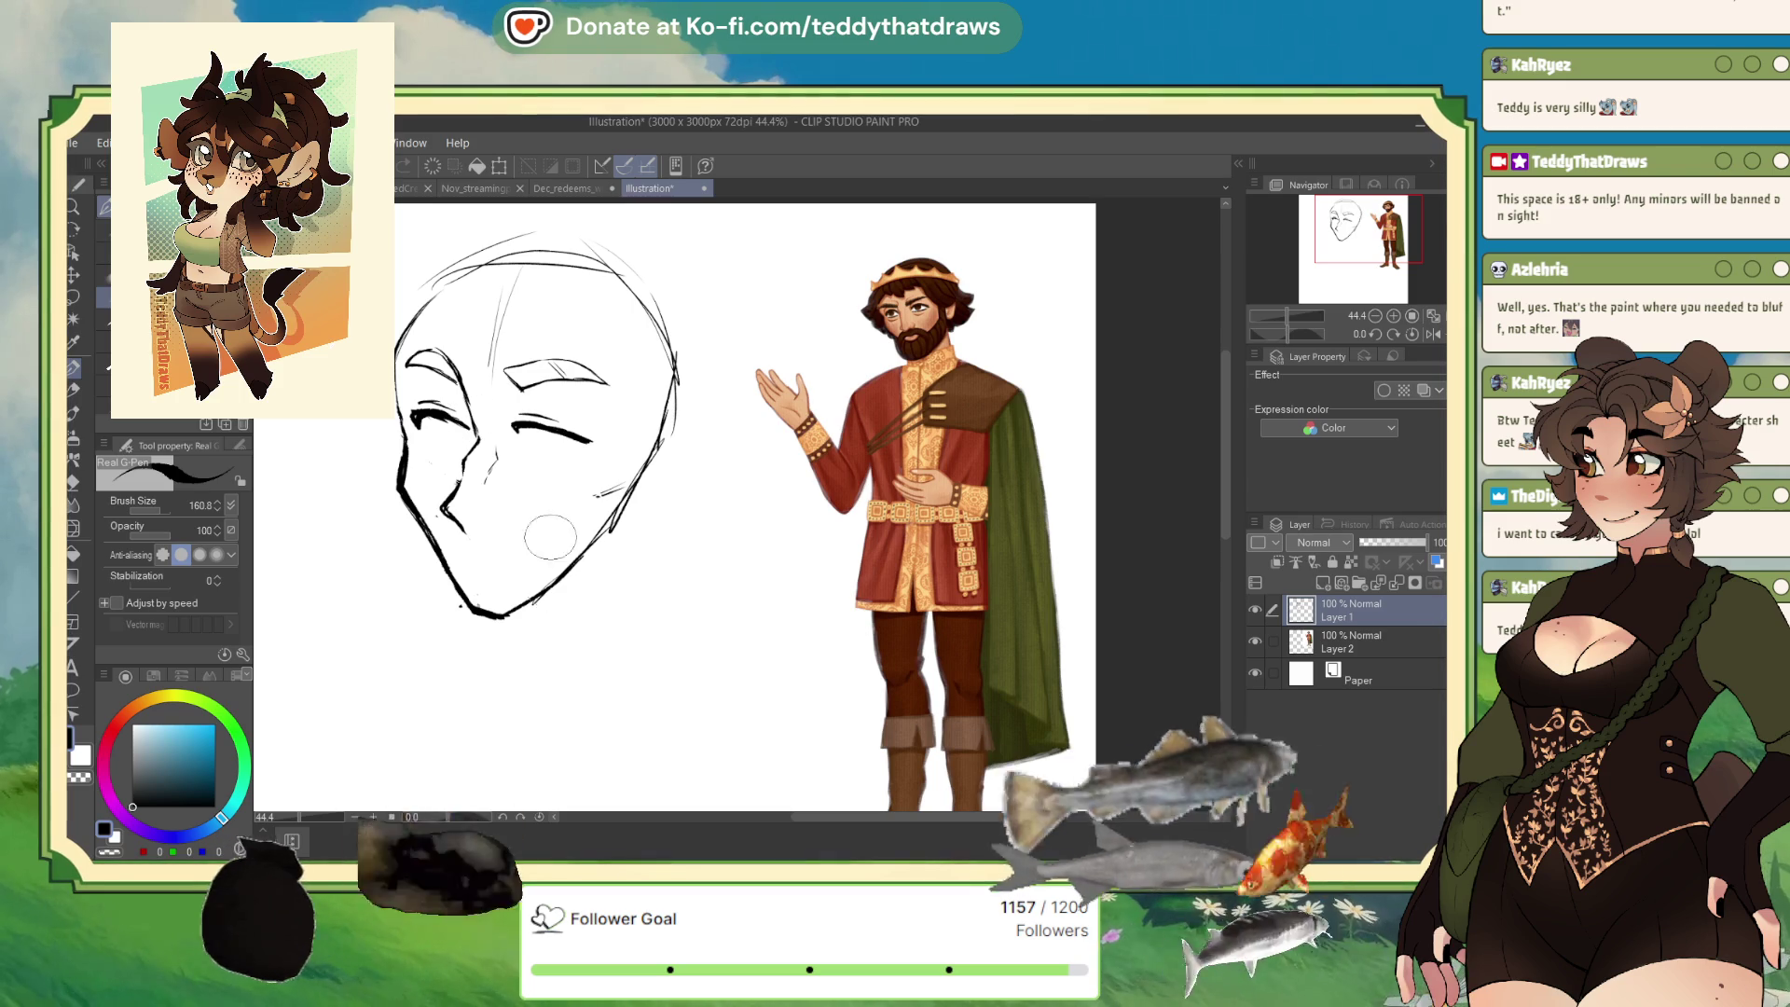
left_click_drag(558, 429, 586, 449)
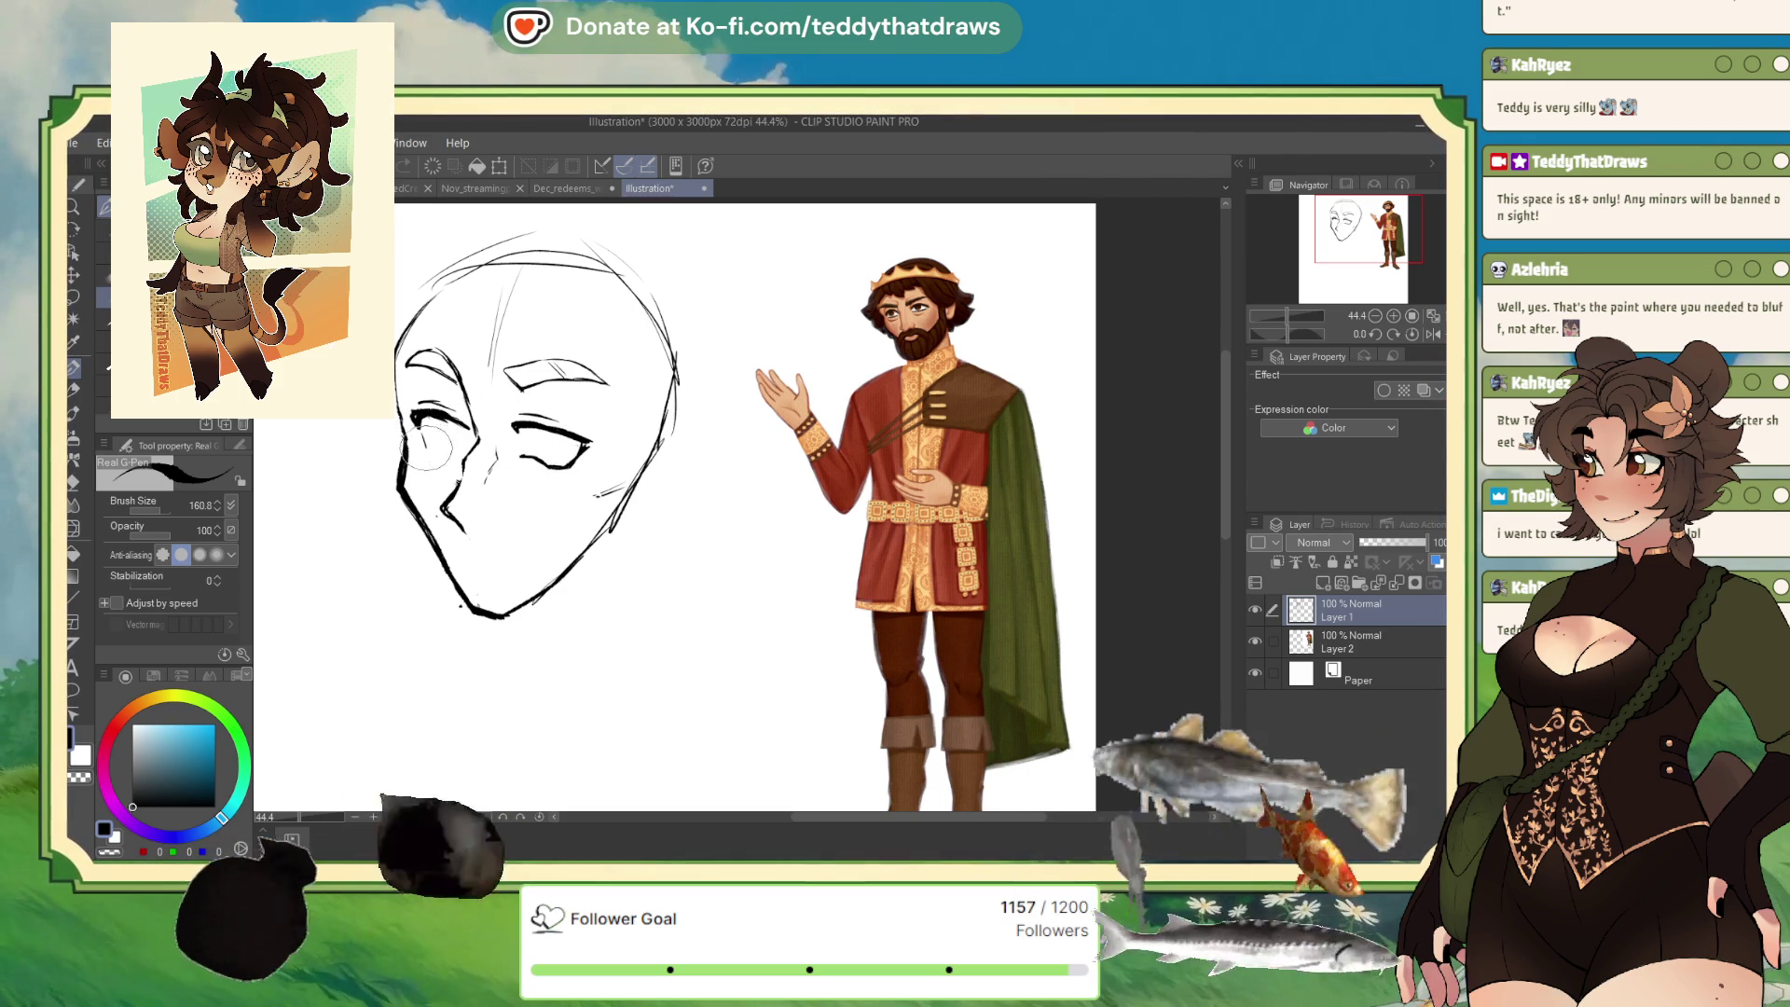
mouse_move(414, 438)
left_mouse_down()
mouse_move(420, 461)
mouse_move(452, 470)
left_mouse_up()
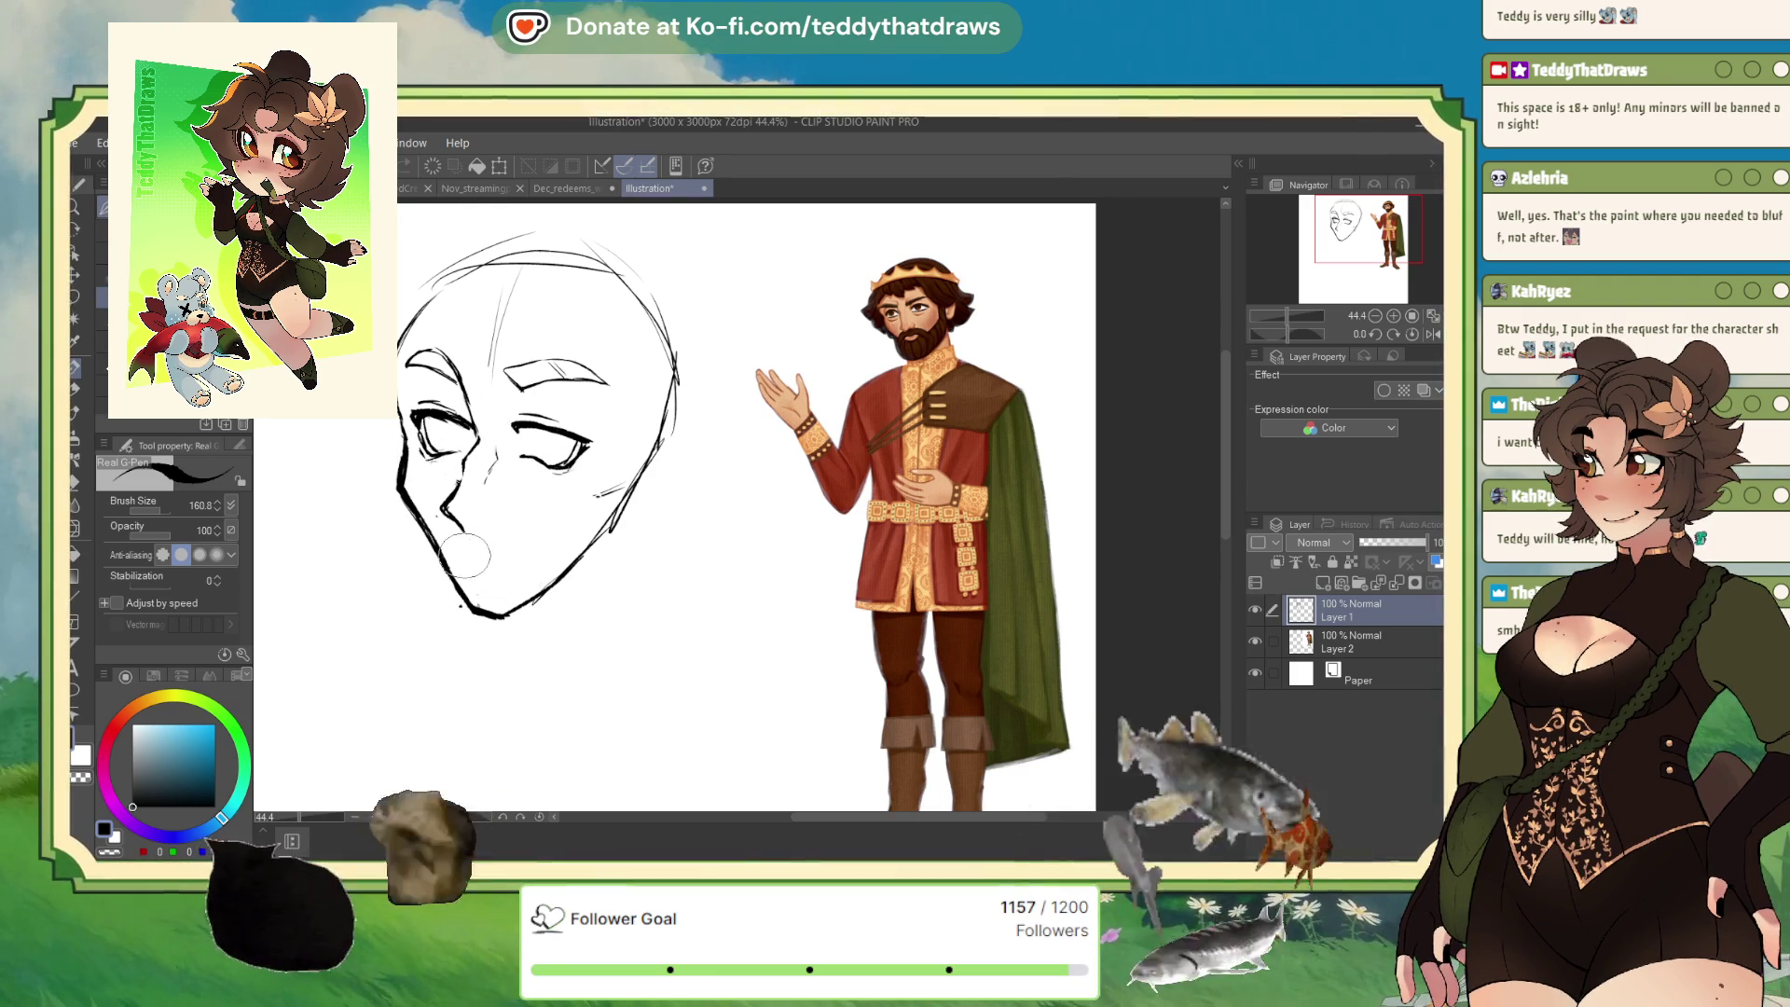
Draw and erase a trial mouth, then add the iris and pupil in the right eye.
left_click_drag(463, 557, 514, 557)
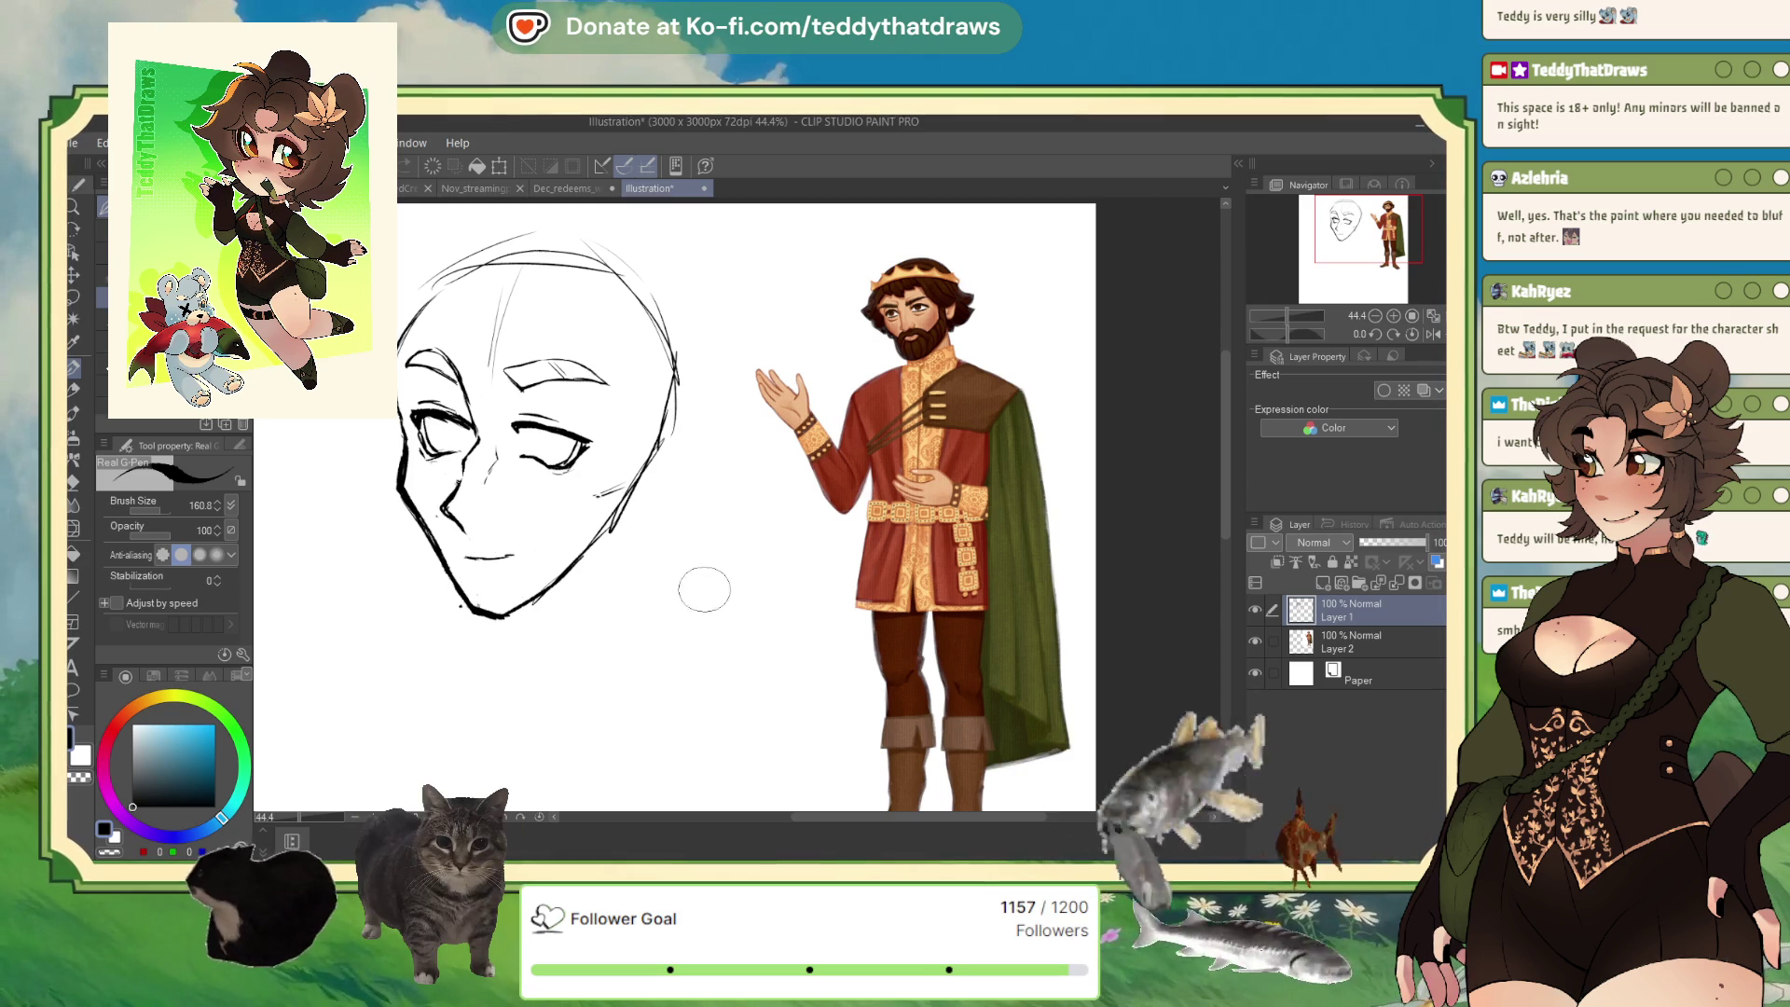
left_click(111, 851)
left_click_drag(466, 556, 543, 557)
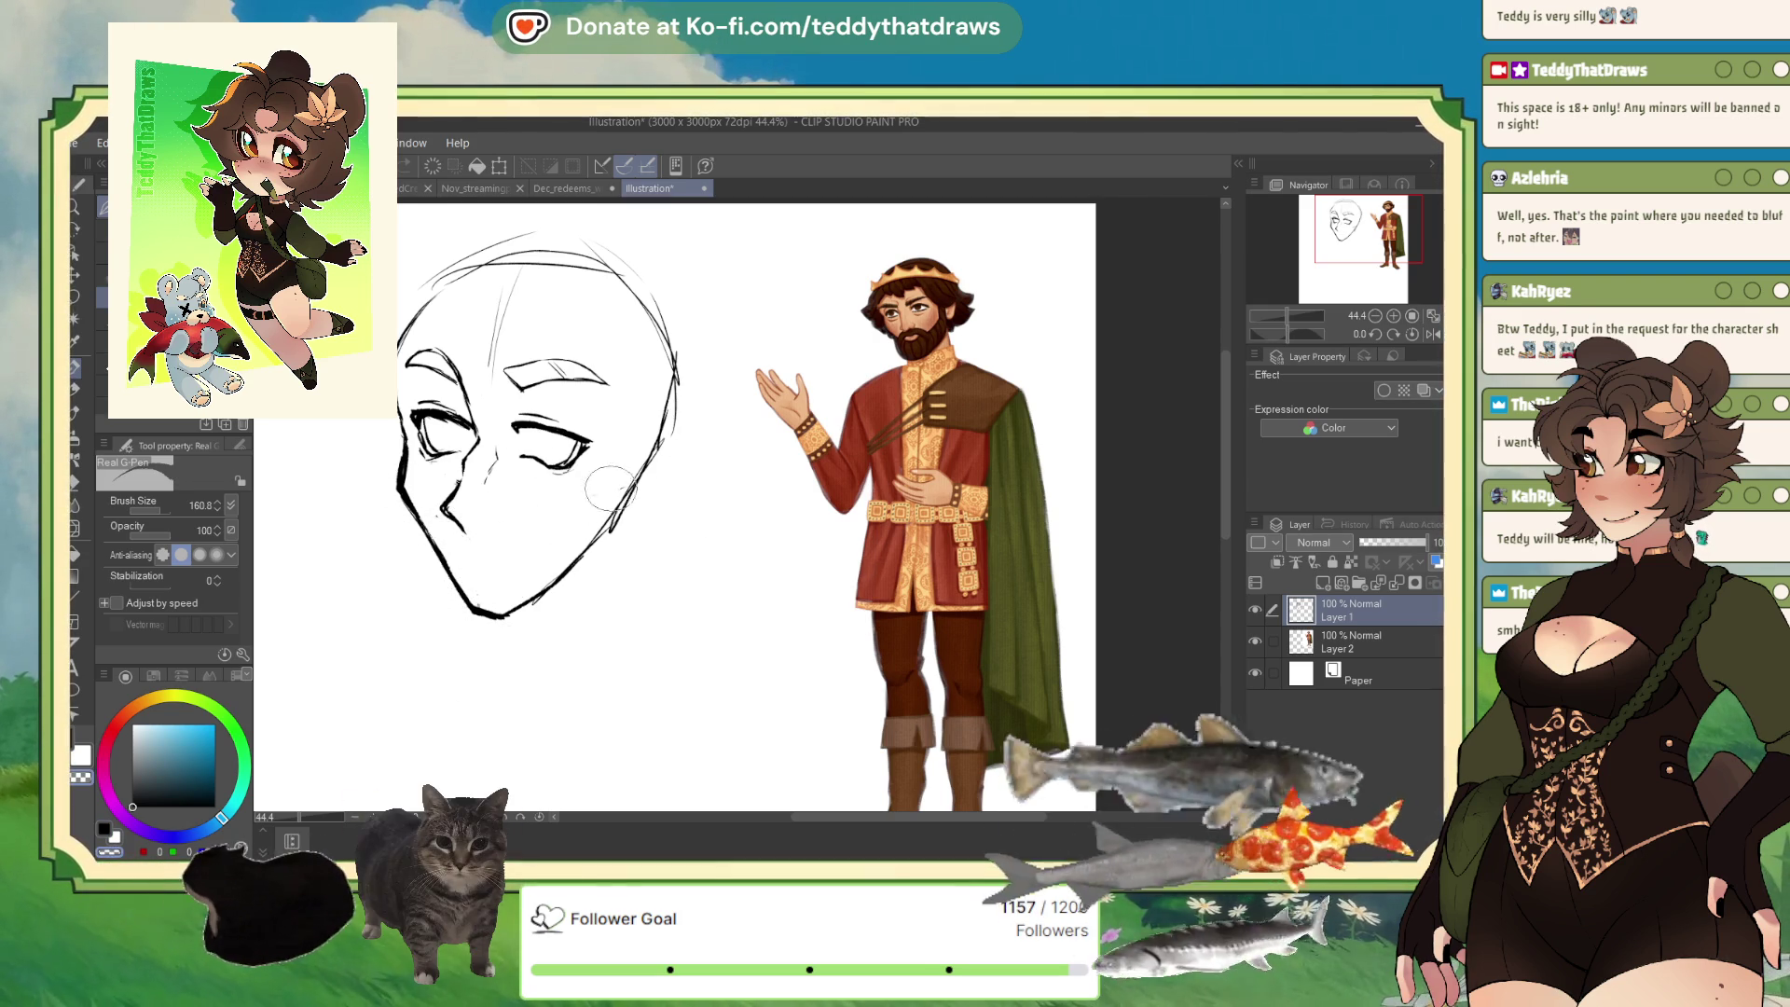
left_click(104, 829)
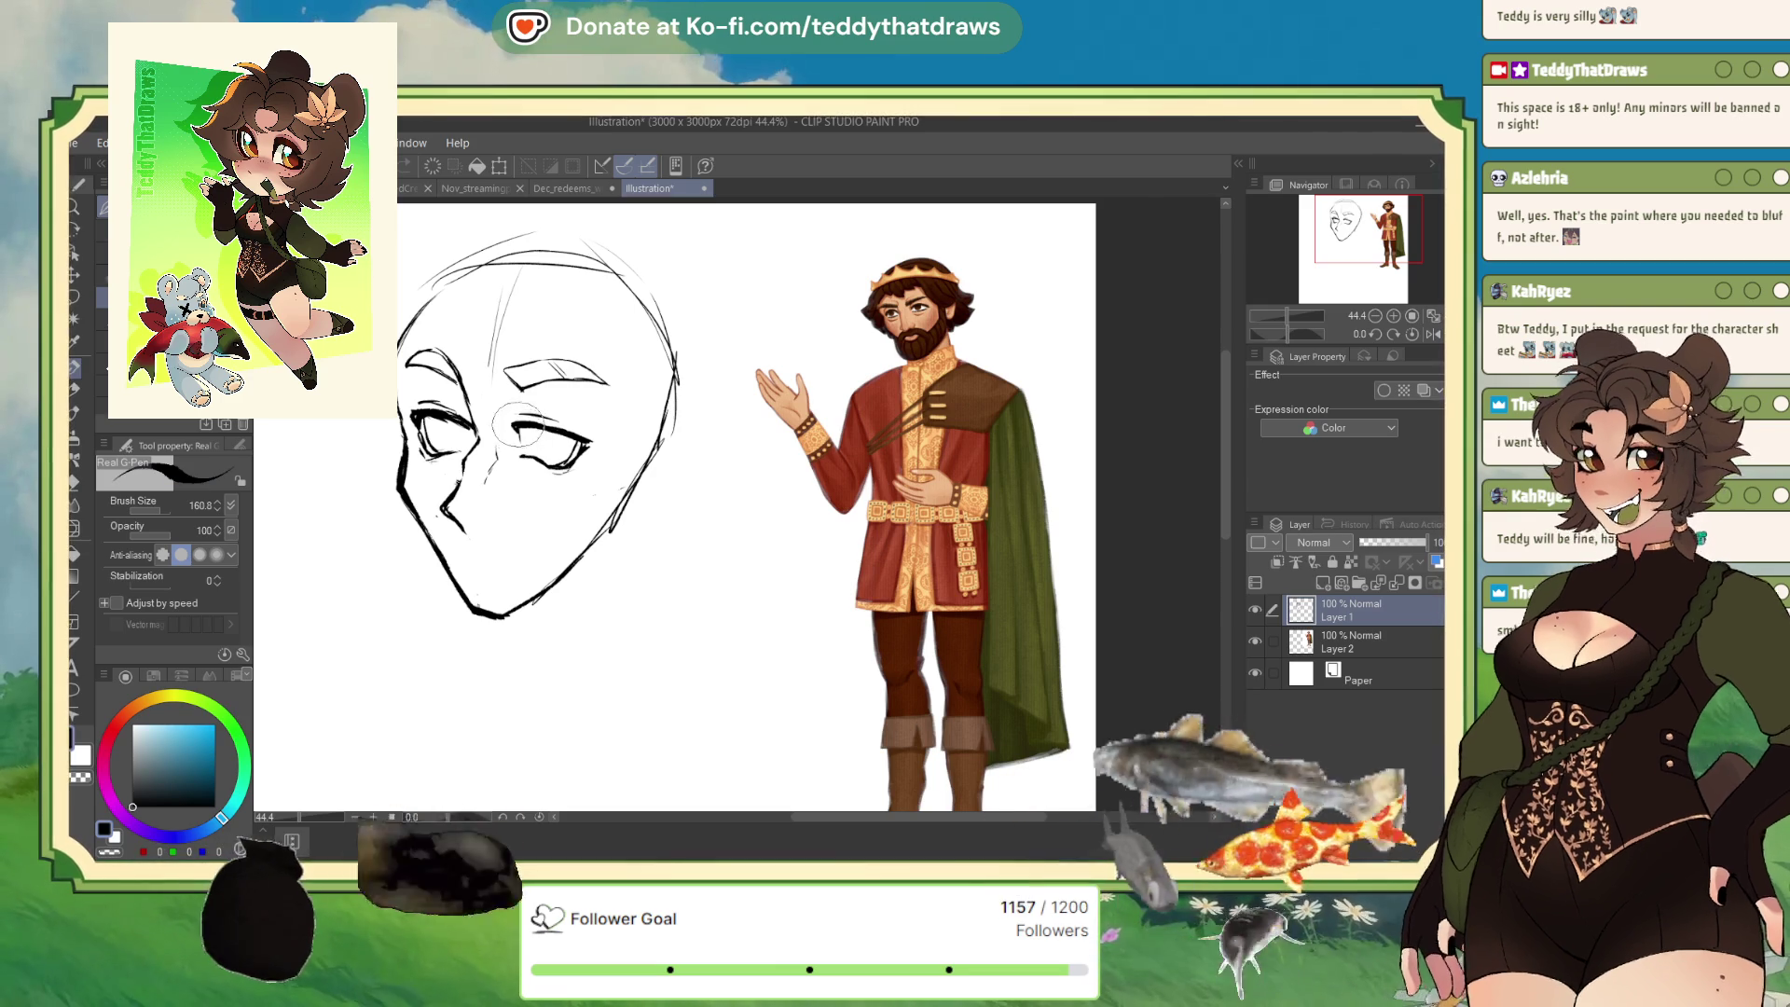
mouse_move(524, 424)
left_mouse_down()
mouse_move(530, 455)
mouse_move(517, 444)
left_mouse_up()
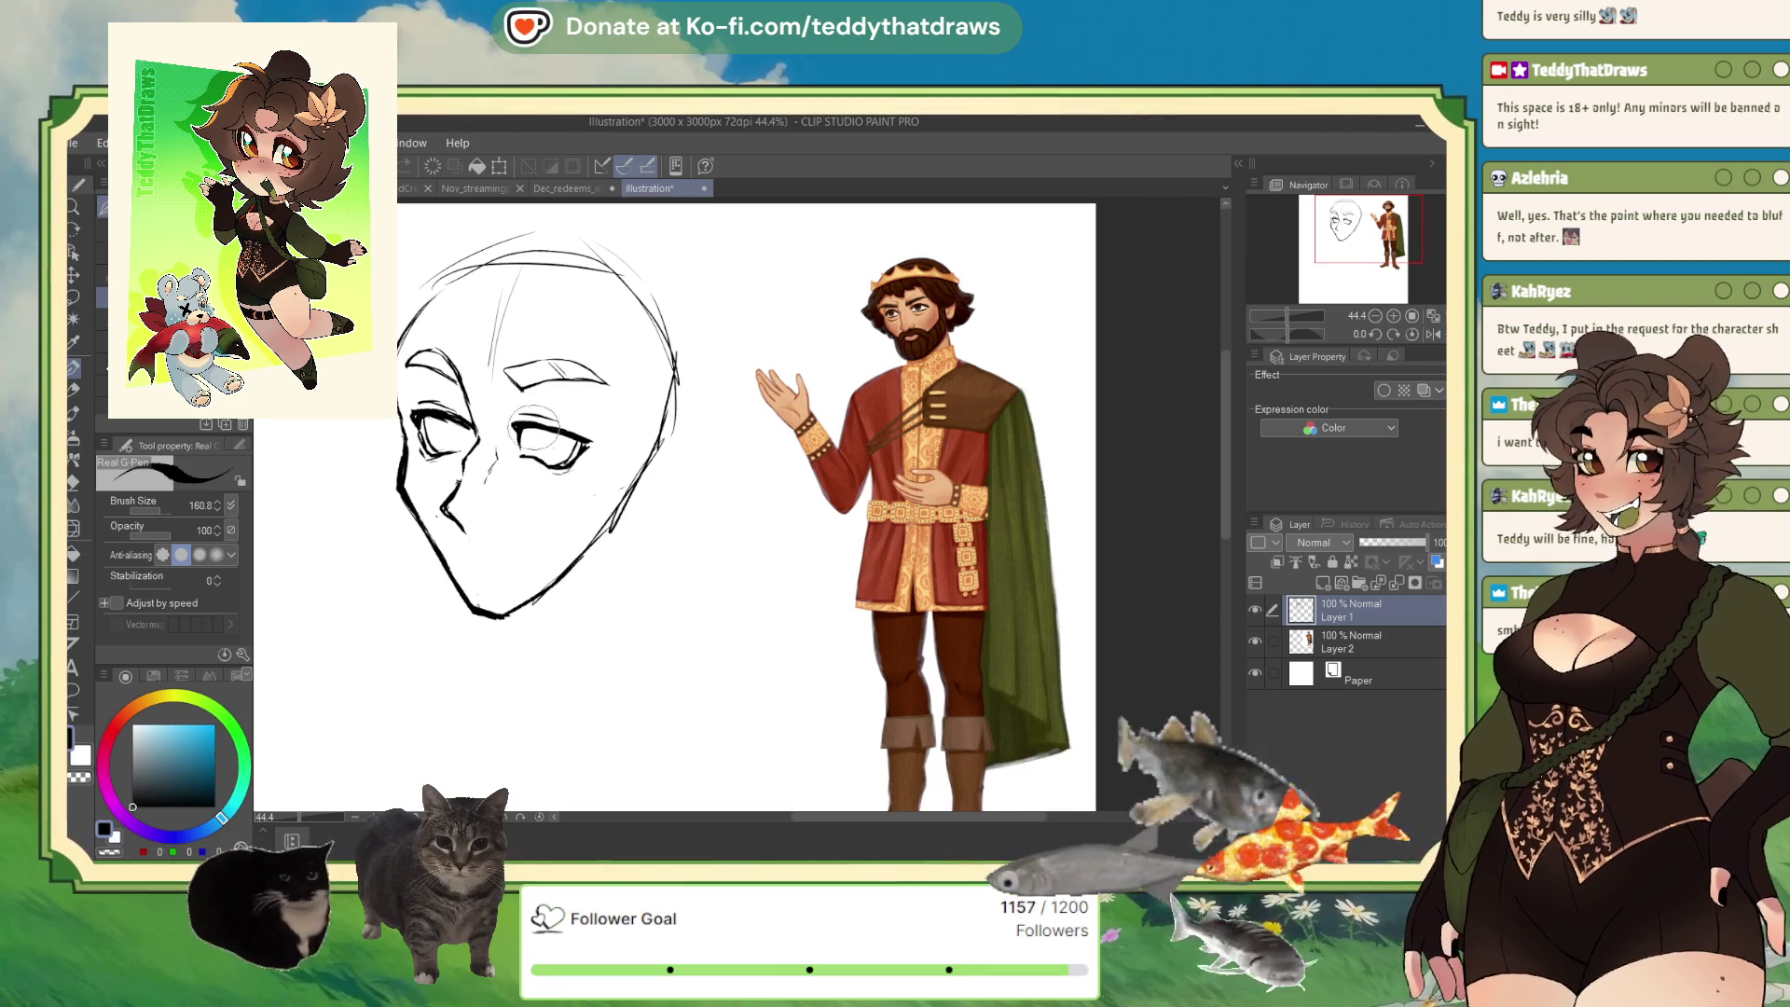
Scale the face sketch down slightly with a transform and confirm it.
scroll(599, 445, "down", 4)
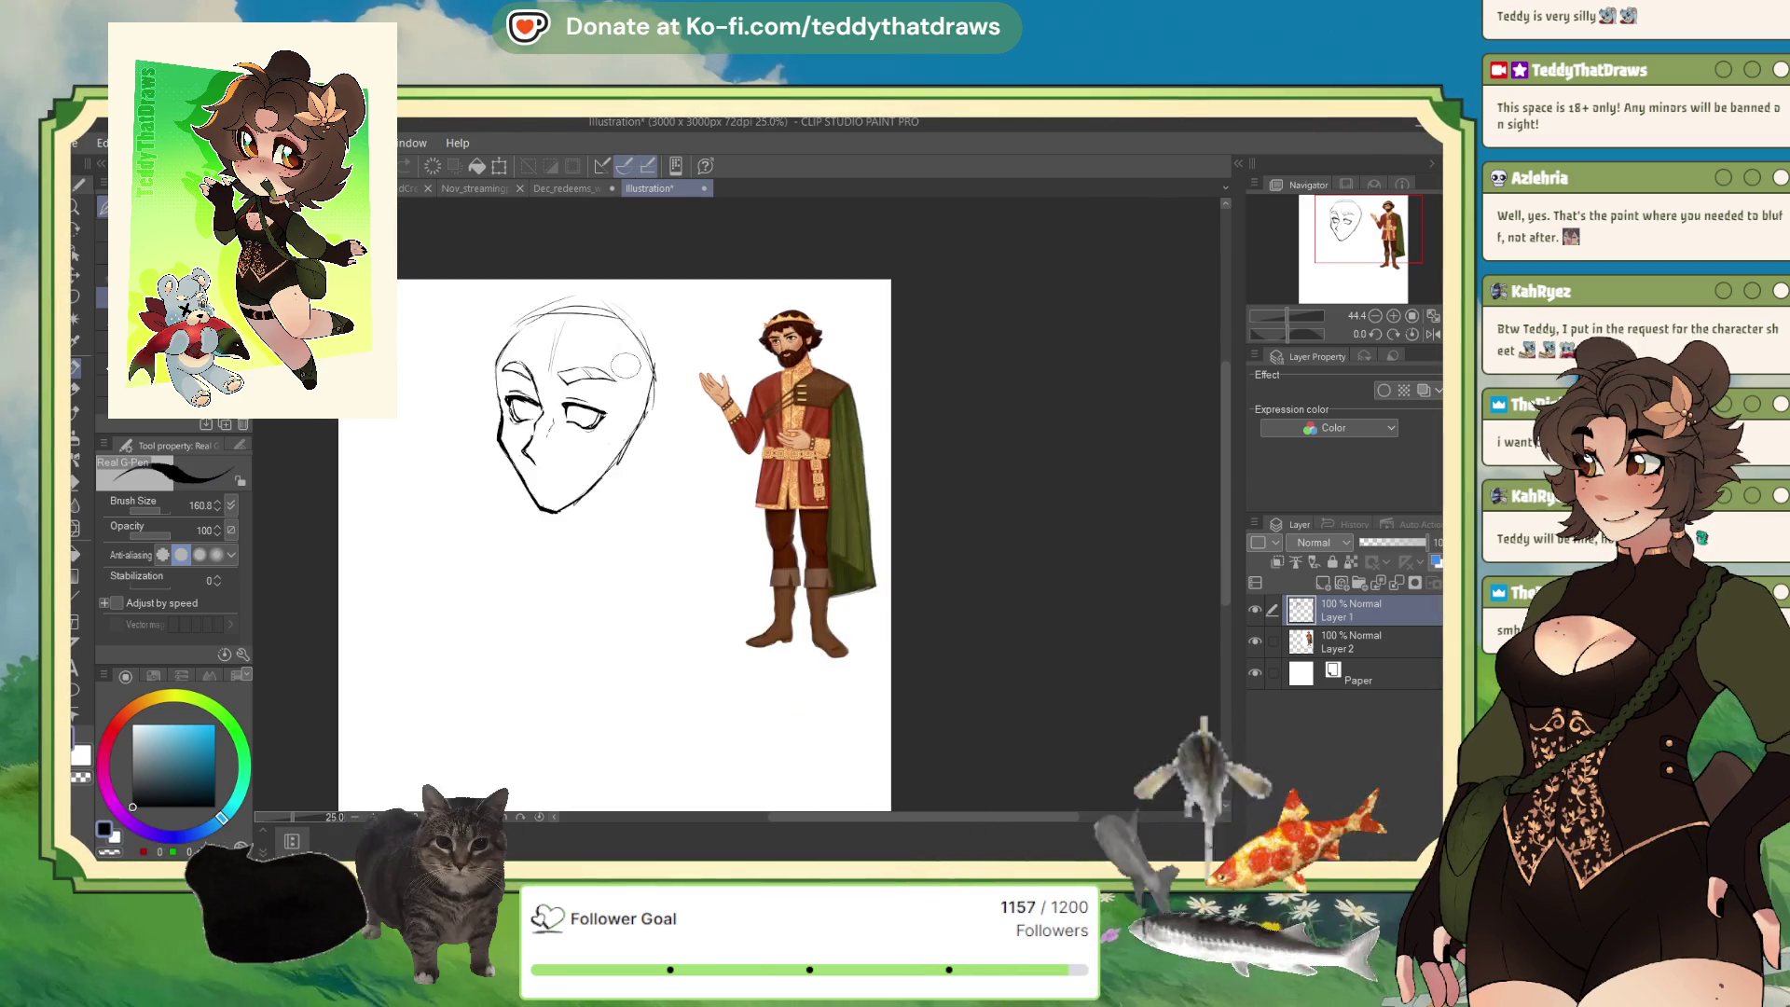
left_click(500, 165)
left_click_drag(523, 308, 539, 333)
left_click(597, 572)
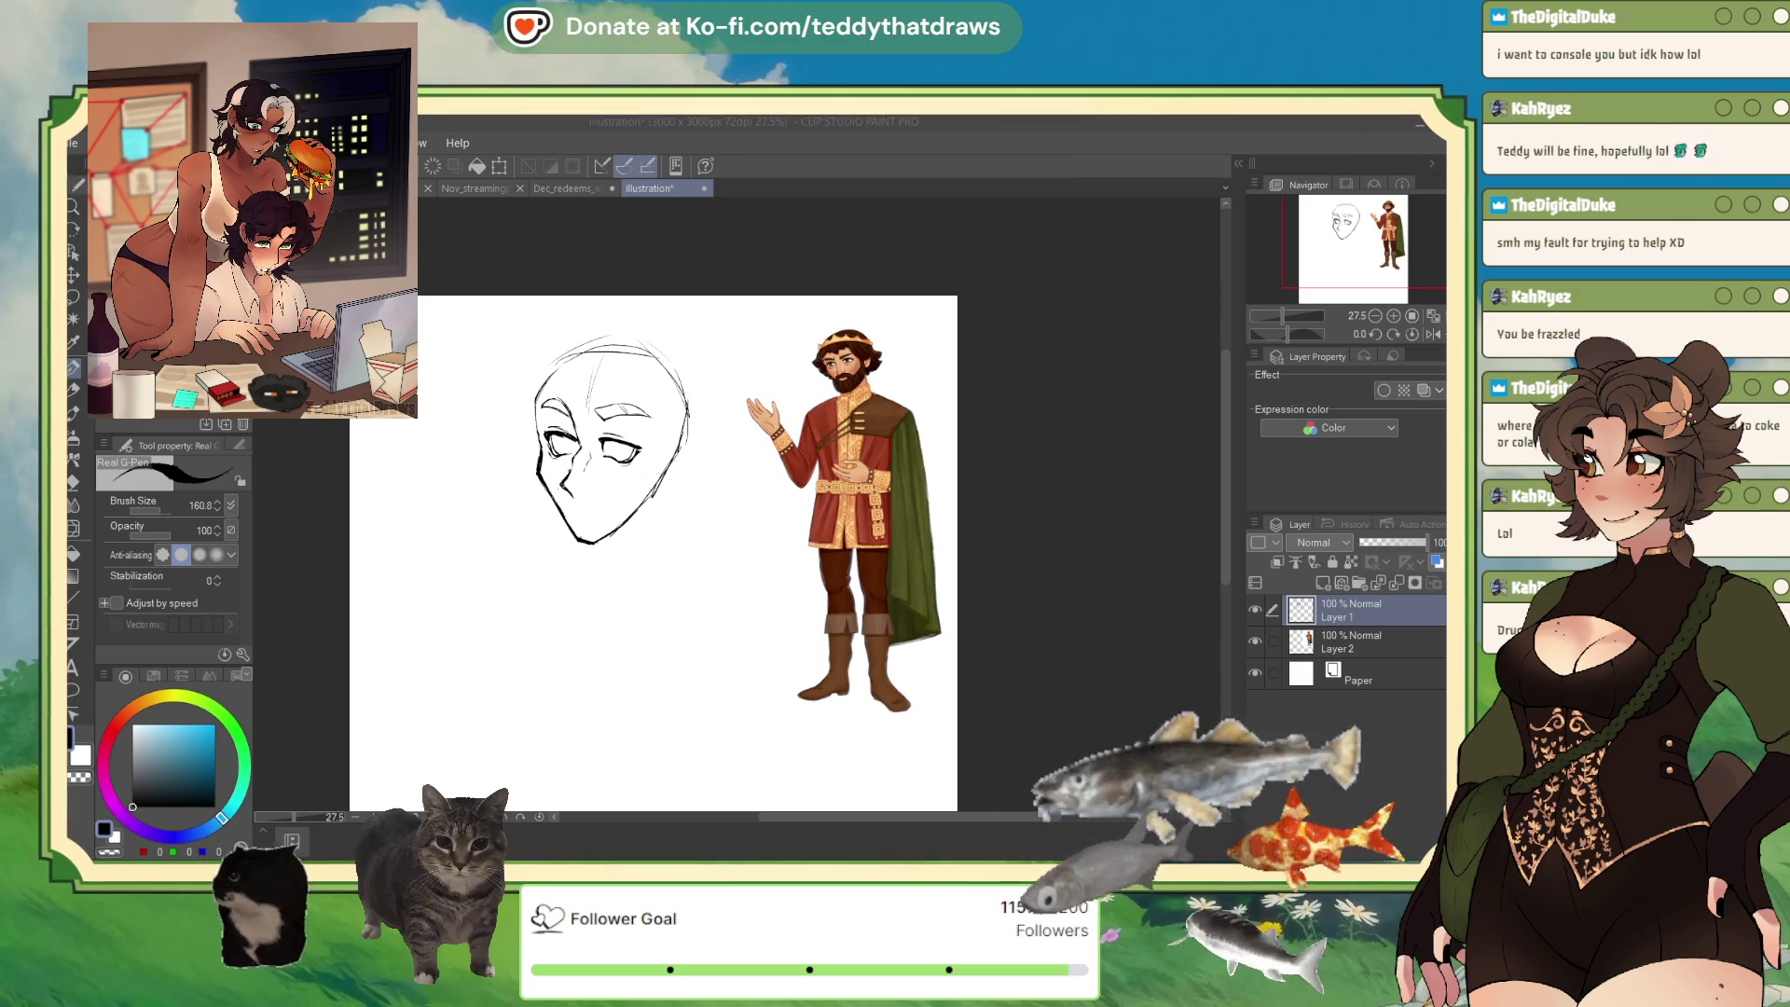
Set the main drawing colour to pure black from the colour square's black corner.
left_click(132, 807)
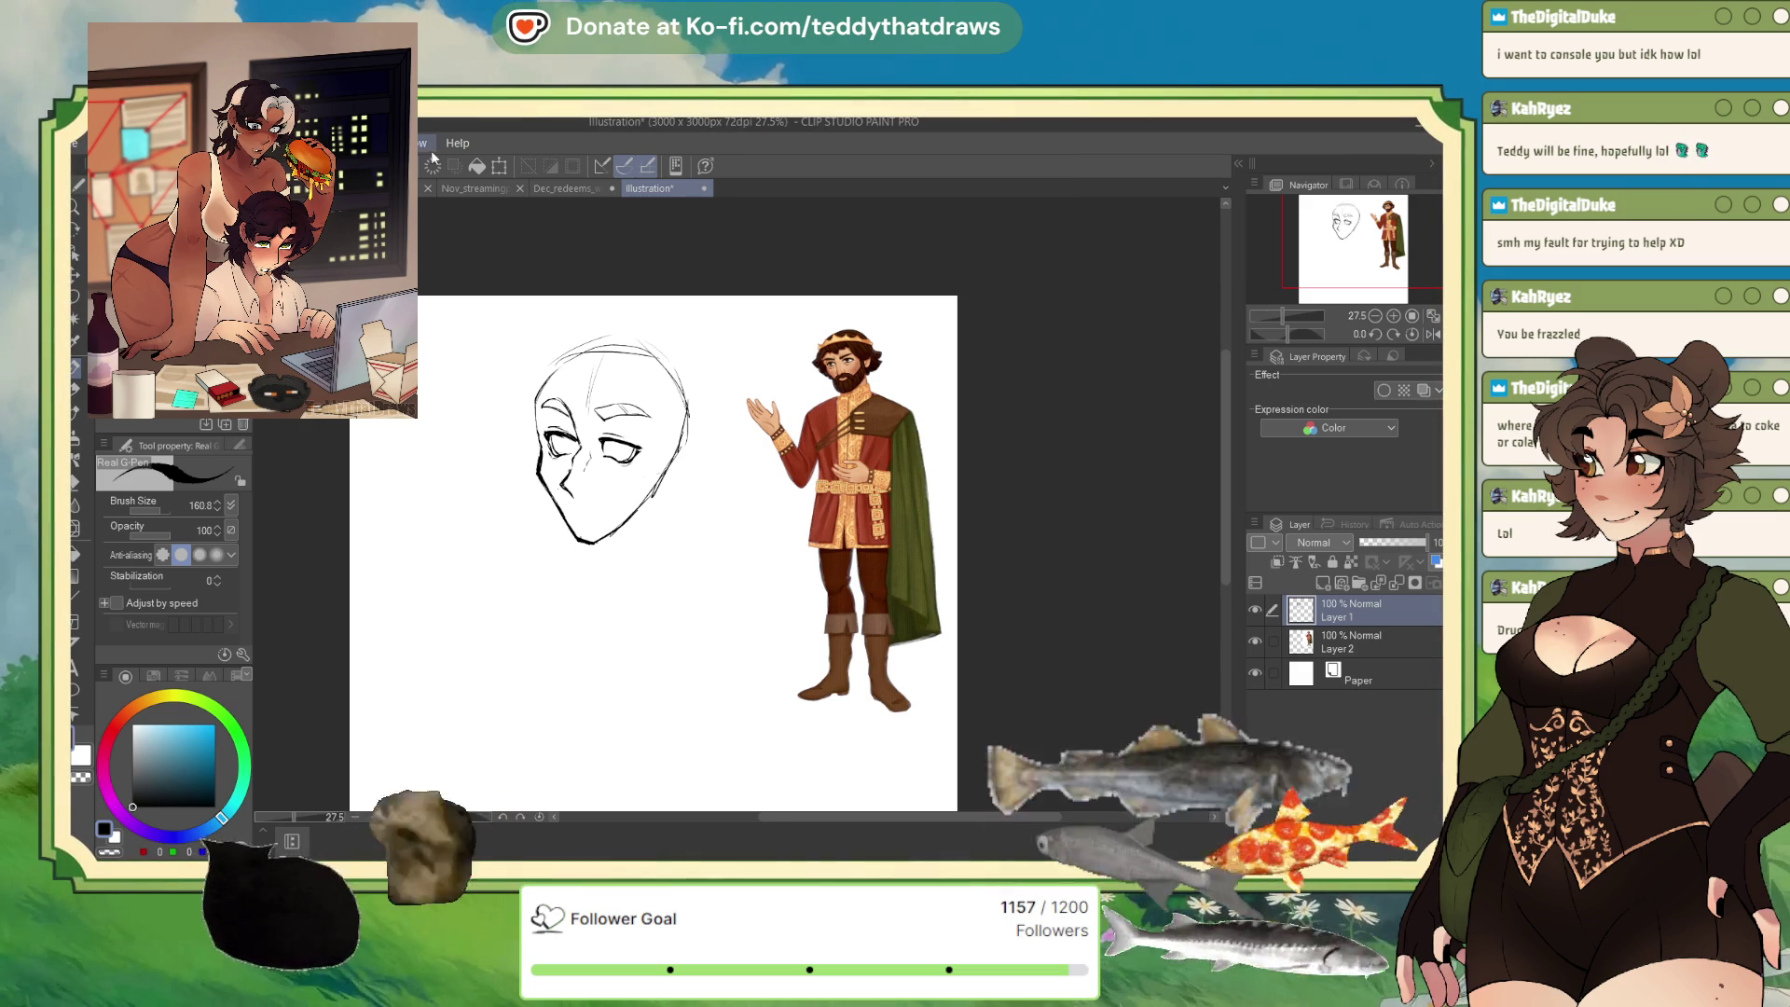
Adjust the head sketch, then rough in shoulder, arm and torso lines beneath it.
left_click(499, 165)
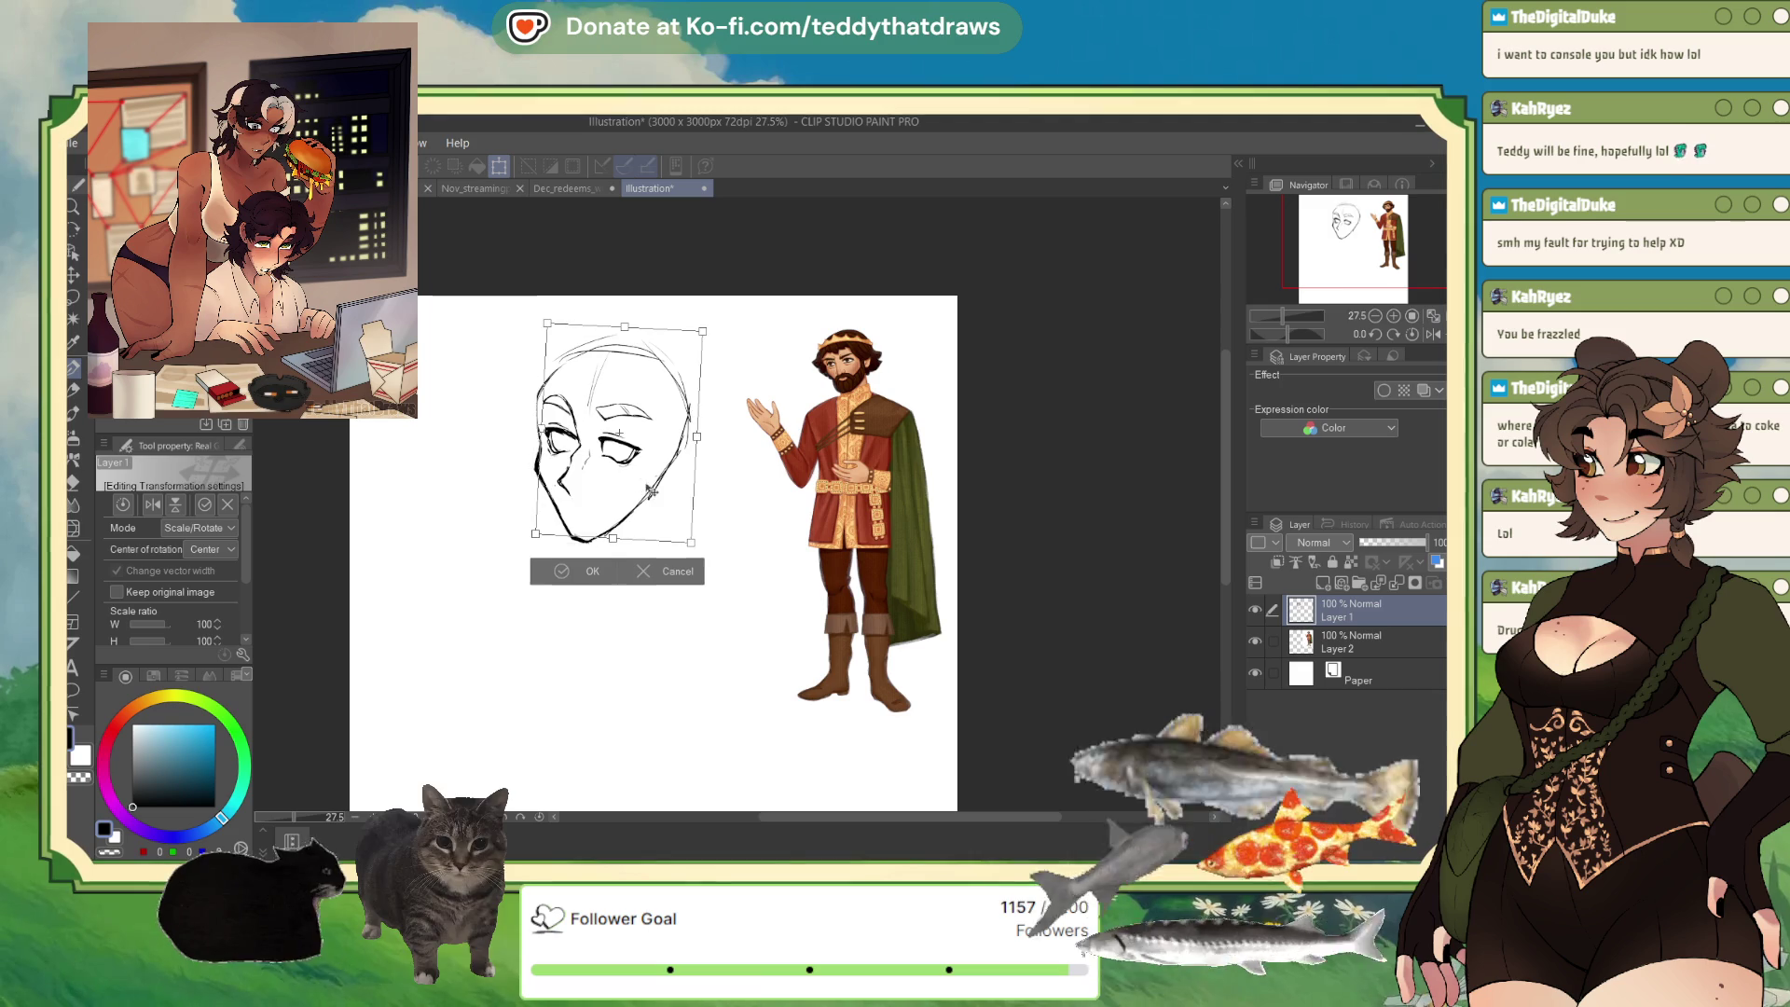
left_click(560, 582)
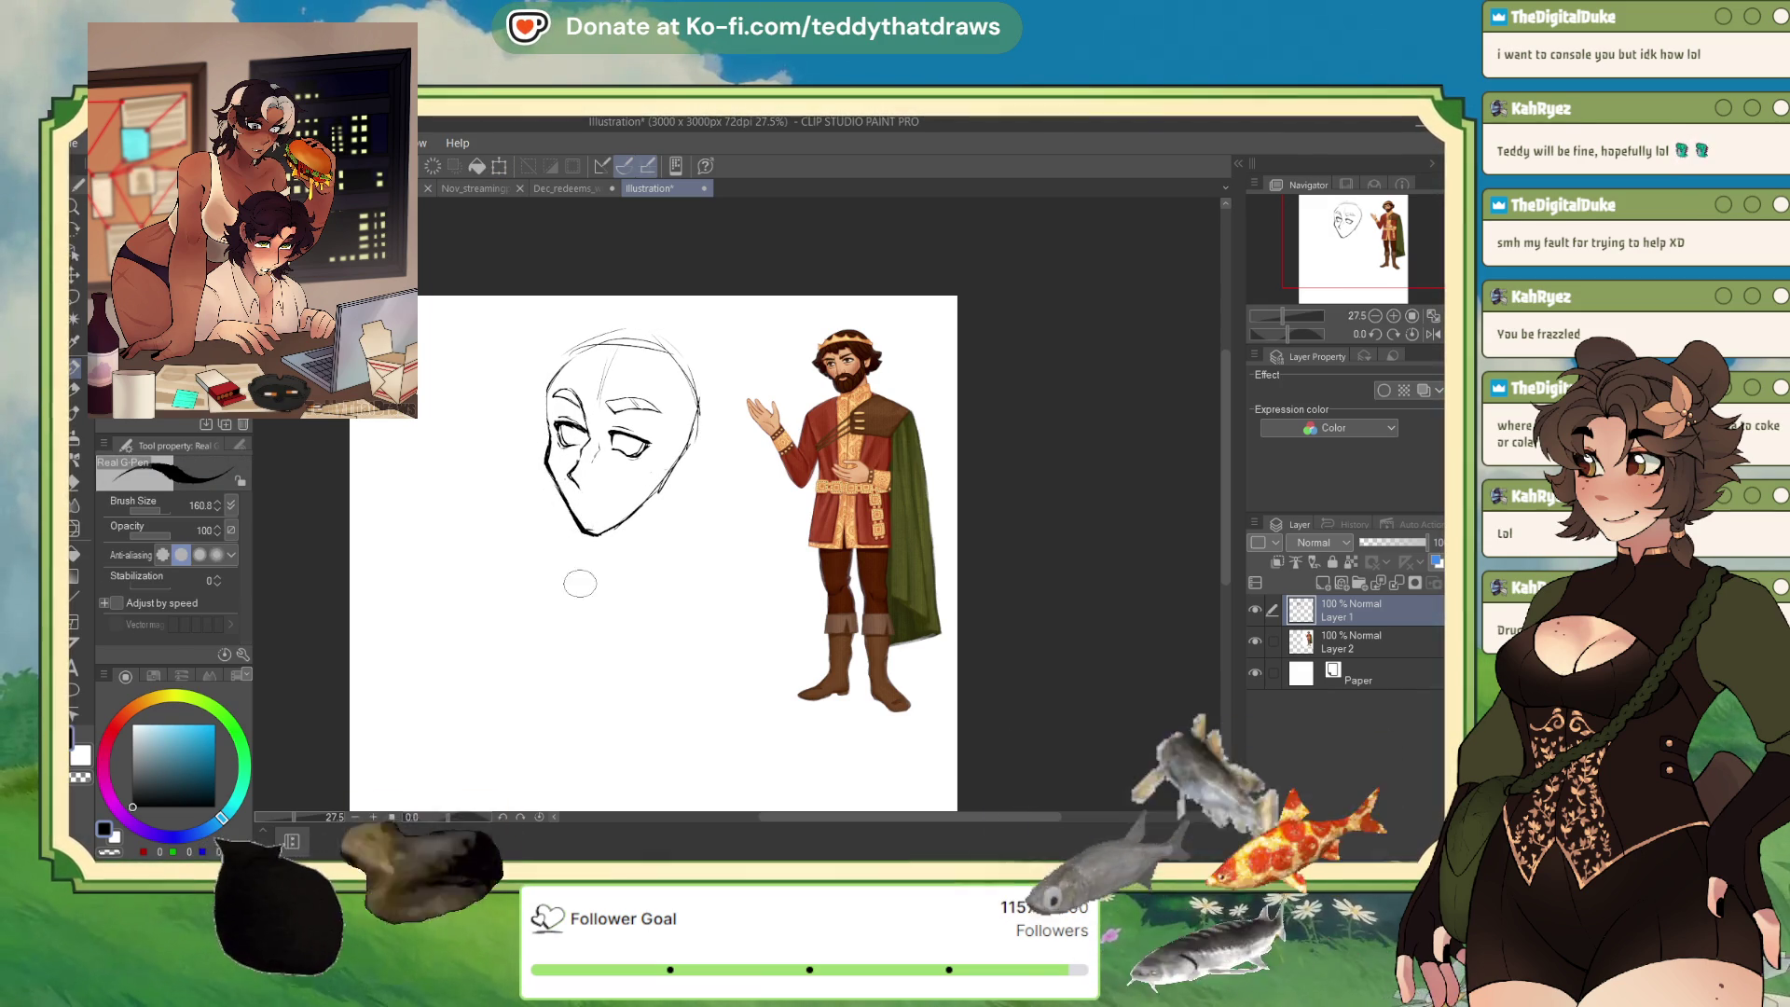
mouse_move(732, 617)
left_mouse_down()
mouse_move(560, 545)
mouse_move(480, 616)
left_mouse_up()
mouse_move(480, 540)
left_mouse_down()
mouse_move(709, 615)
mouse_move(695, 738)
left_mouse_up()
mouse_move(480, 602)
left_mouse_down()
mouse_move(508, 723)
mouse_move(690, 753)
mouse_move(688, 575)
mouse_move(471, 708)
left_mouse_up()
left_click_drag(480, 536, 611, 568)
left_click_drag(475, 592, 503, 714)
left_click_drag(737, 625, 746, 699)
left_click_drag(746, 672, 678, 736)
In the mirrored view, add strokes on the sketch's right side and along the left arm.
left_click(1433, 334)
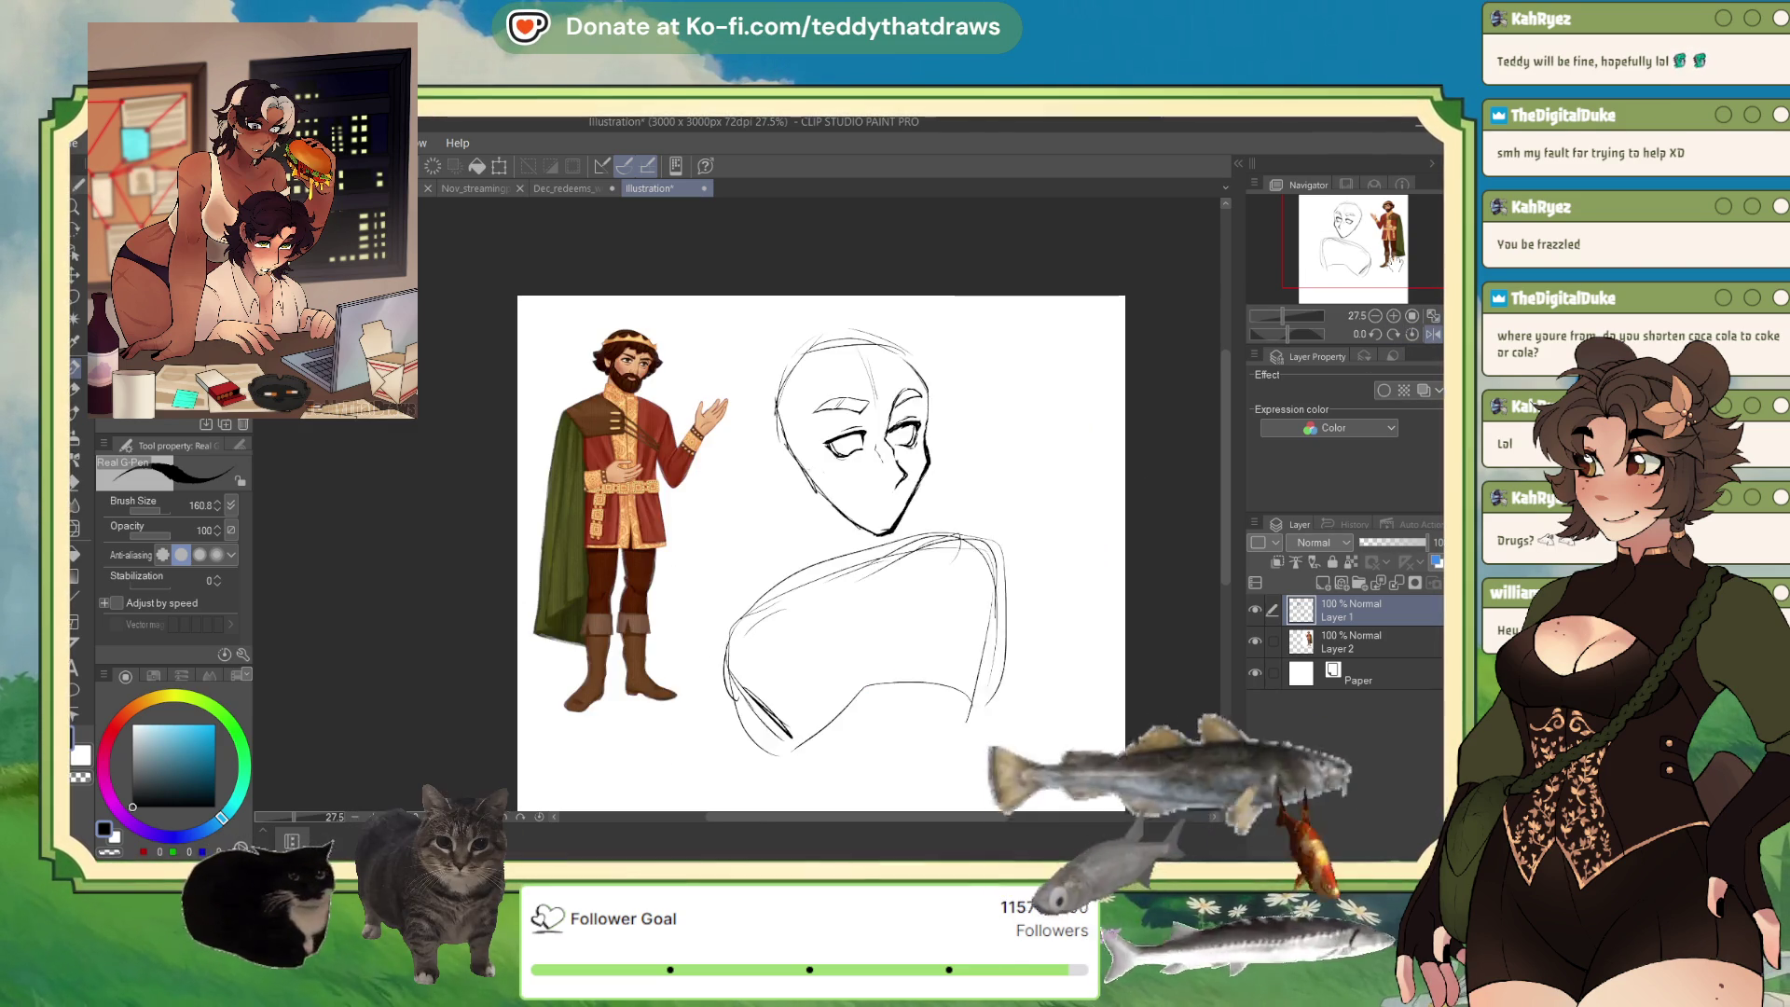
left_click_drag(969, 510, 988, 713)
left_click_drag(993, 597, 942, 731)
left_click_drag(713, 616, 776, 743)
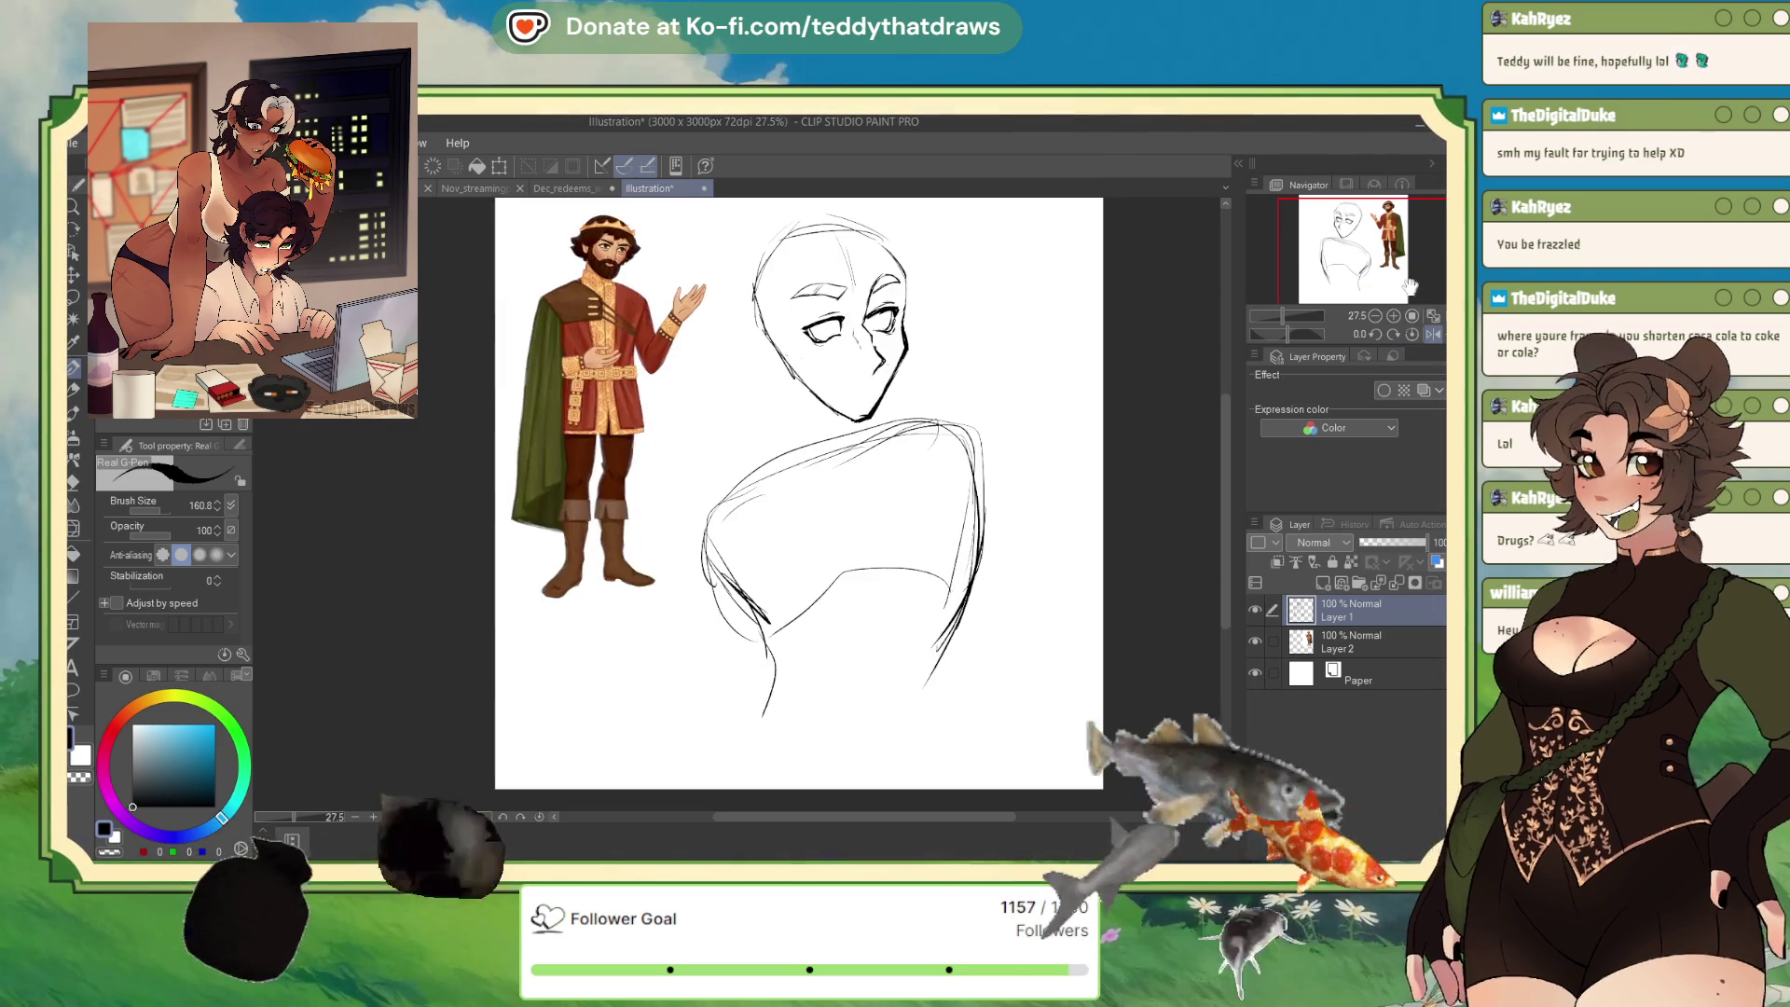
key("h")
Scale the sketch down to 93% and shift it slightly right.
key("ctrl+t")
left_click_drag(646, 233, 669, 255)
left_click(619, 736)
Darken the shoulder, right arm and chin lines of the sketch.
mouse_move(610, 445)
left_mouse_down()
mouse_move(569, 493)
mouse_move(560, 587)
left_mouse_up()
mouse_move(746, 483)
left_mouse_down()
mouse_move(722, 638)
mouse_move(820, 541)
left_mouse_up()
left_click_drag(811, 522, 753, 650)
left_click_drag(782, 508, 599, 451)
left_click_drag(615, 451, 531, 536)
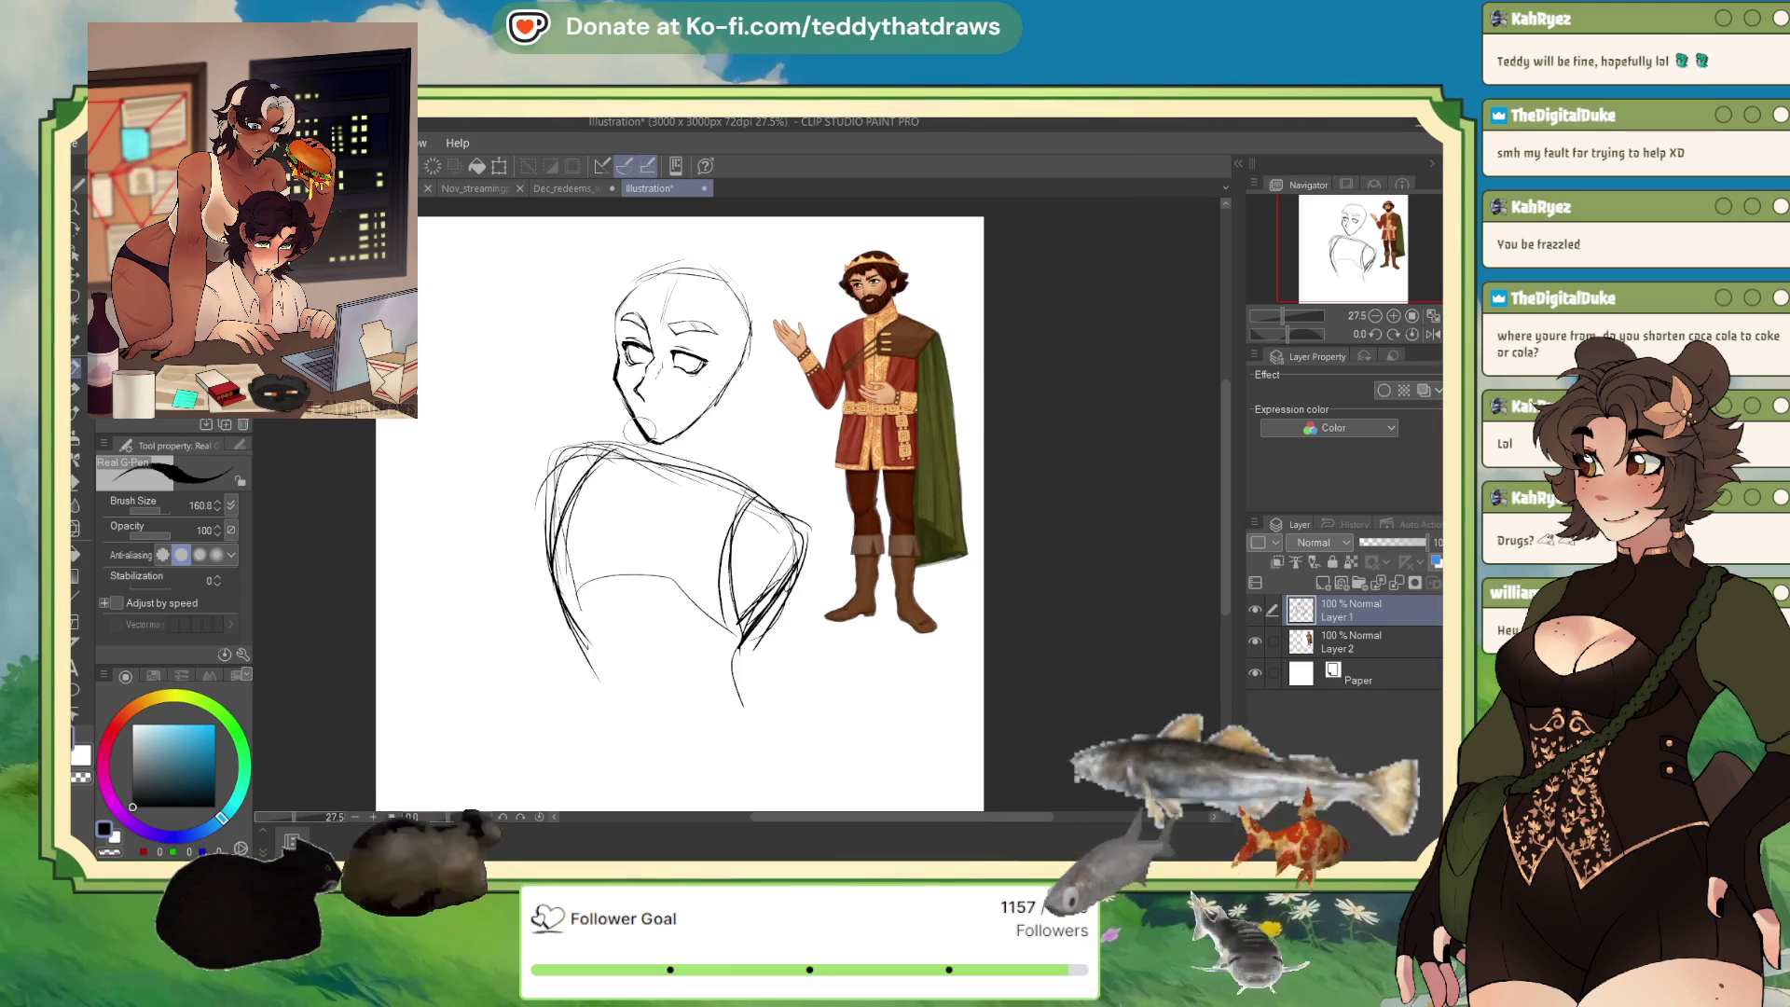
left_click_drag(644, 436, 669, 436)
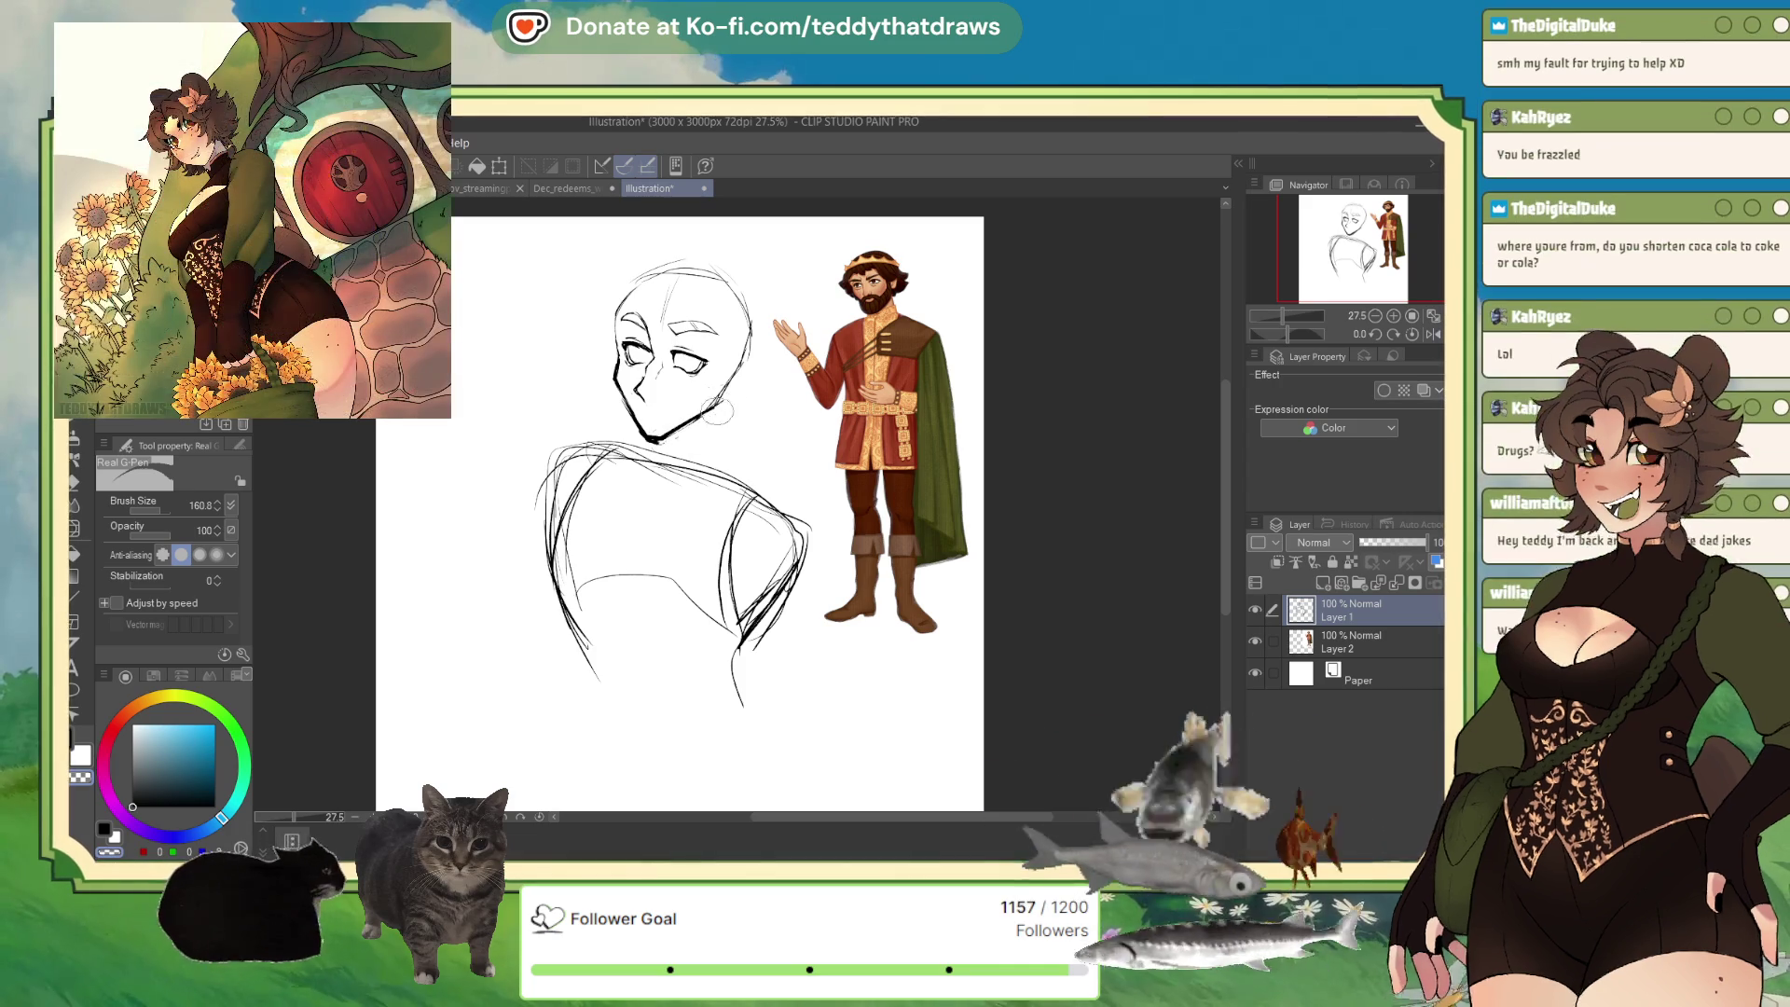
left_click_drag(669, 440, 641, 432)
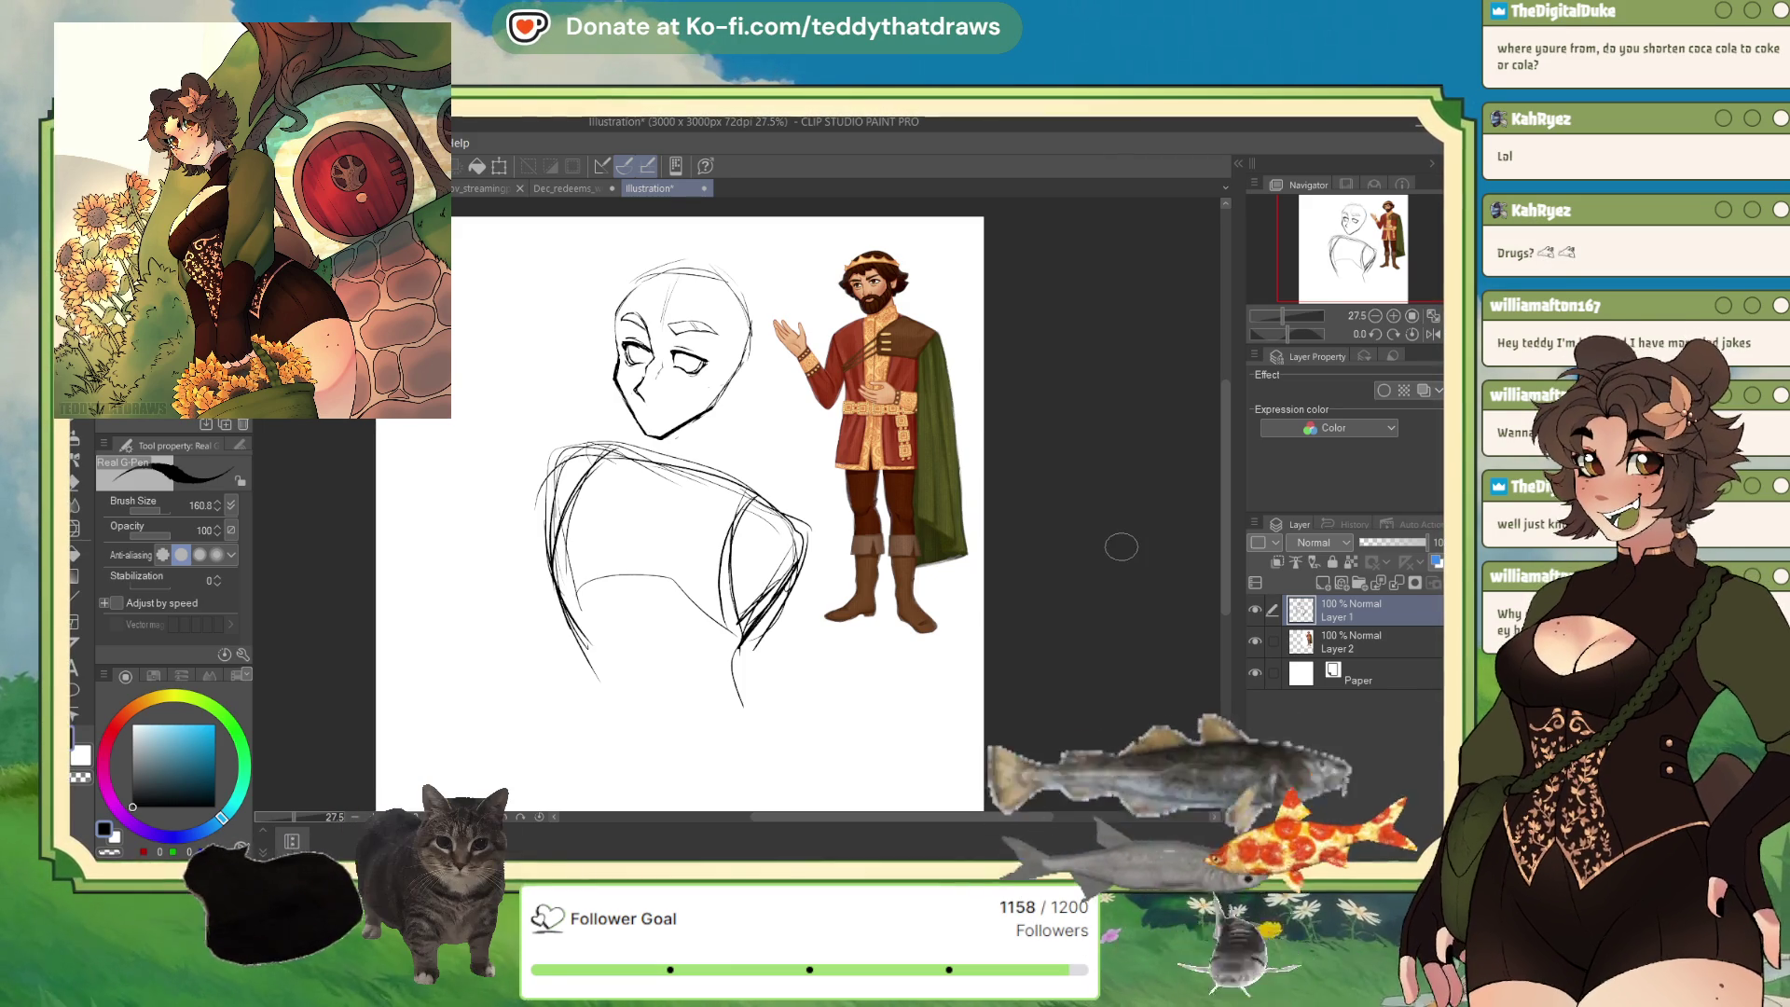
In the mirrored view, scale the sketch down to 93%.
key("h")
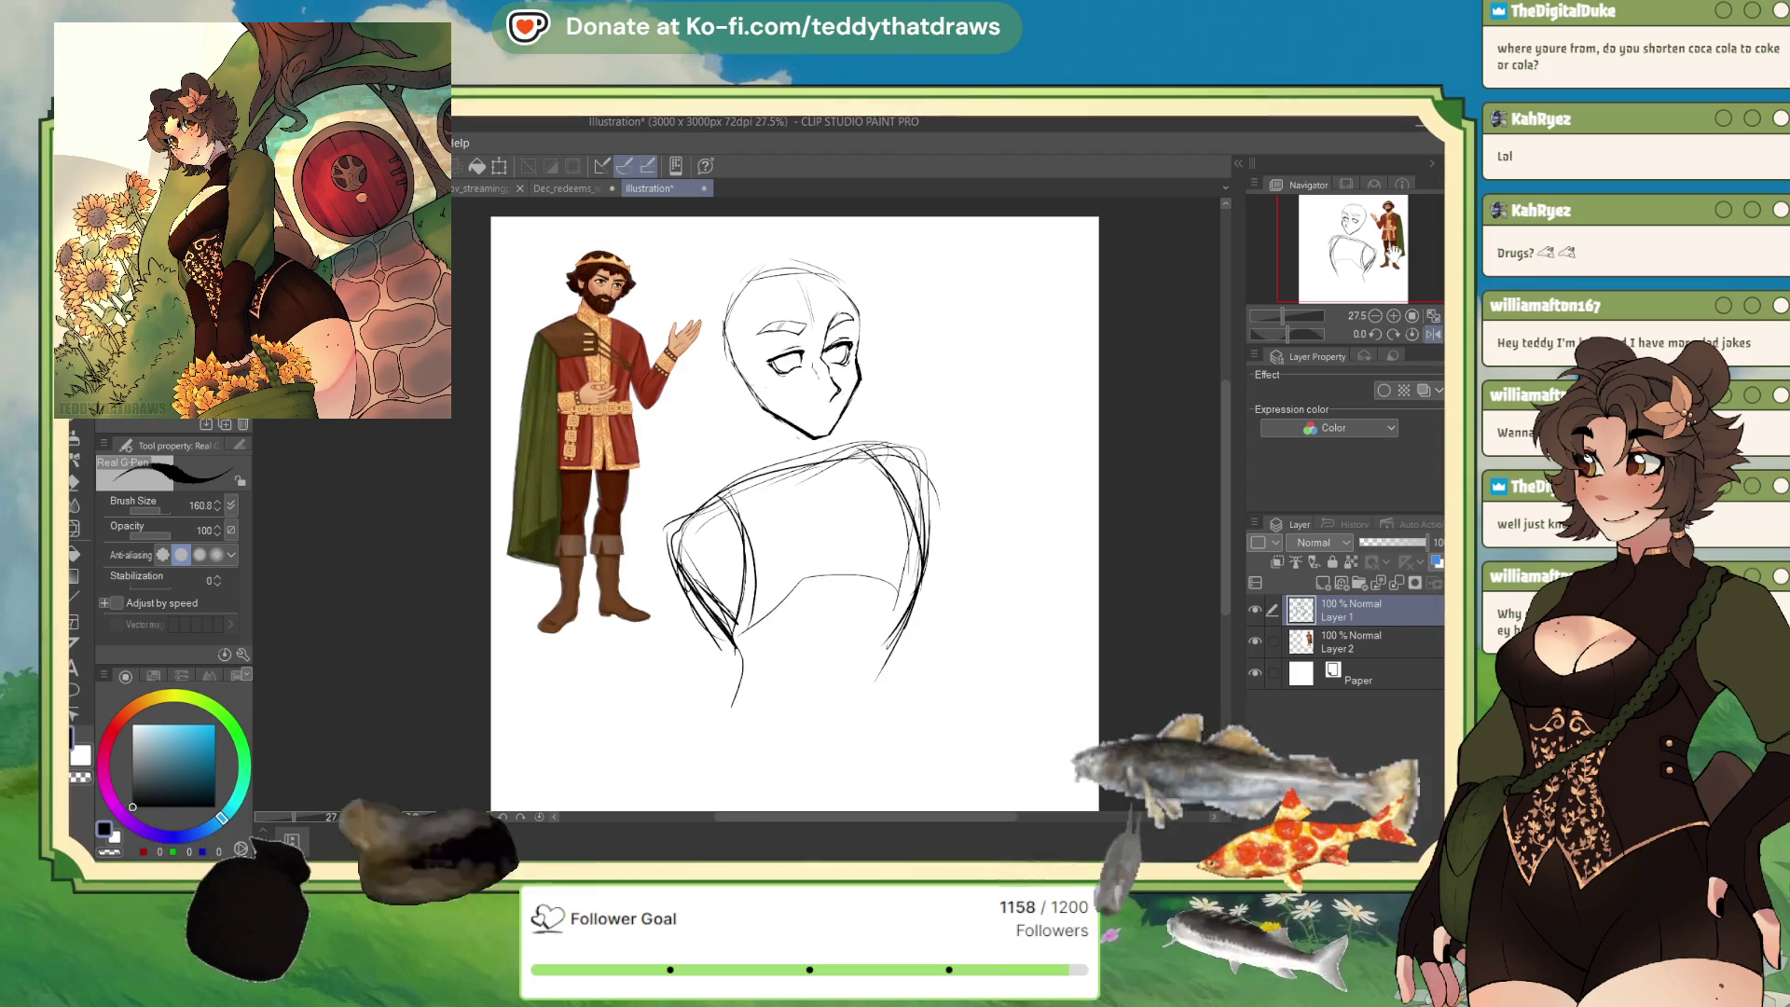
key("ctrl+t")
left_click_drag(773, 706, 786, 671)
left_click(791, 691)
Extend the body lines downward and close off the torso's lower right.
mouse_move(934, 545)
left_mouse_down()
mouse_move(908, 625)
mouse_move(921, 683)
mouse_move(893, 716)
left_mouse_up()
mouse_move(757, 644)
left_mouse_down()
mouse_move(722, 746)
mouse_move(803, 783)
left_mouse_up()
mouse_move(921, 667)
left_mouse_down()
mouse_move(910, 751)
mouse_move(813, 790)
left_mouse_up()
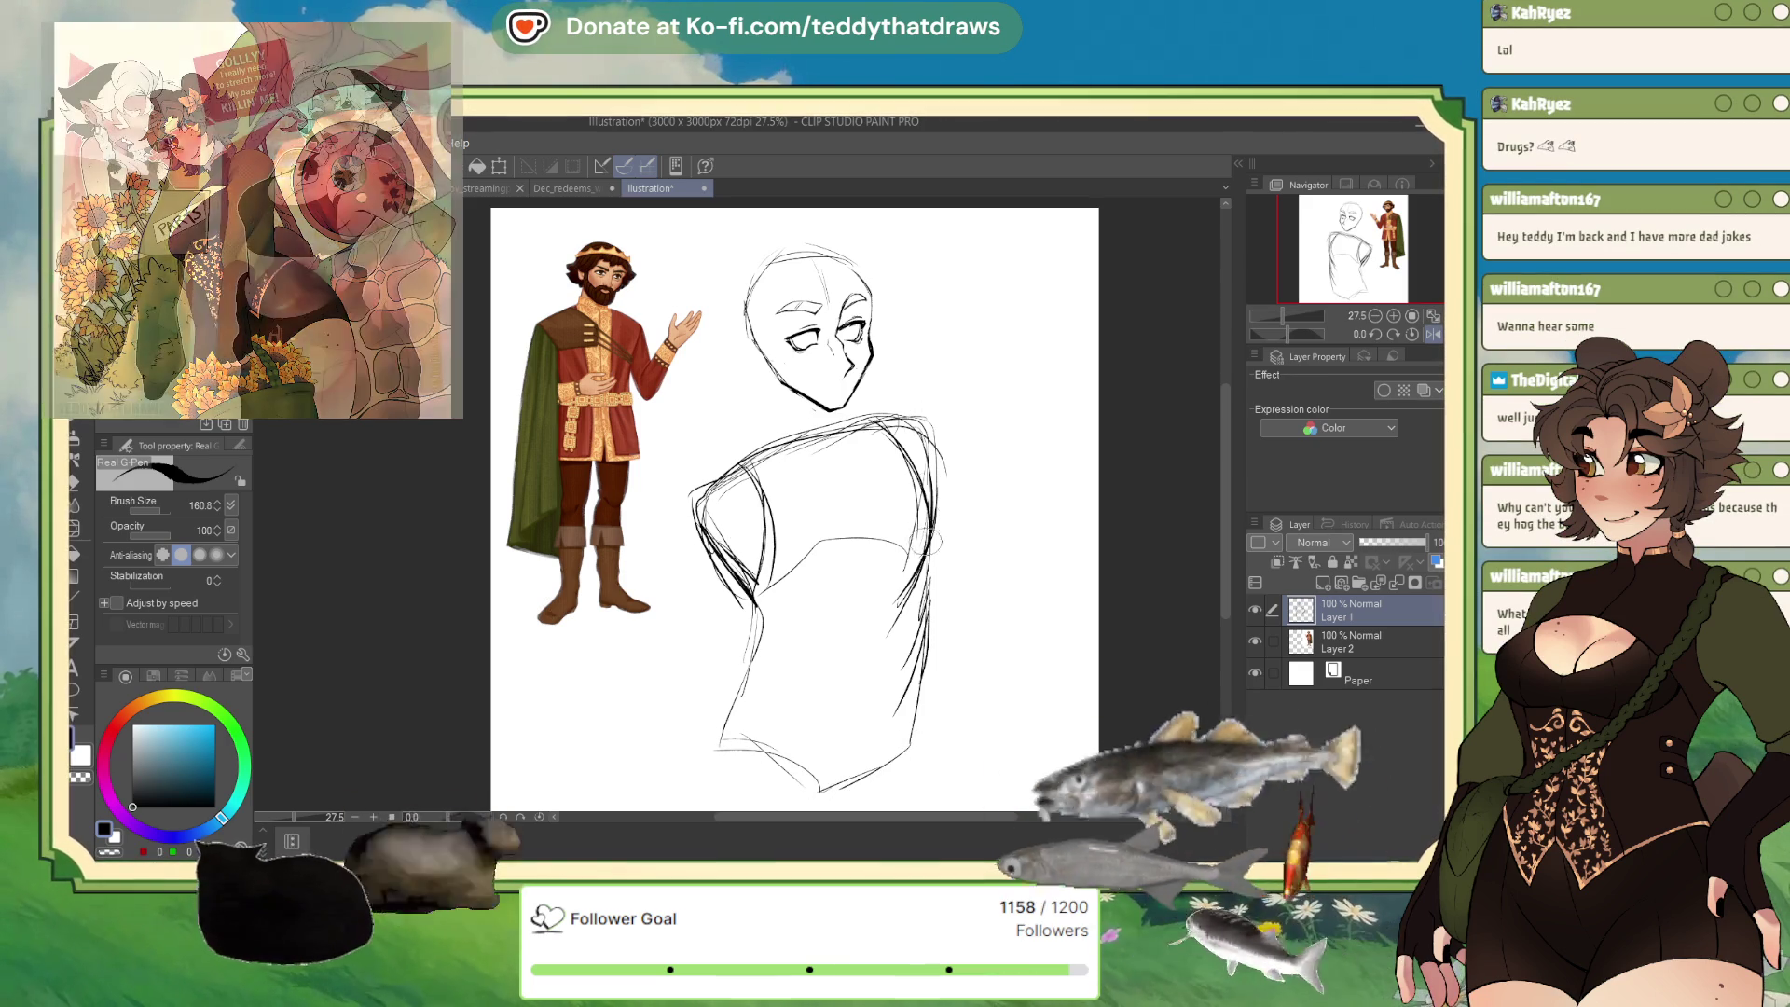
left_click(1433, 334)
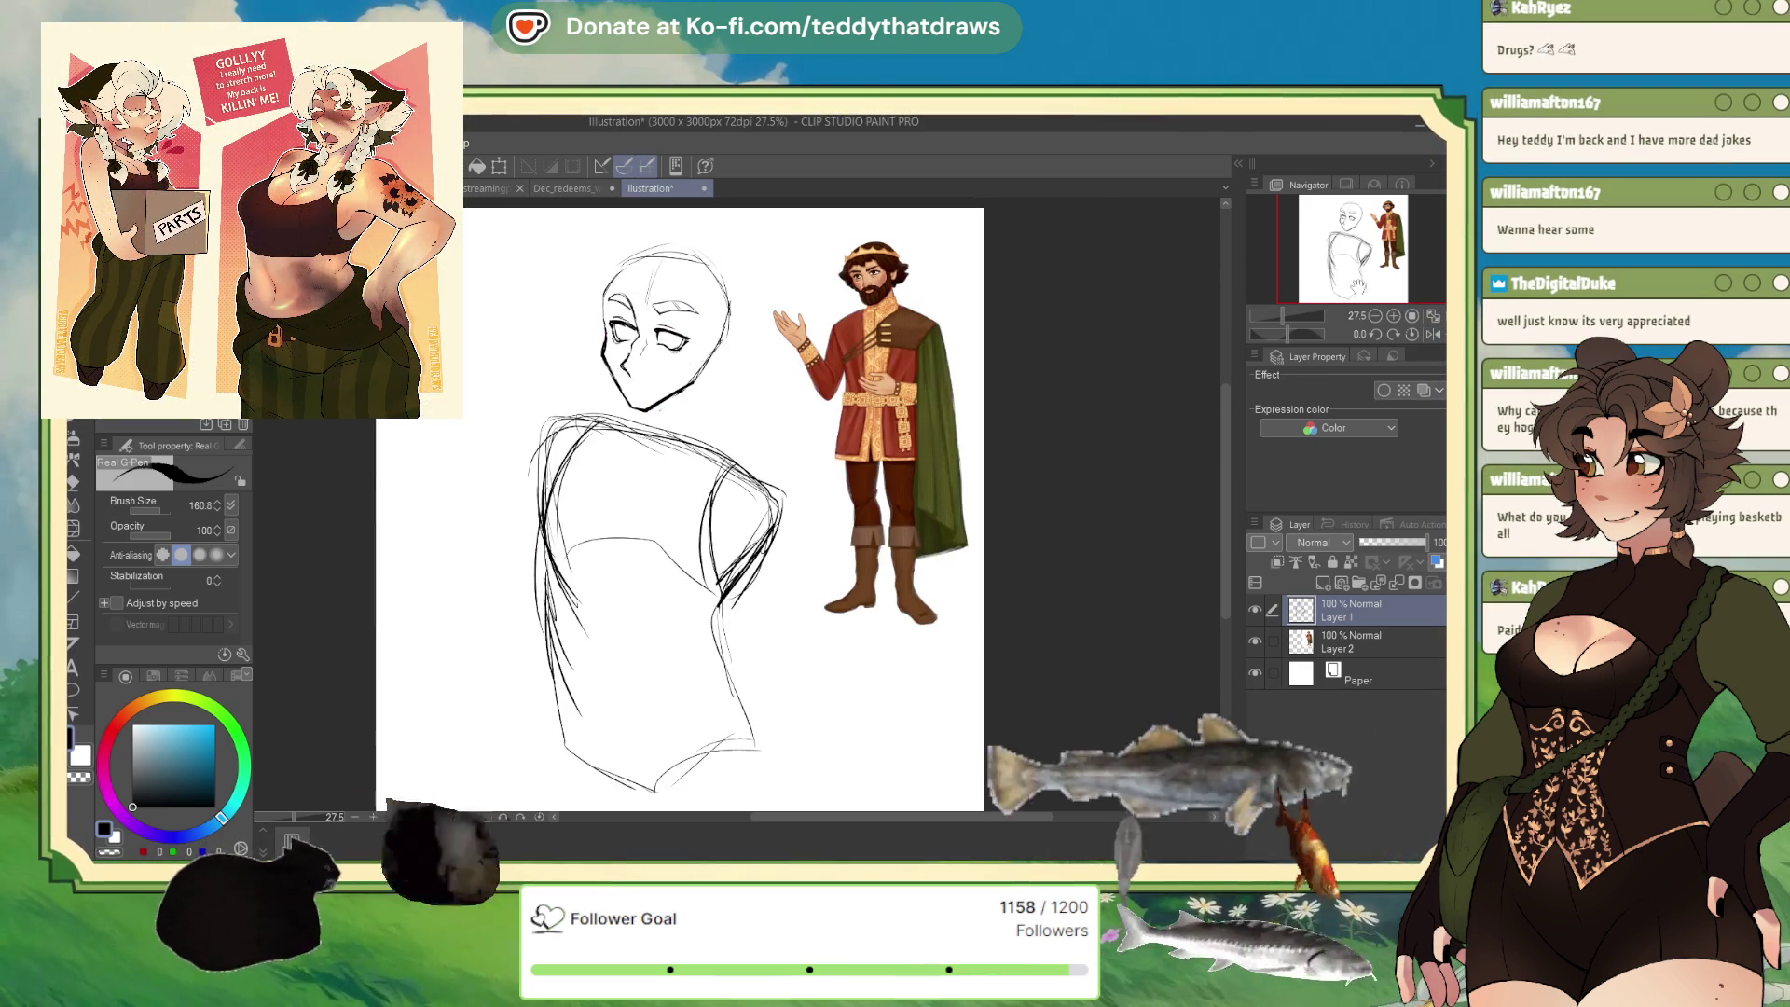
Move the sketch about 105 px right and hide the knight reference layer.
left_click(501, 168)
left_click_drag(653, 517, 750, 508)
left_click(698, 798)
left_click(1255, 642)
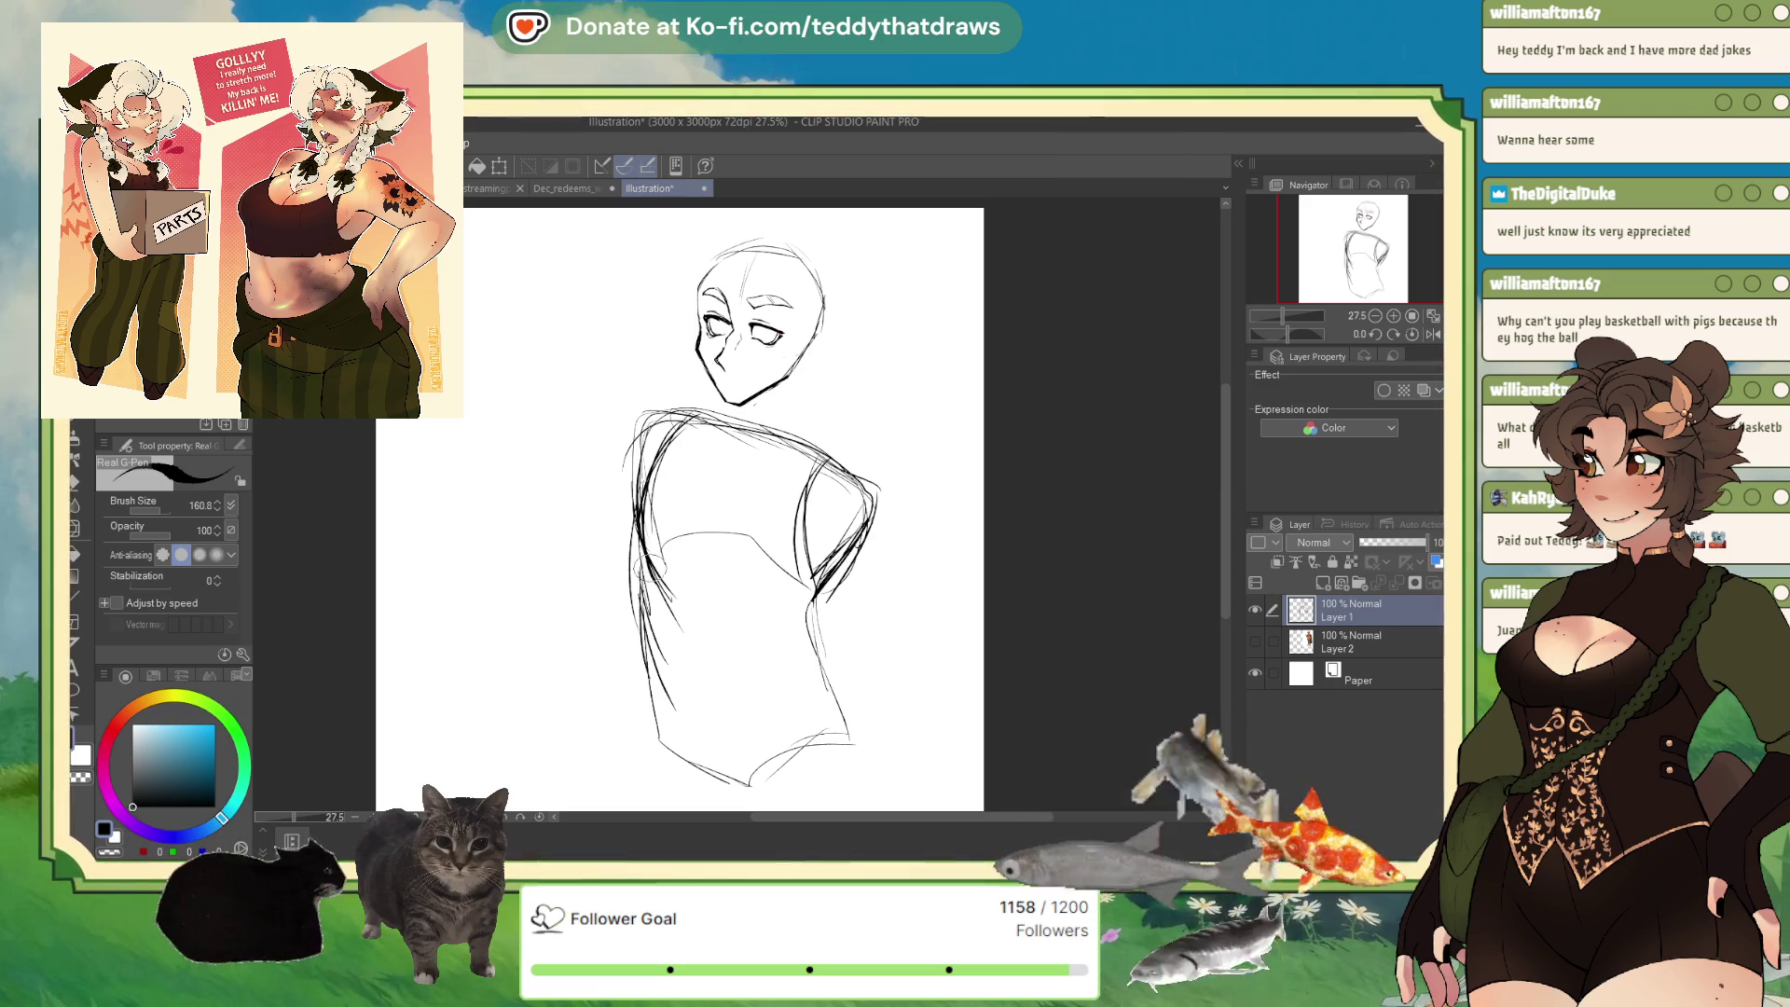
Reinforce the torso contours, the left shoulder and arm outline, and the left jaw line.
left_click_drag(640, 614, 667, 732)
mouse_move(802, 589)
left_mouse_down()
mouse_move(843, 733)
mouse_move(746, 781)
left_mouse_up()
mouse_move(643, 688)
left_mouse_down()
mouse_move(723, 778)
mouse_move(811, 664)
left_mouse_up()
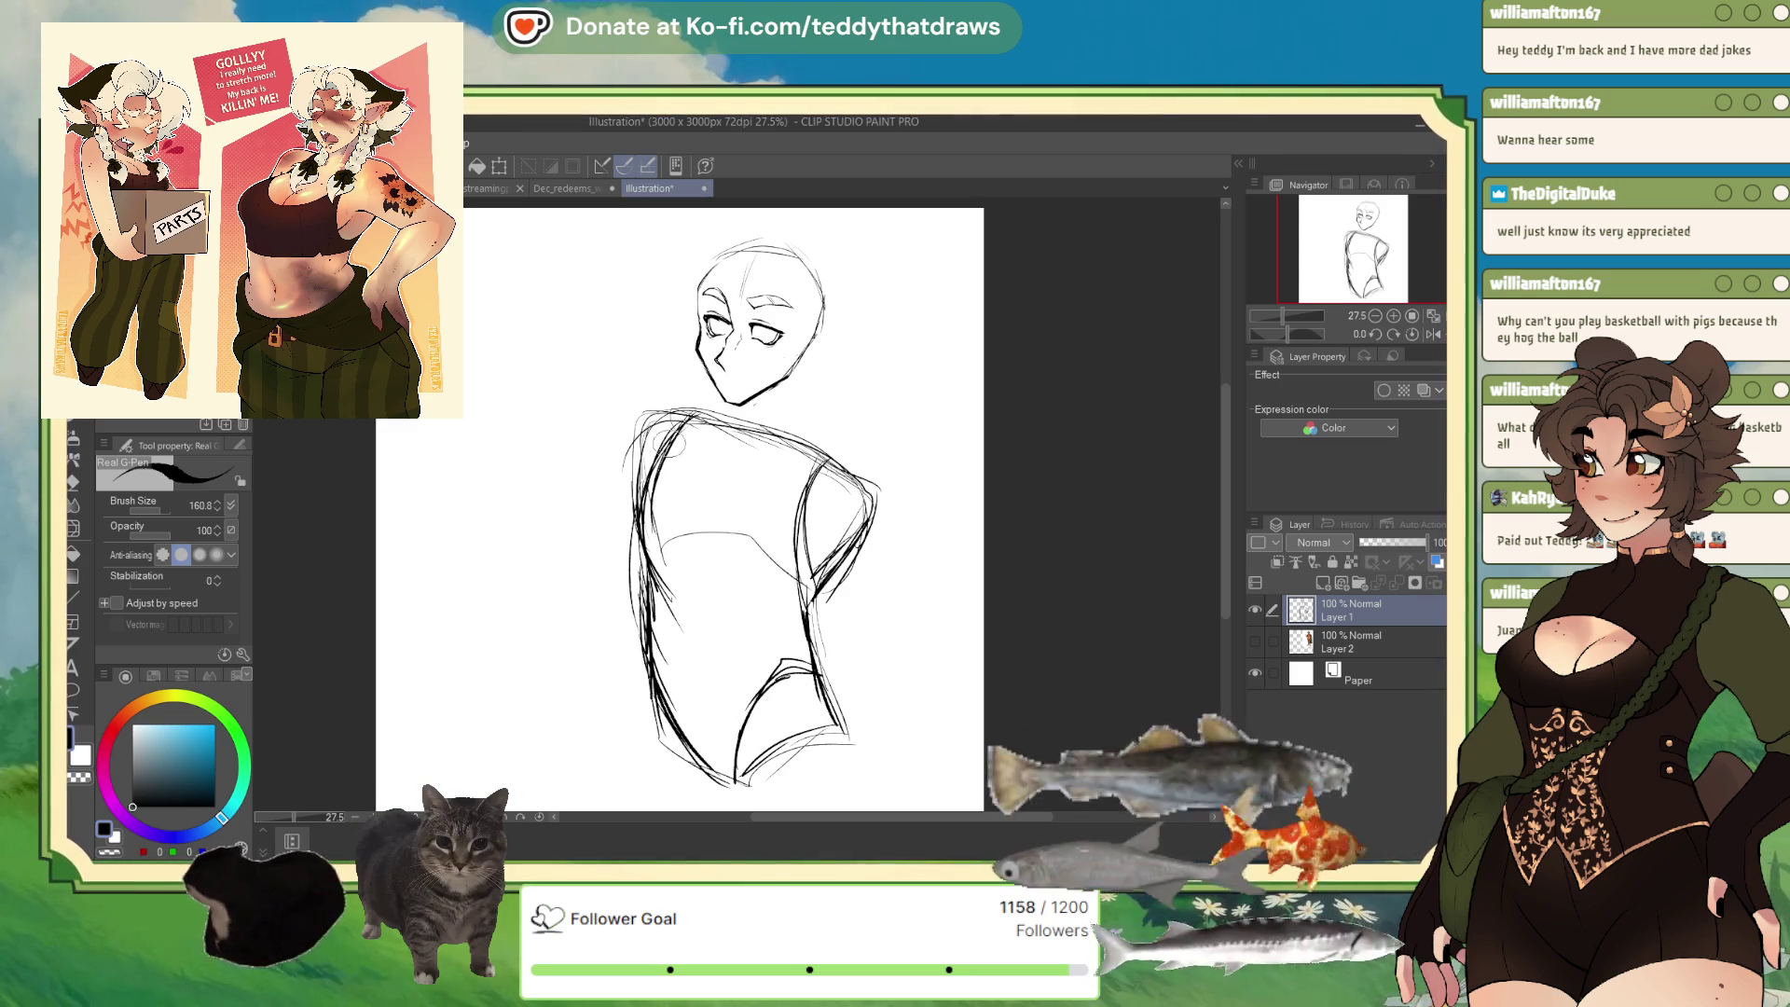
left_click(1427, 334)
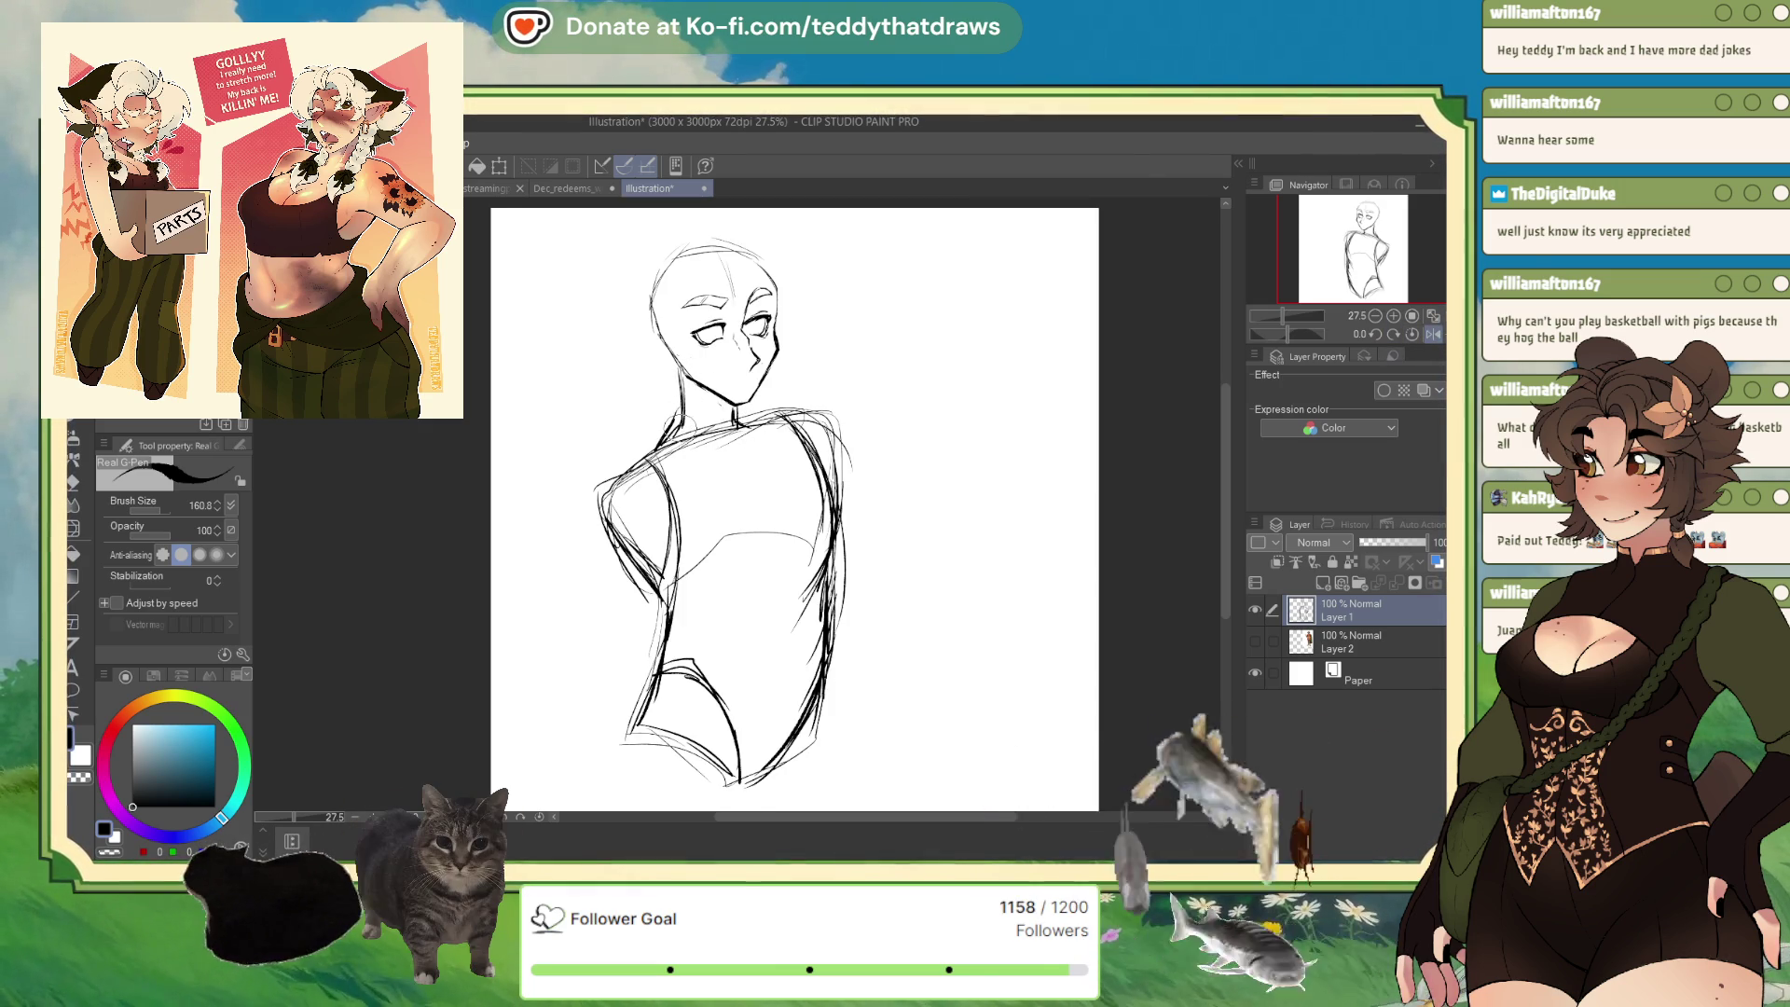
mouse_move(669, 425)
left_mouse_down()
mouse_move(593, 503)
mouse_move(617, 563)
left_mouse_up()
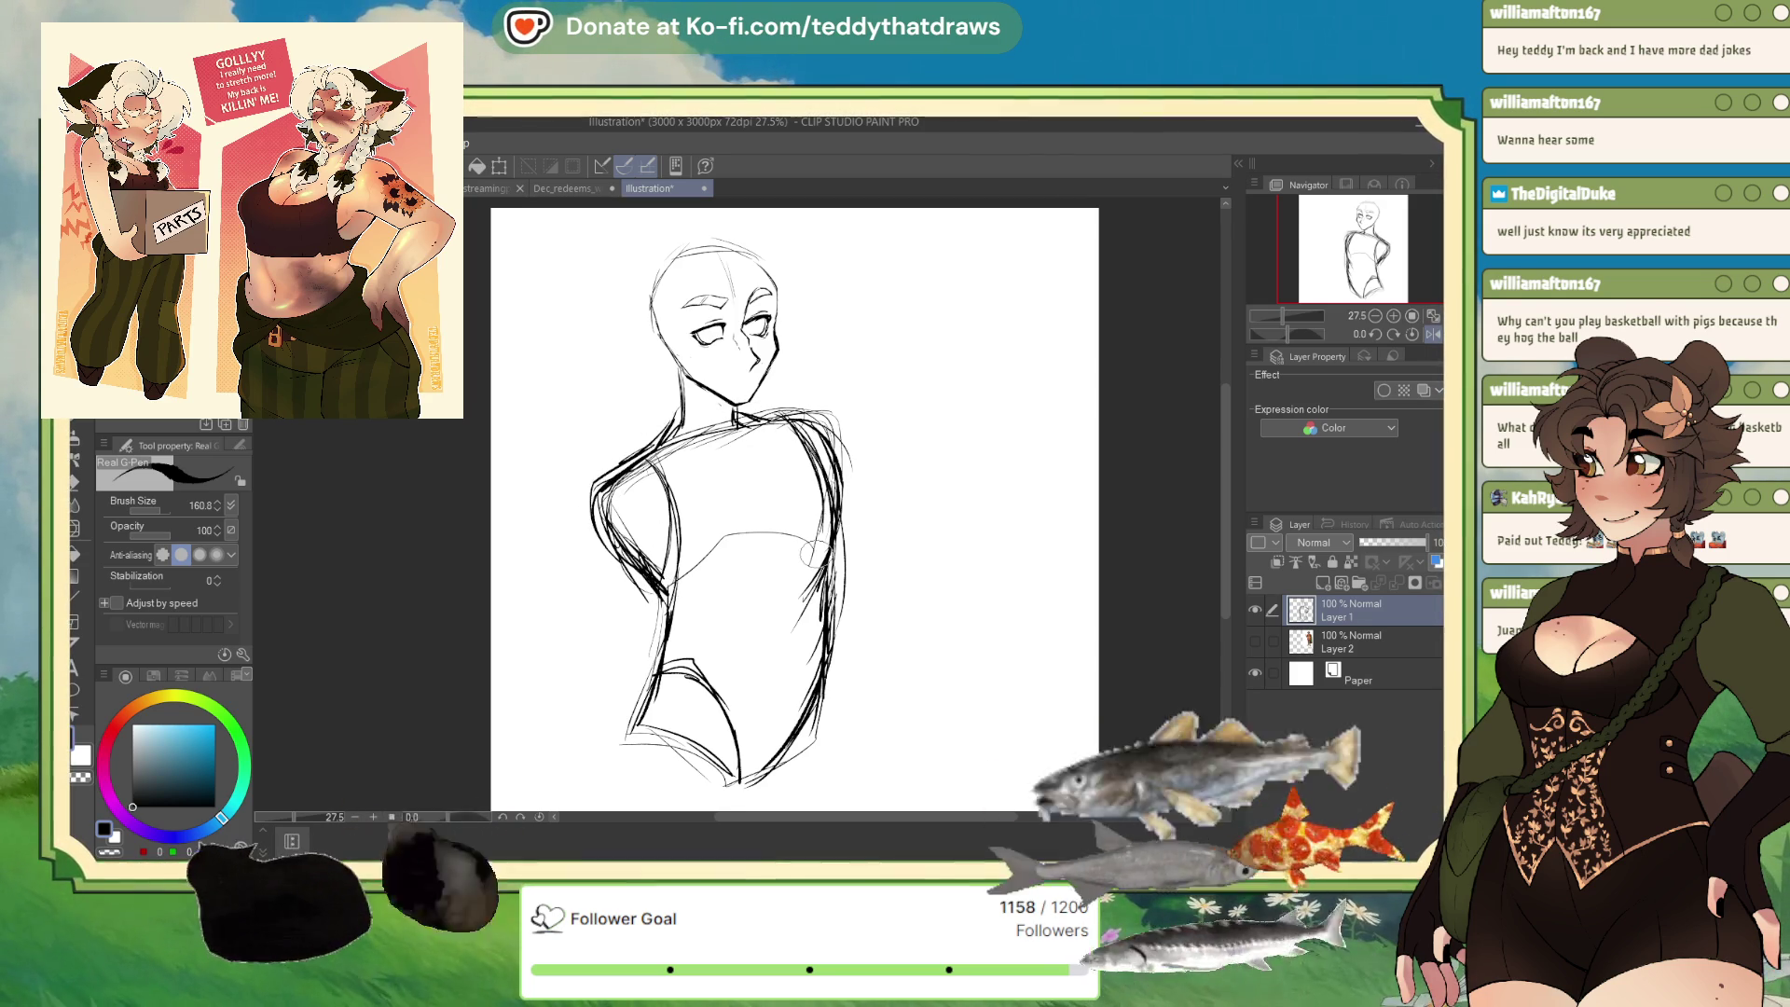
left_click_drag(664, 315, 703, 384)
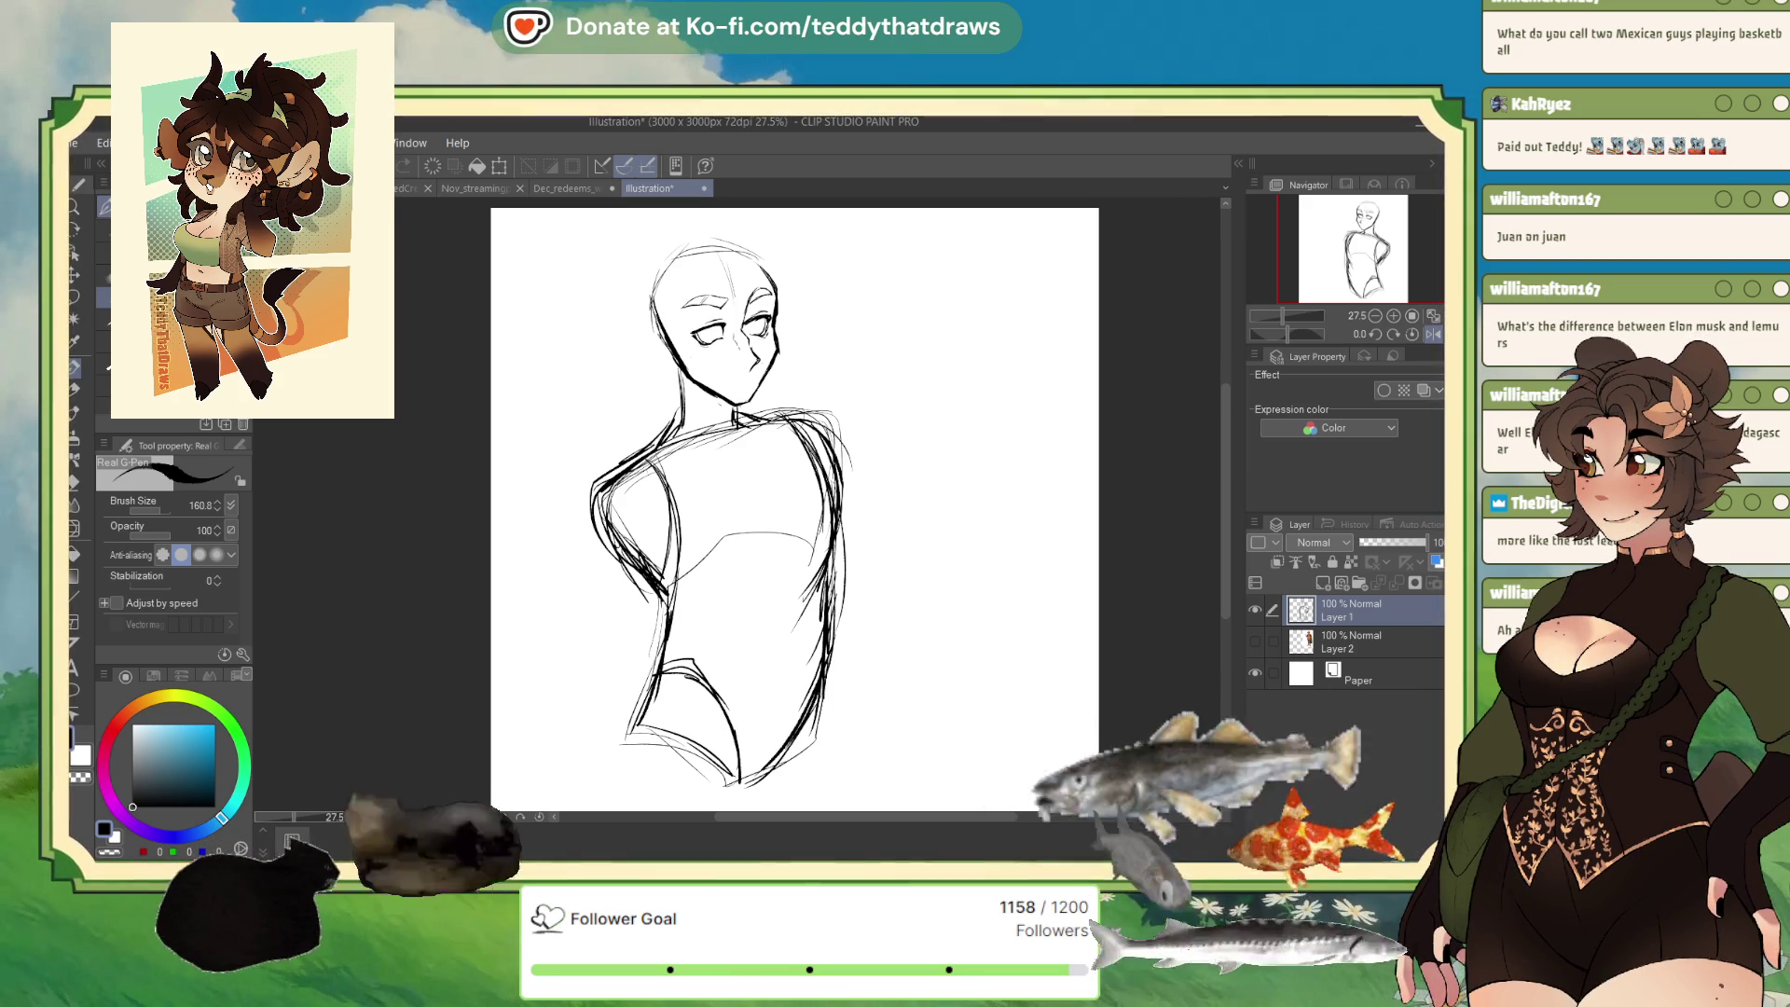
Enlarge and rotate the sketch slightly, nudging it right and up.
left_click(500, 169)
mouse_move(876, 503)
left_mouse_down()
mouse_move(871, 536)
mouse_move(931, 519)
mouse_move(867, 570)
left_mouse_up()
left_click_drag(669, 780, 674, 778)
left_click(701, 801)
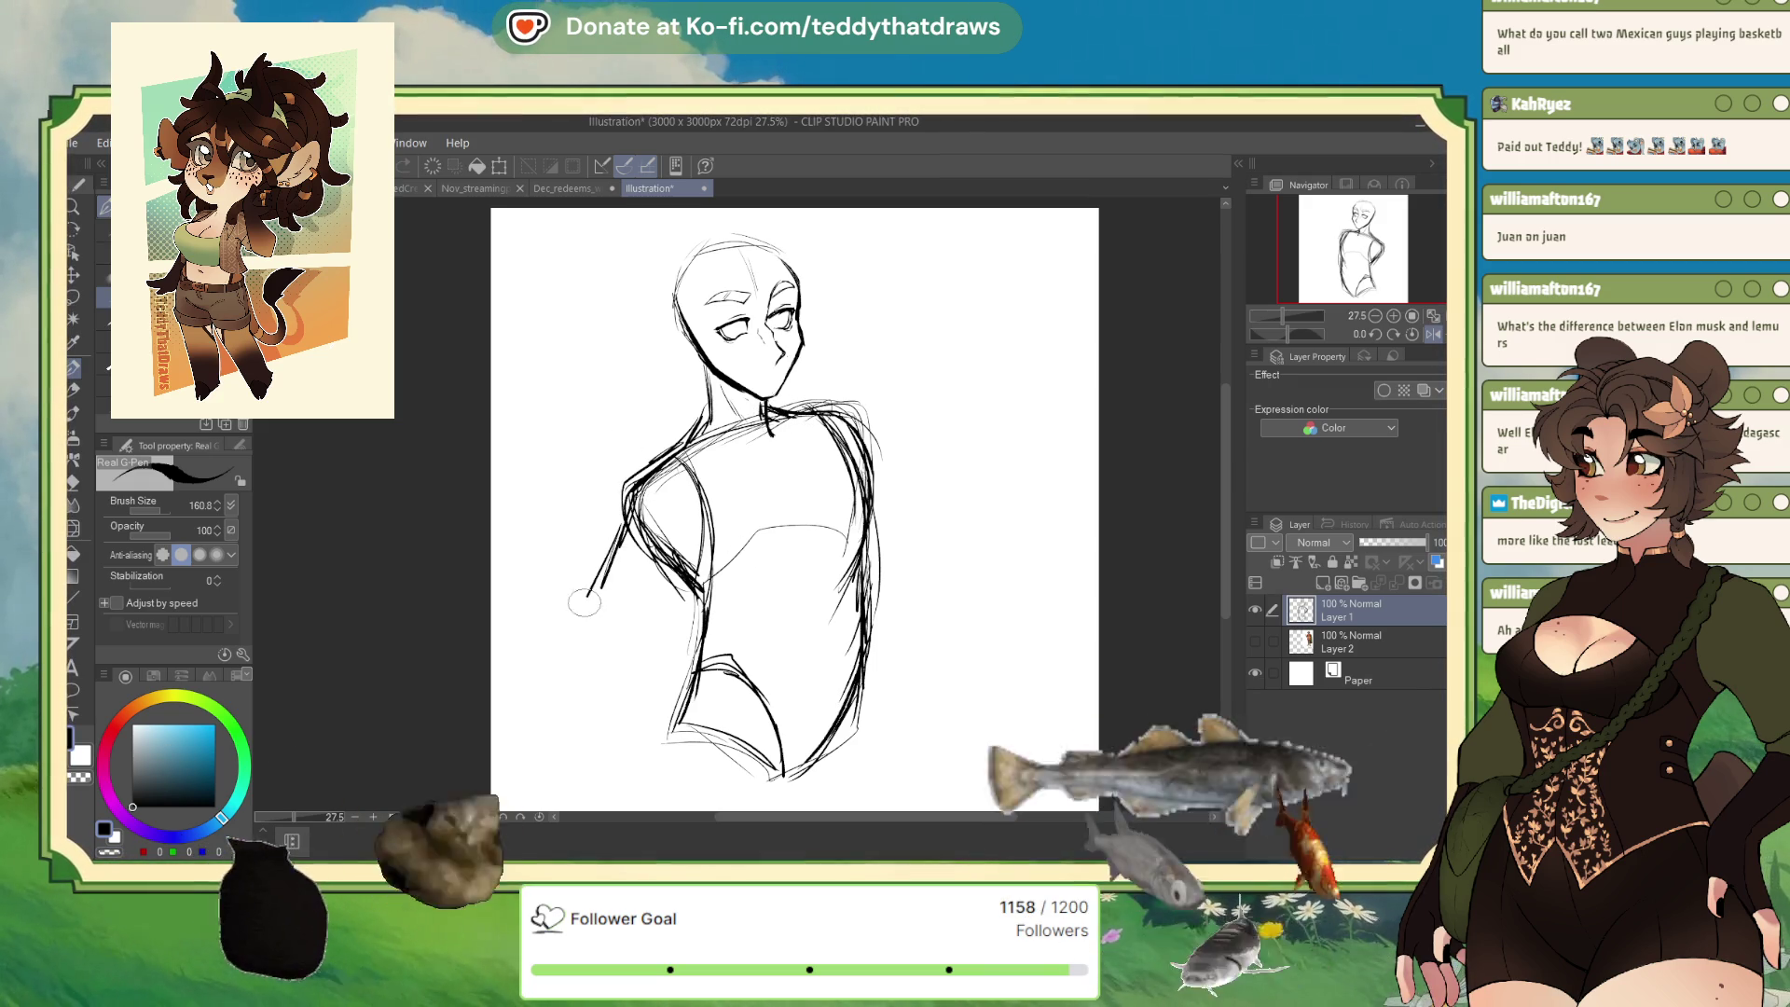
Try out arm, forearm and chest strokes on the sketch, then undo them.
left_click_drag(701, 570, 647, 627)
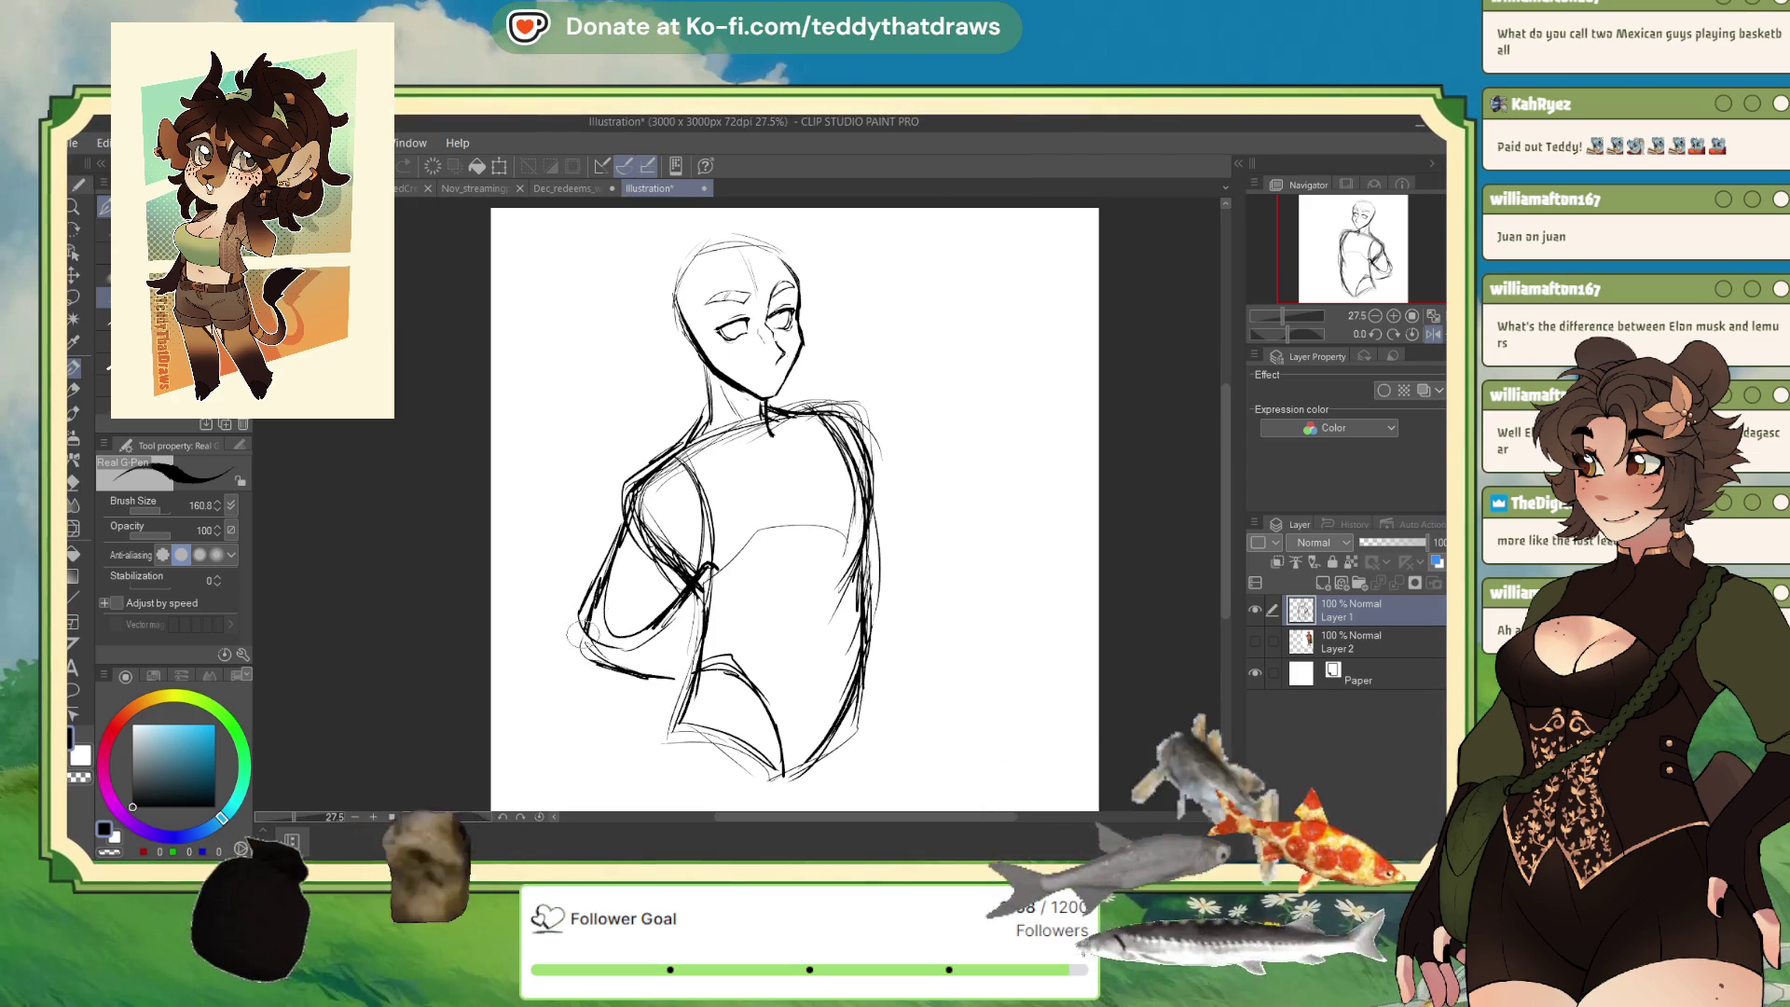
left_click_drag(583, 660, 689, 679)
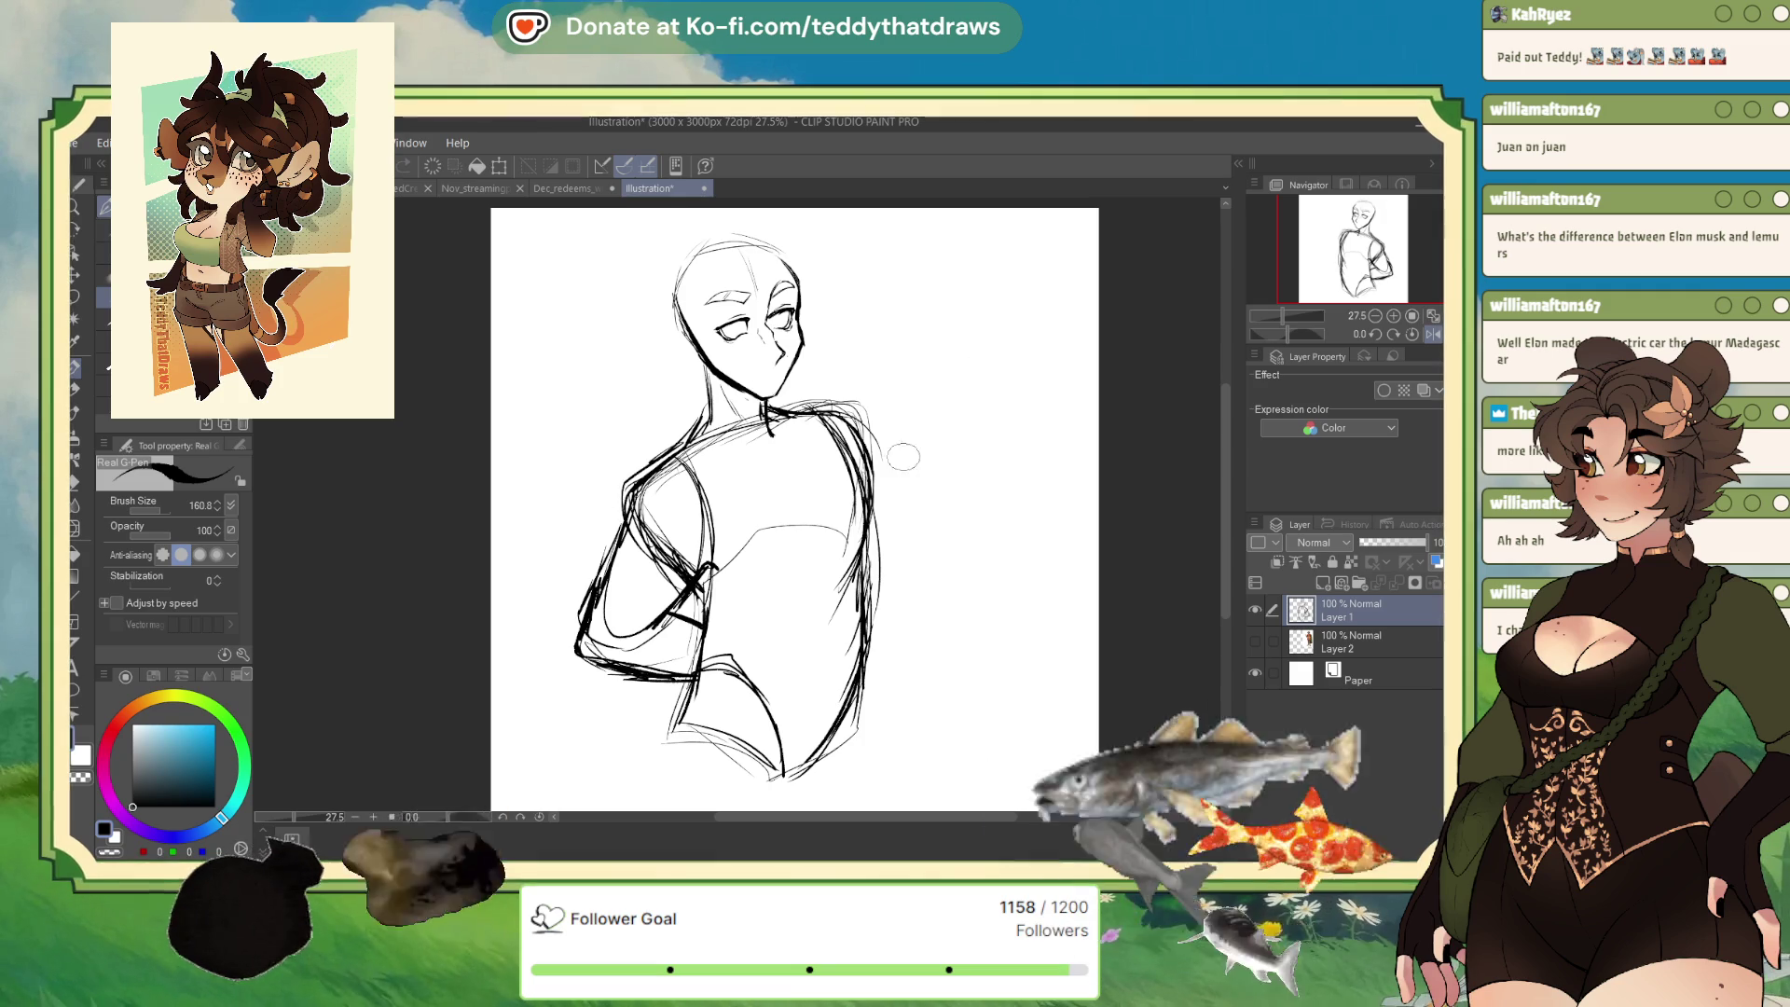
left_click_drag(812, 451, 793, 440)
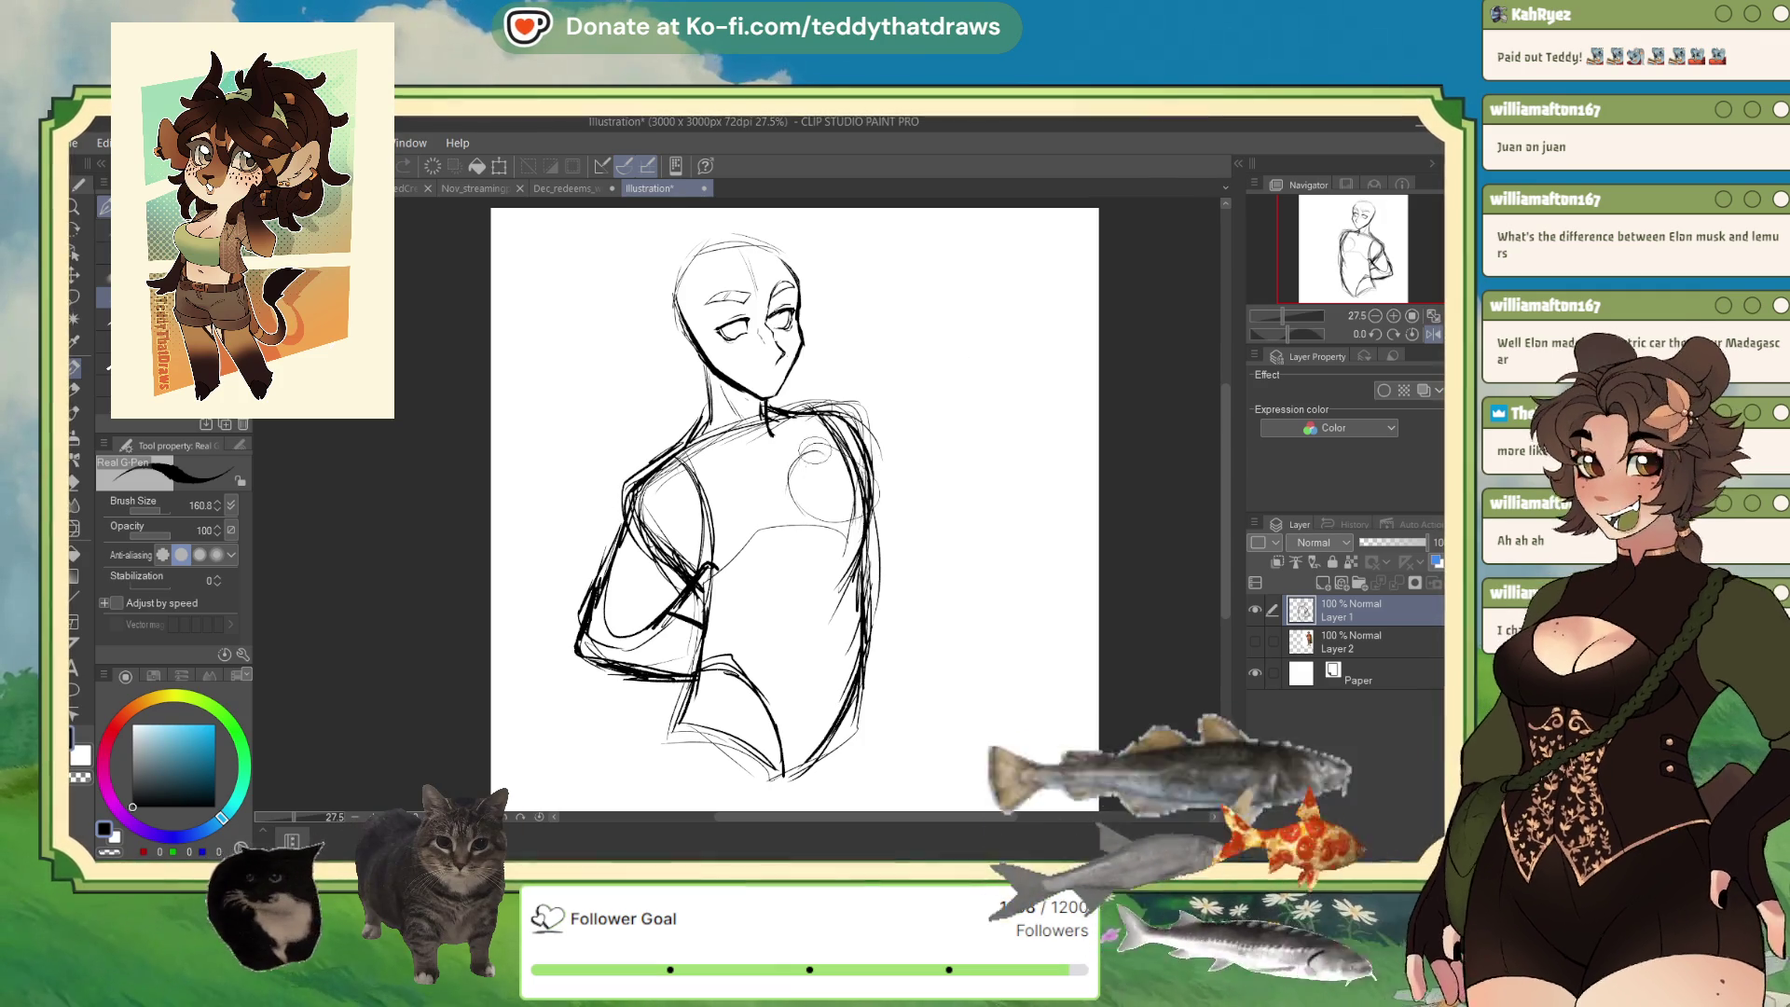
mouse_move(865, 486)
left_mouse_down()
mouse_move(911, 538)
mouse_move(887, 641)
left_mouse_up()
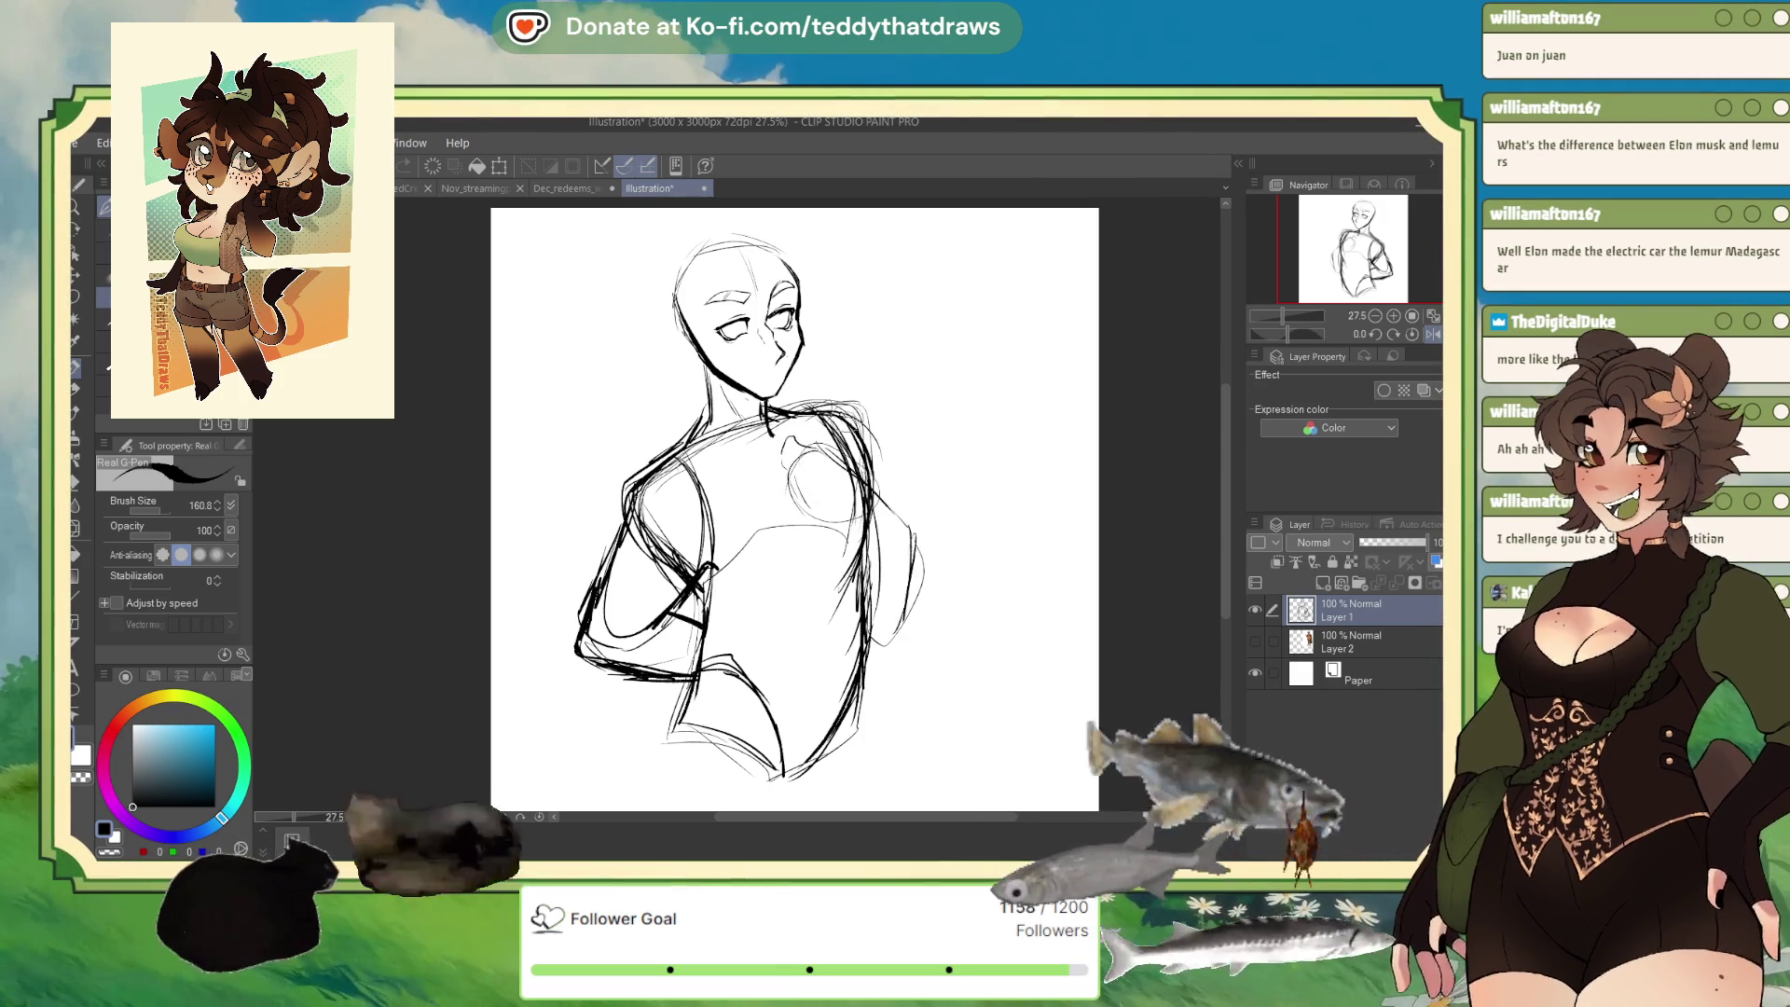
left_click(1434, 334)
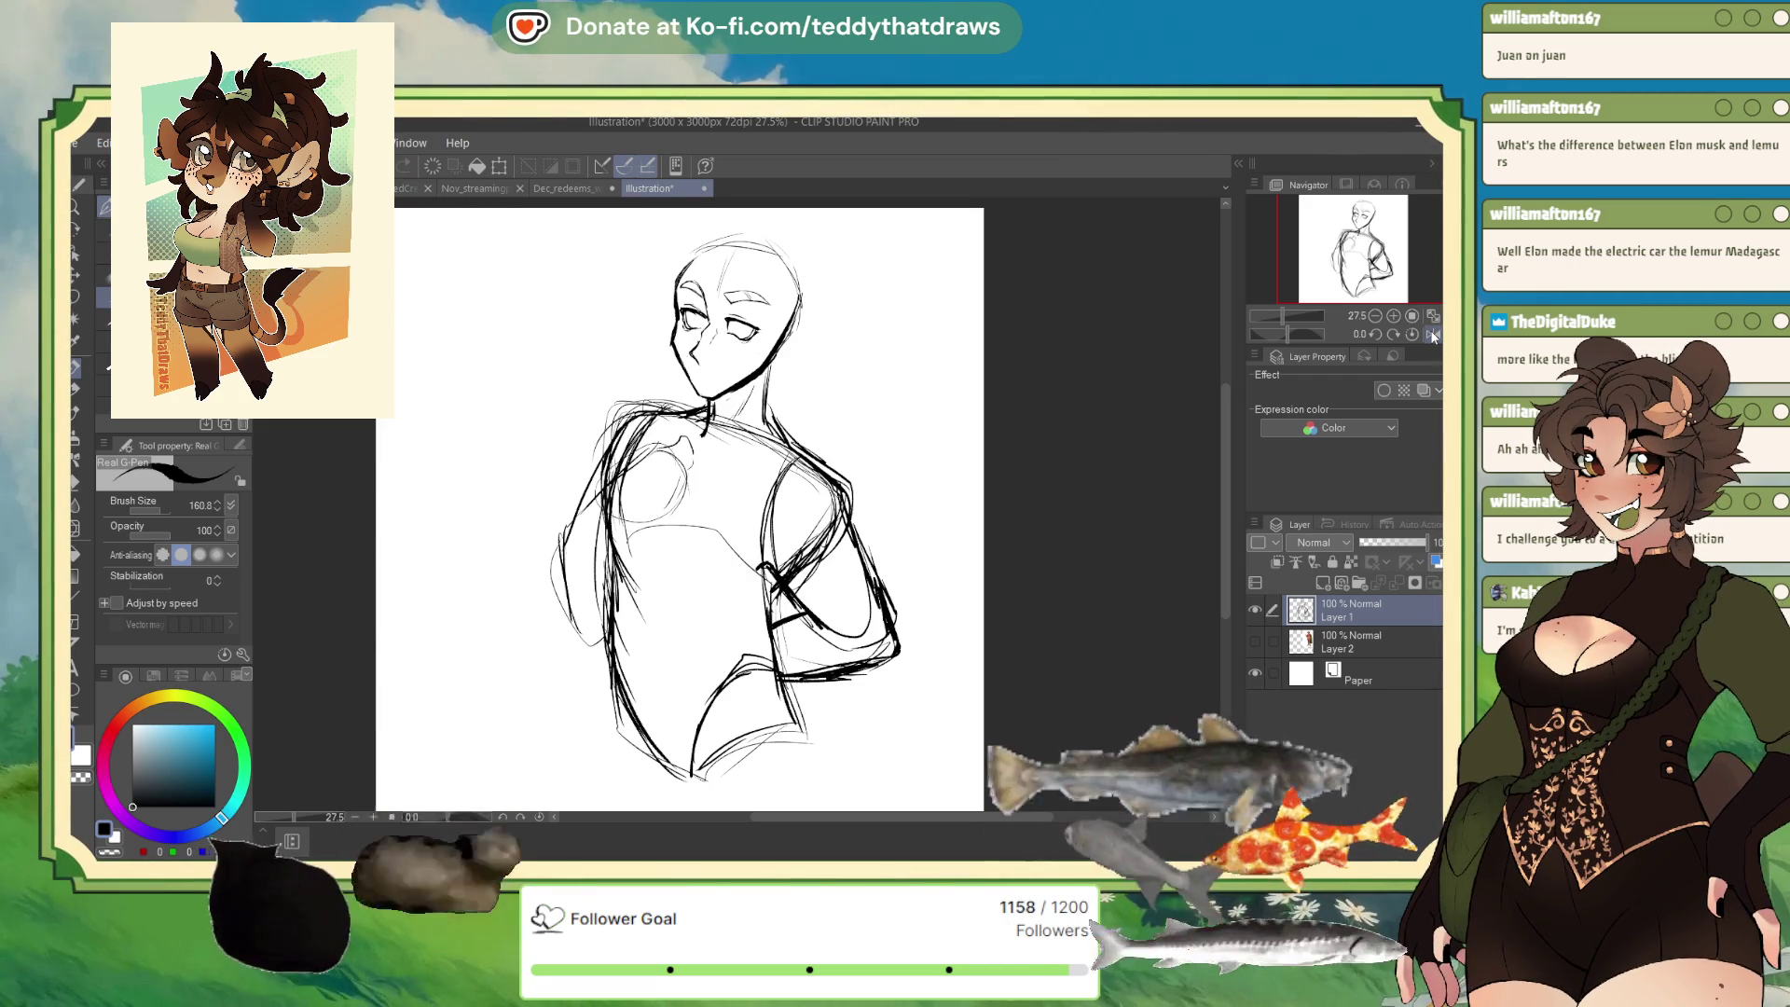
left_click_drag(716, 445, 714, 446)
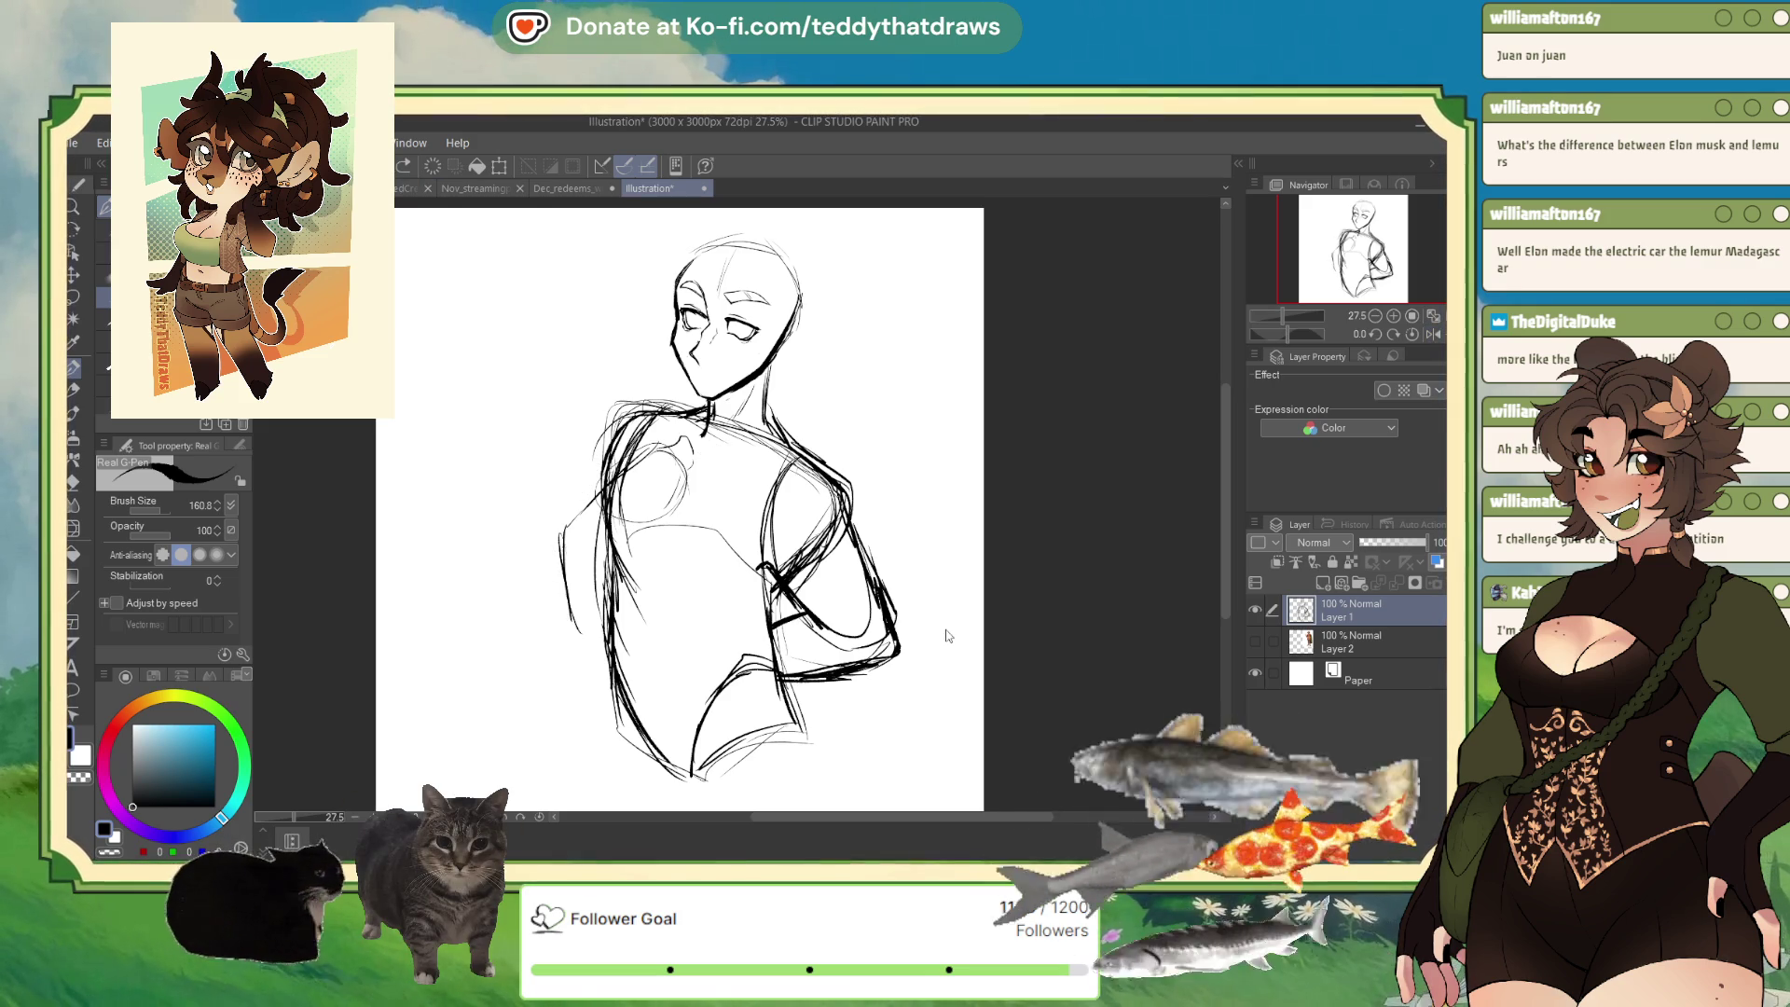
key("ctrl+z")
key("ctrl+z")
key("ctrl+z")
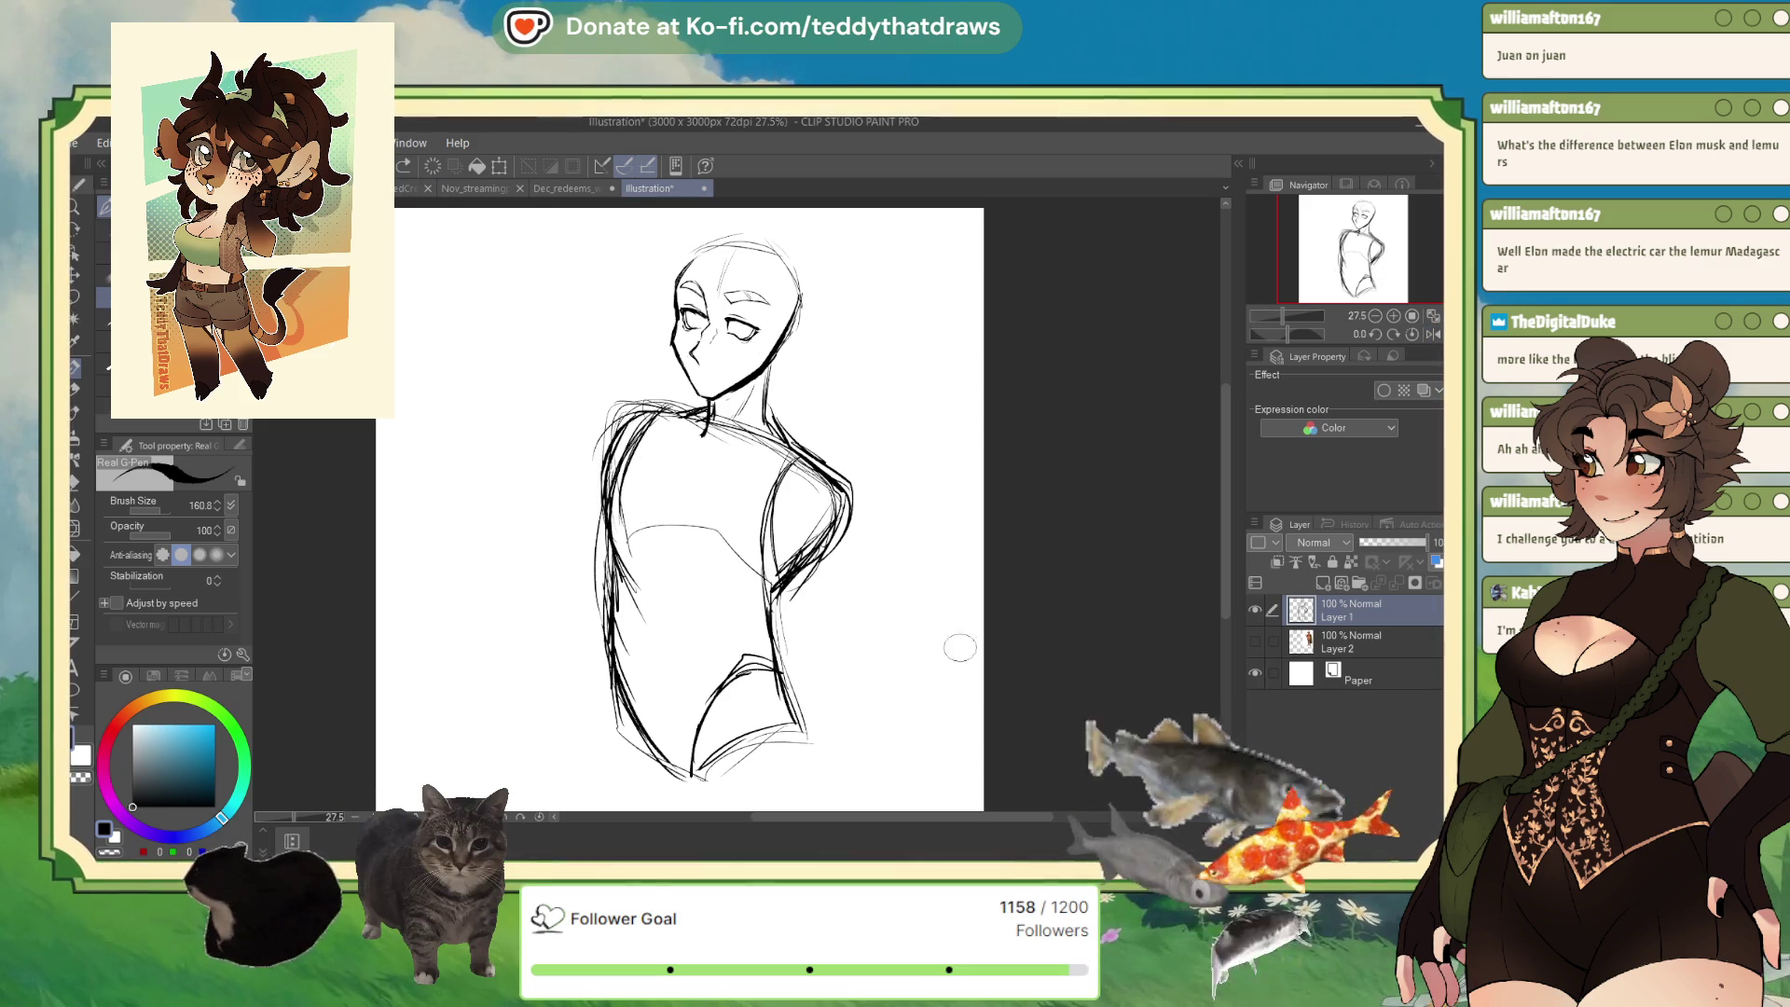
Fade Layer 1 to 29% opacity and add a new Layer 3 above it.
left_click_drag(1422, 542, 1367, 542)
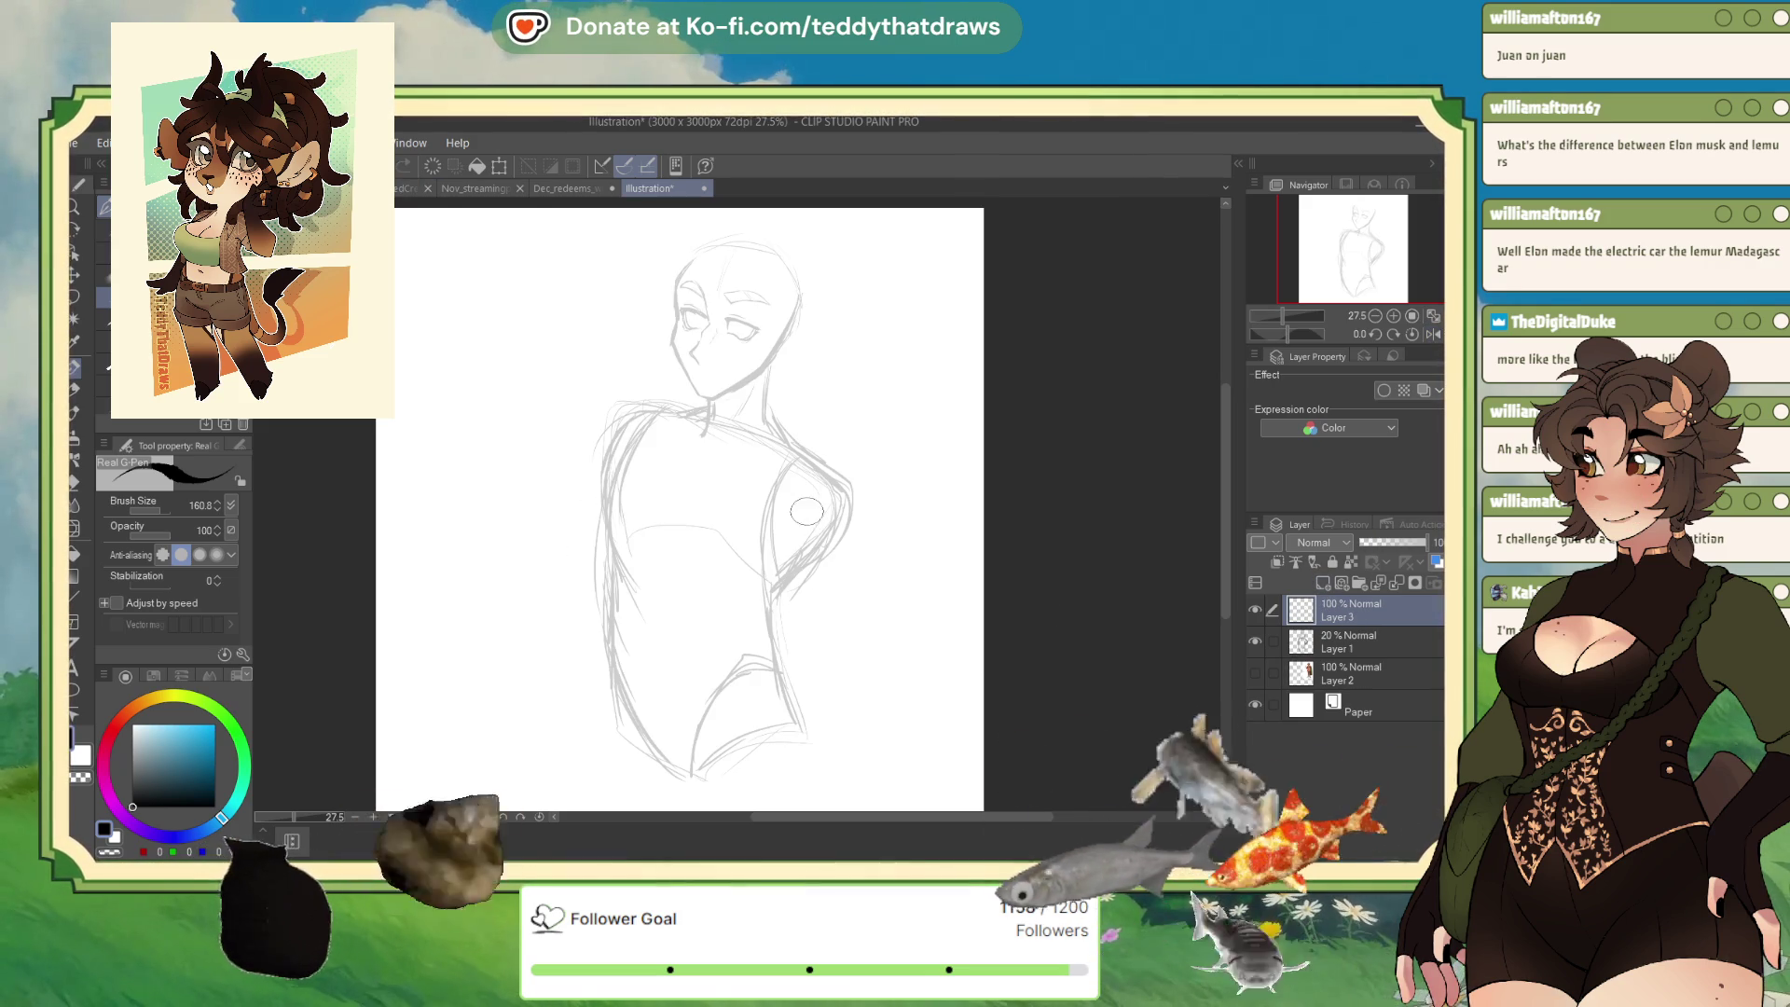
left_click(1322, 584)
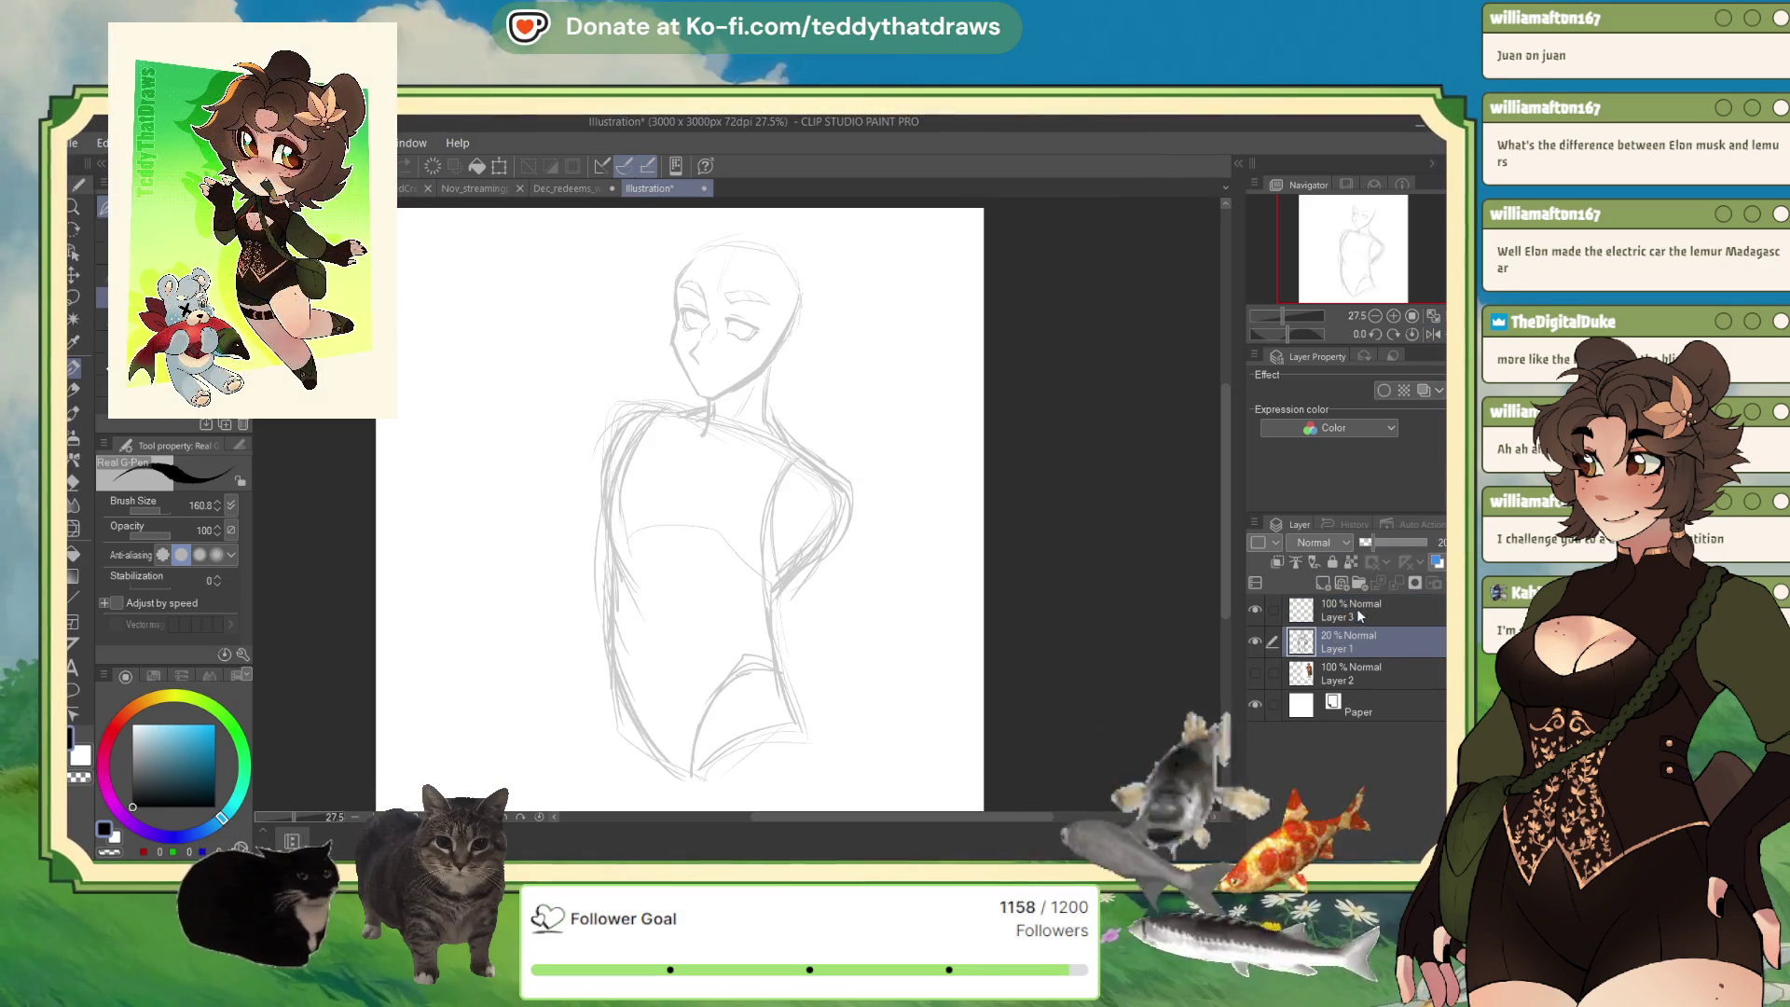
mouse_move(1367, 542)
left_mouse_down()
mouse_move(1431, 541)
mouse_move(1379, 539)
left_mouse_up()
left_click(1376, 617)
left_click(1345, 639)
left_click(1343, 617)
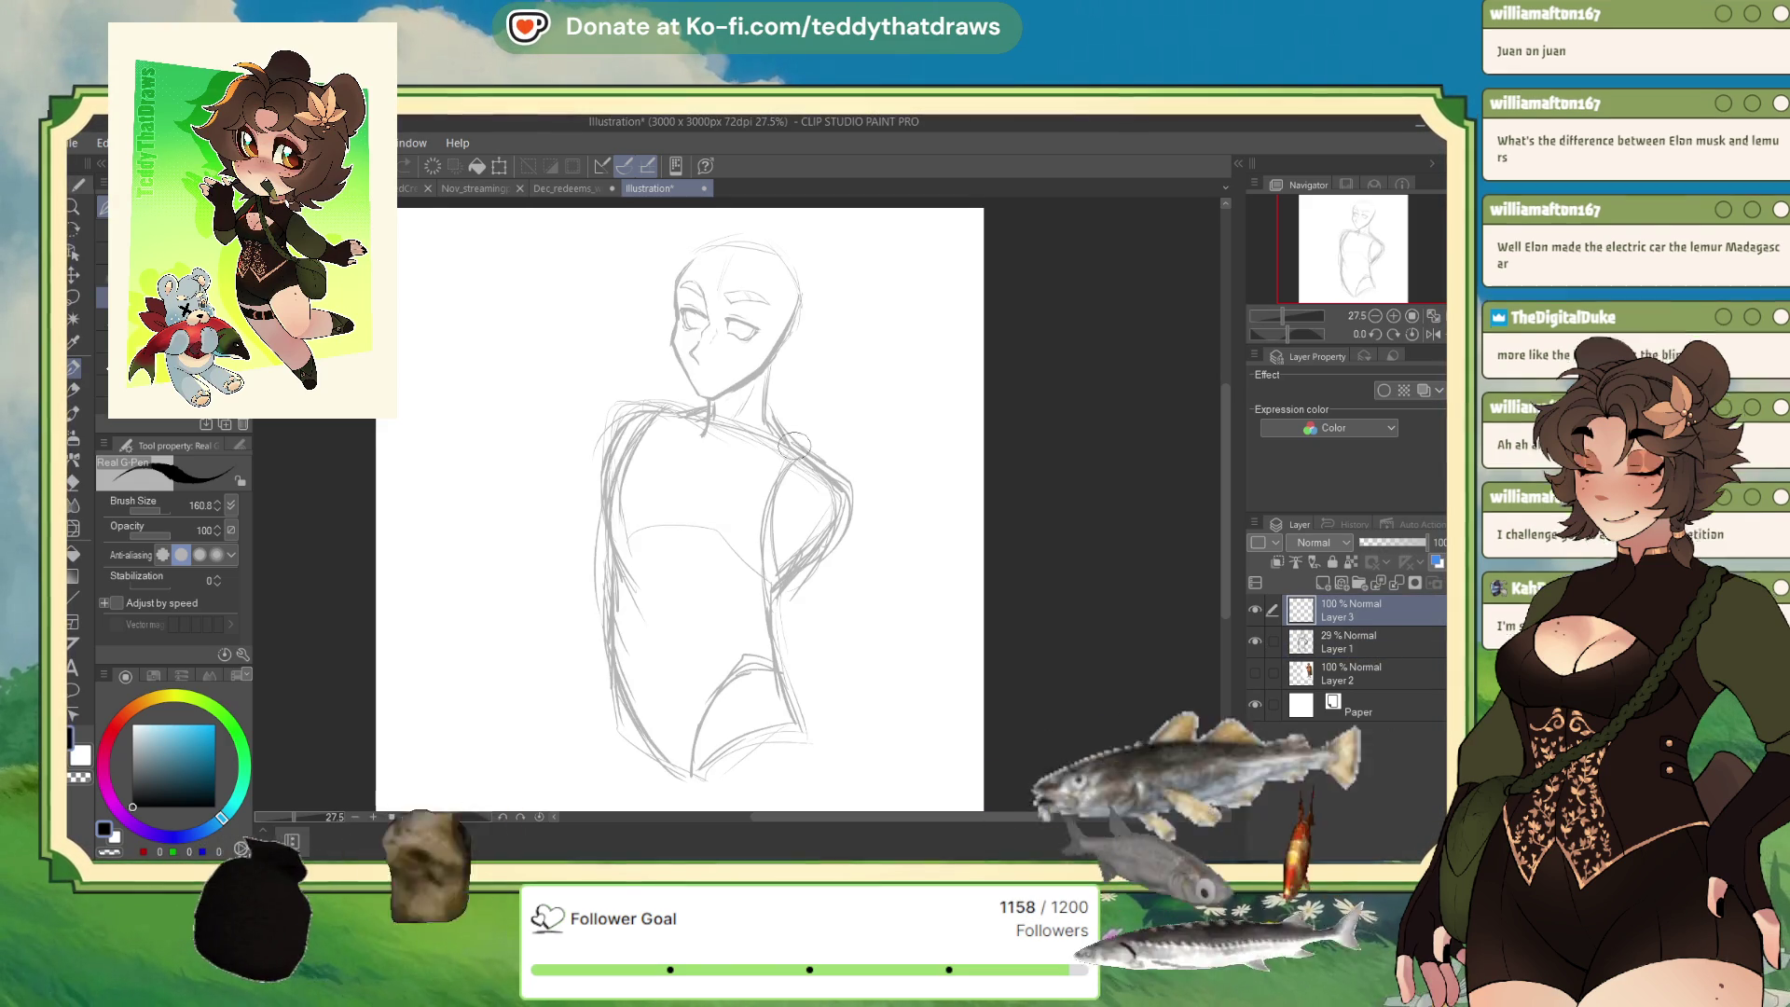
left_click_drag(1414, 249, 1389, 240)
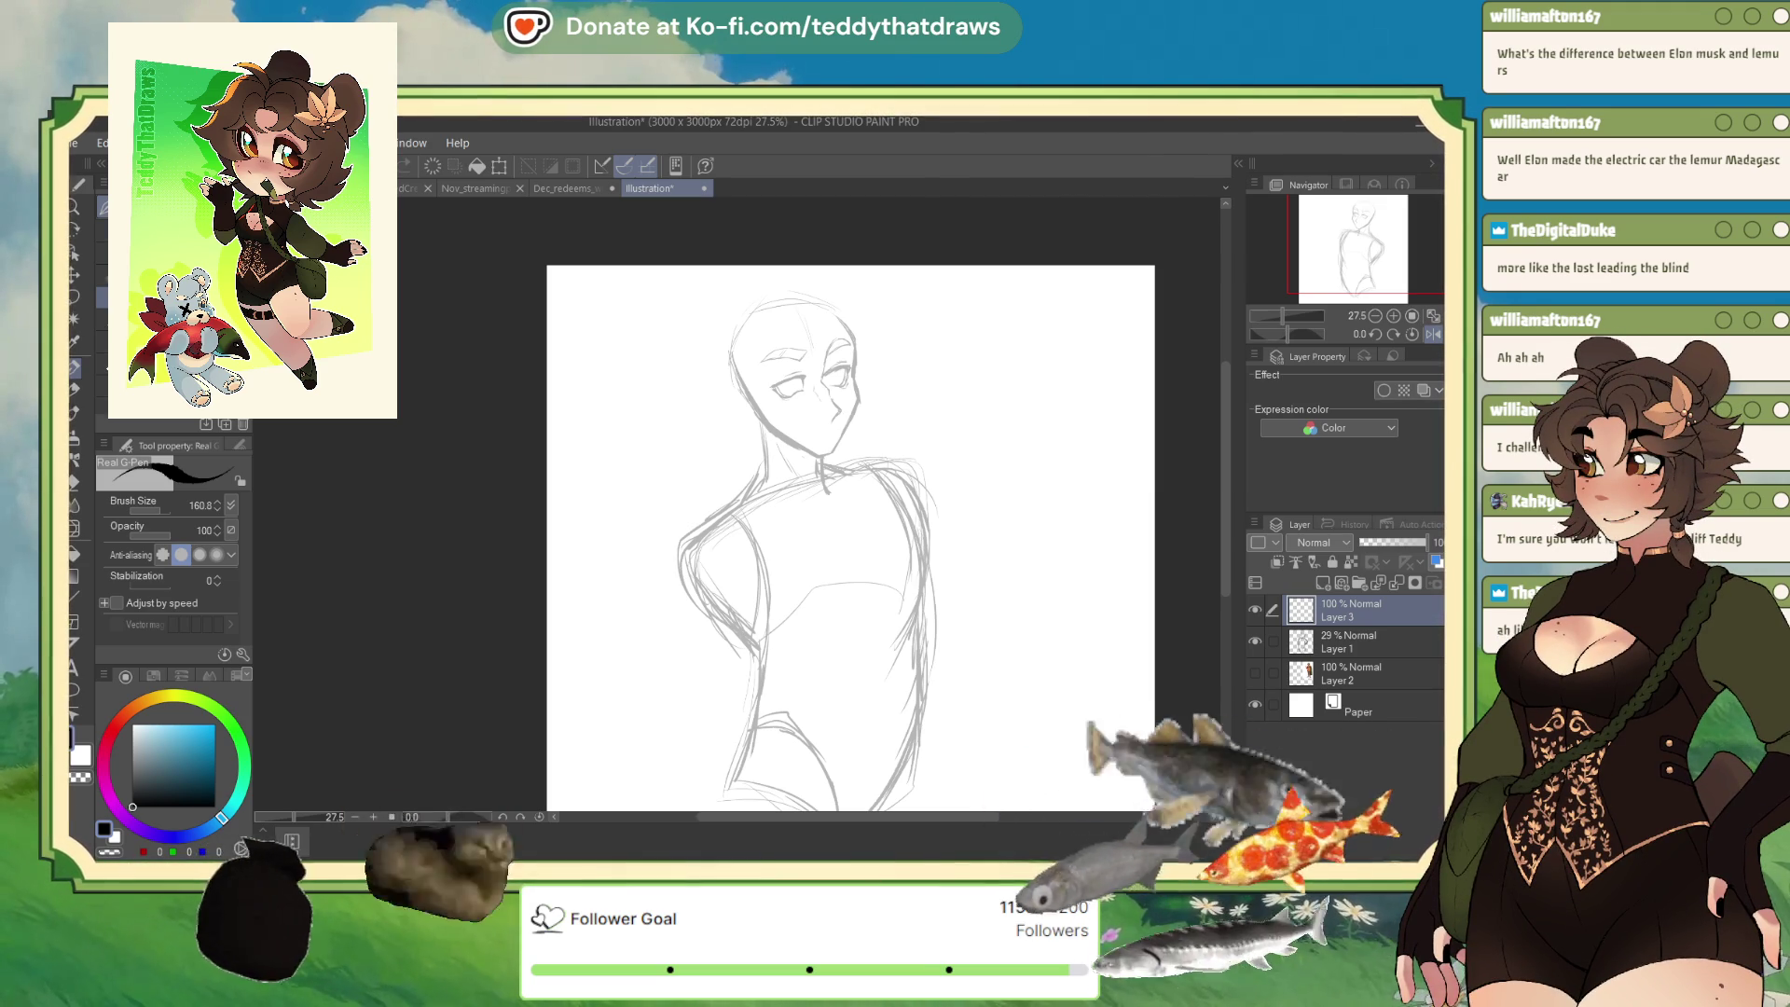
Scale the Layer 1 sketch down to 98%.
left_click(1434, 334)
left_click(1350, 643)
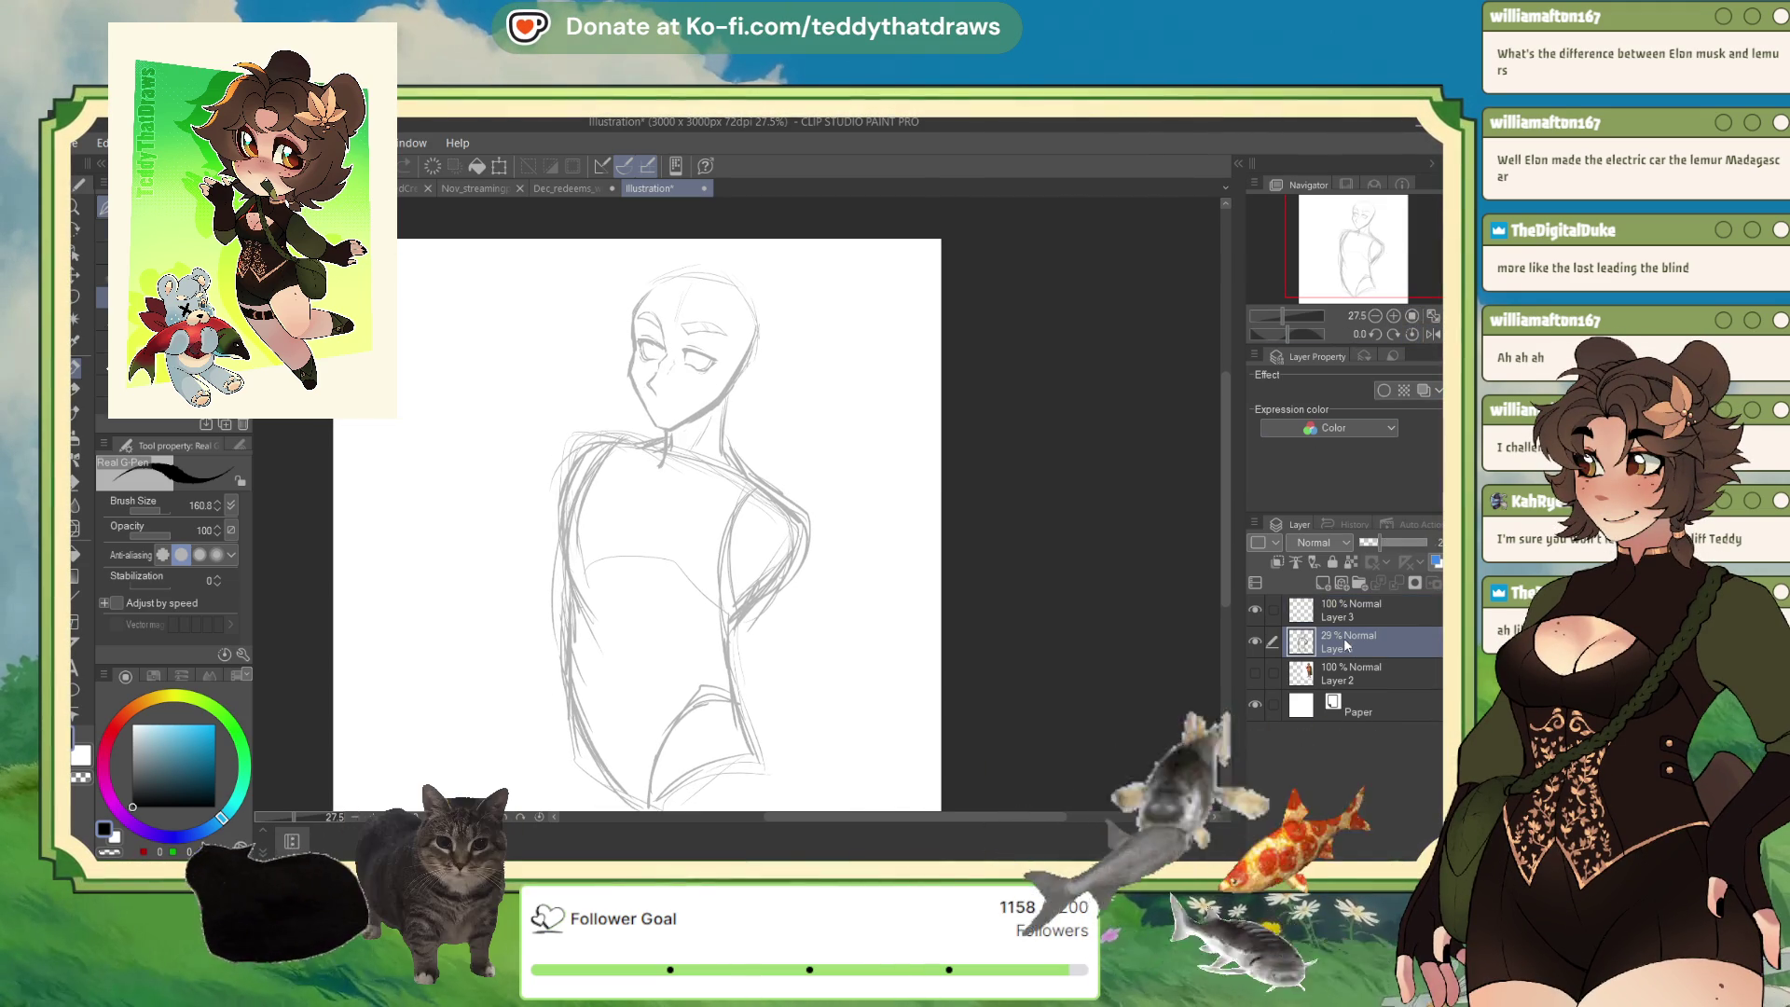
key("ctrl+t")
left_click_drag(680, 265, 682, 276)
left_click(643, 798)
Lasso the head, tilt it slightly clockwise, deselect, and return to the pen.
key("m")
mouse_move(659, 435)
left_mouse_down()
mouse_move(787, 407)
mouse_move(653, 250)
mouse_move(667, 447)
left_mouse_up()
left_click(774, 487)
left_click_drag(862, 399, 844, 438)
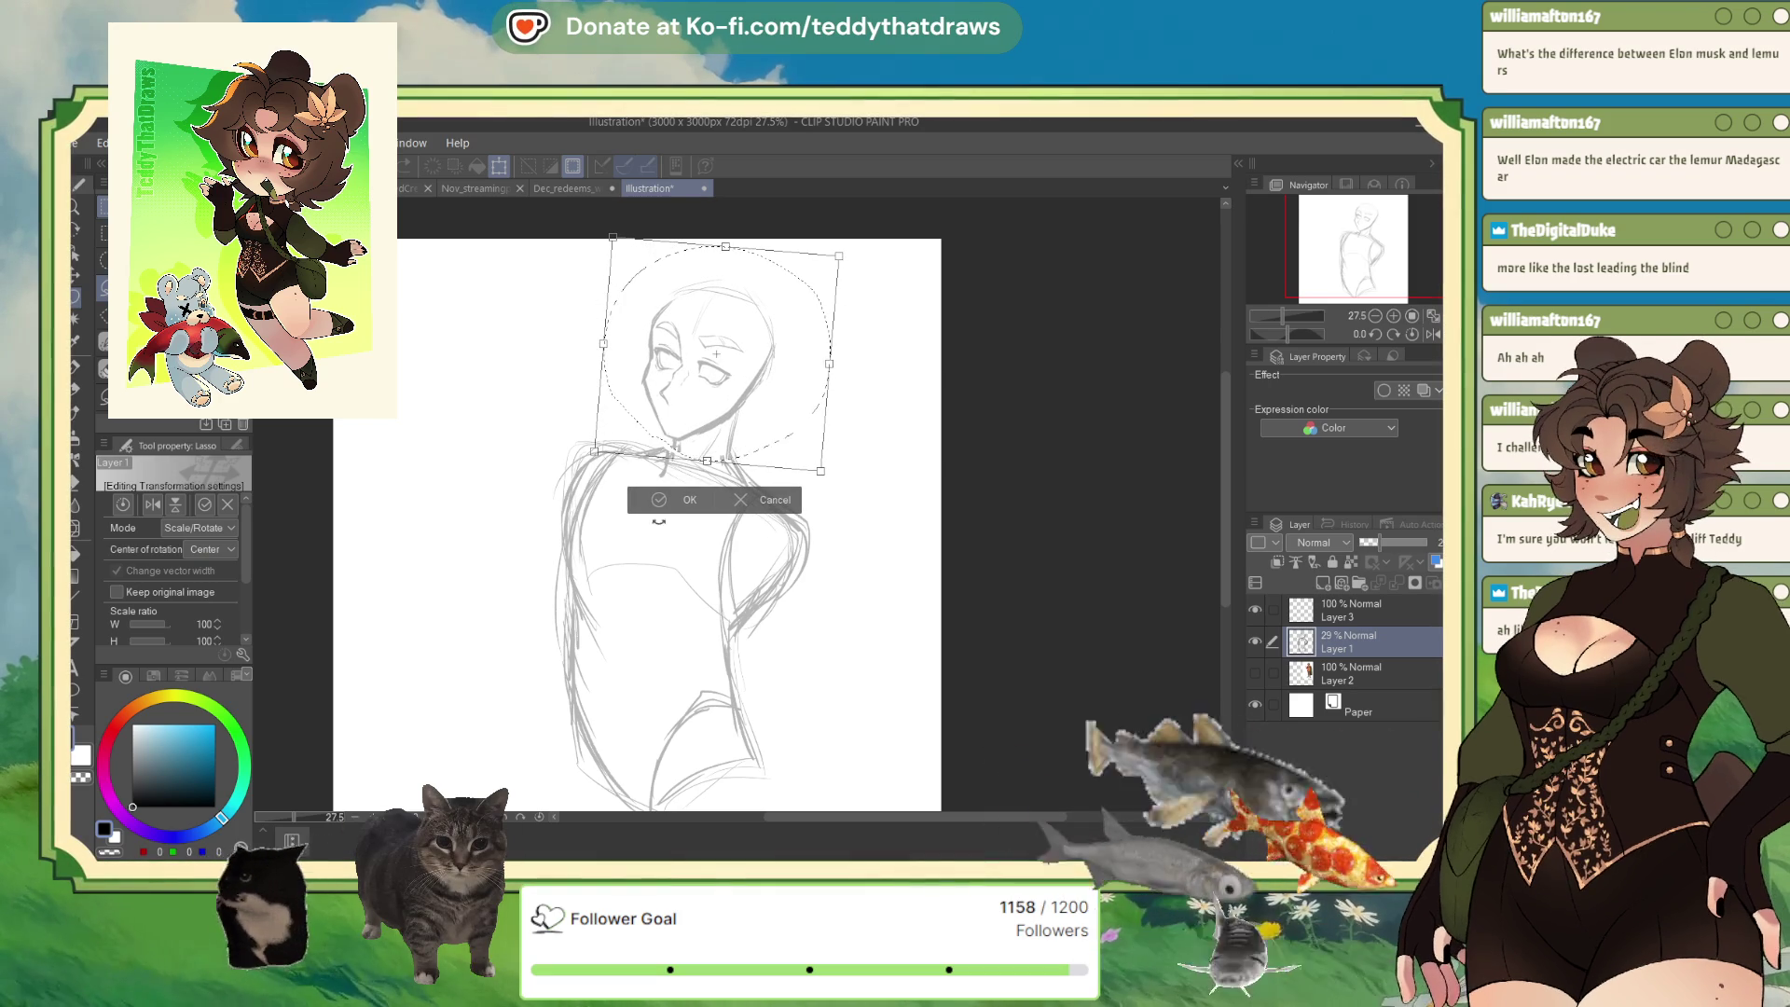
key("Return")
key("ctrl+d")
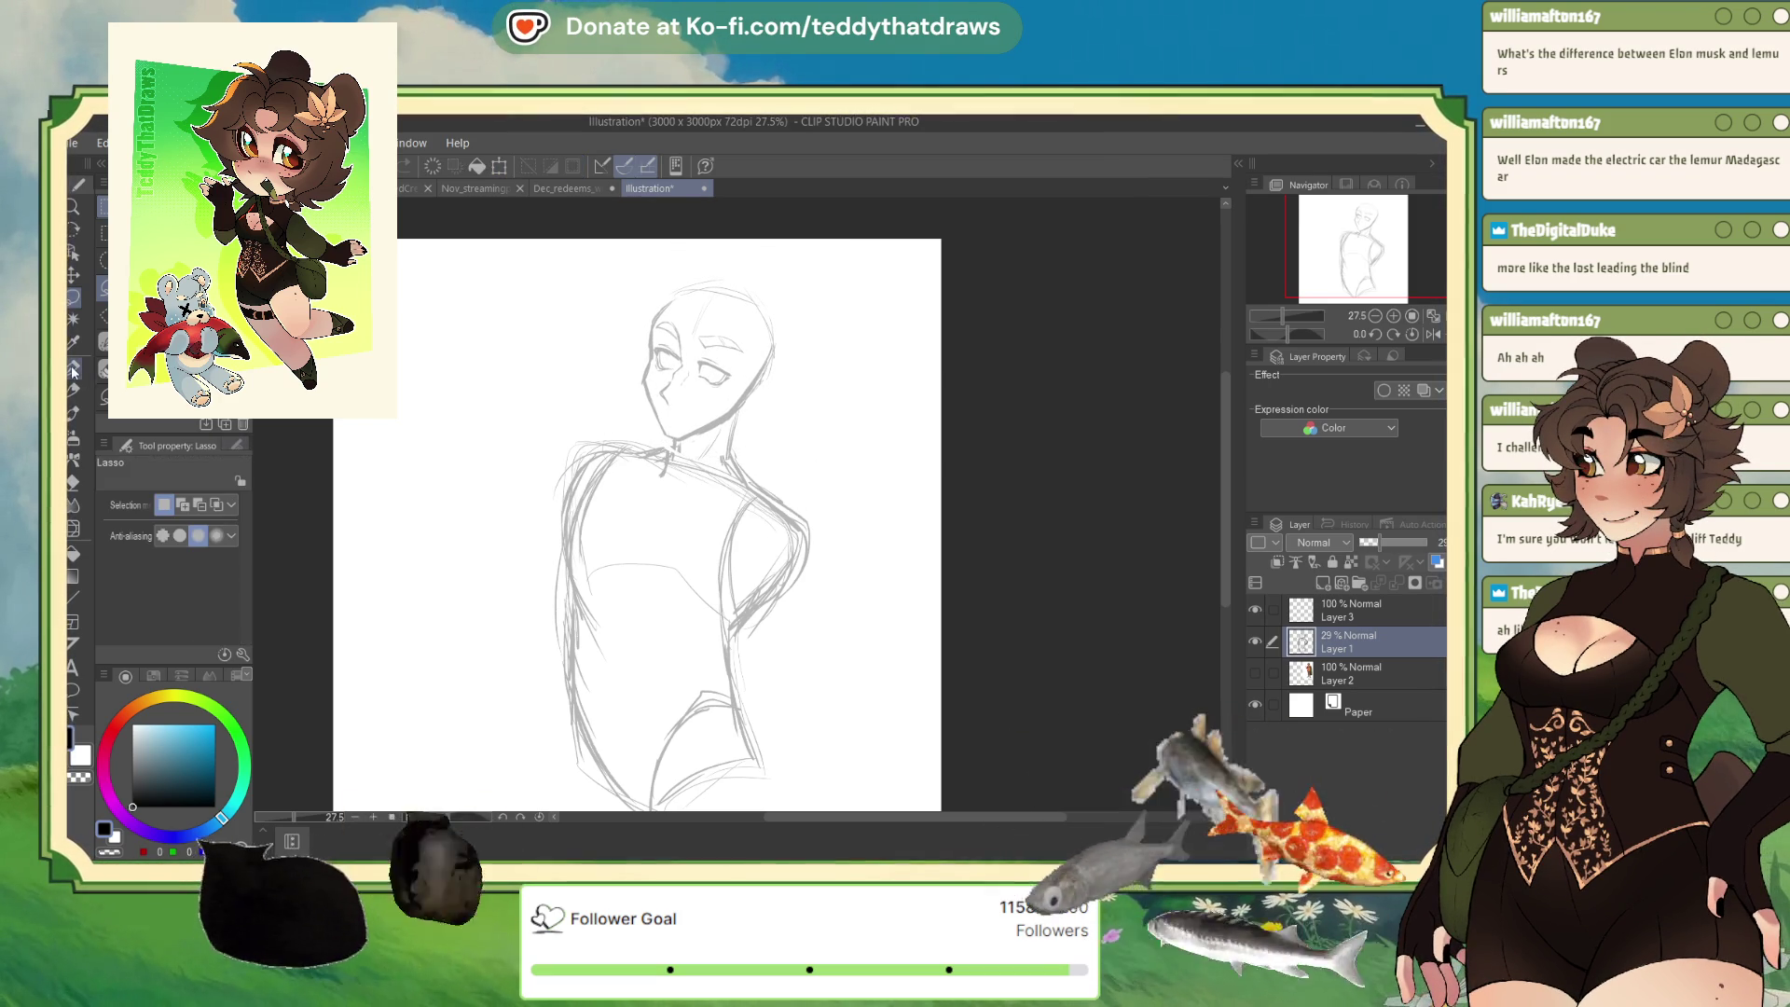
key("p")
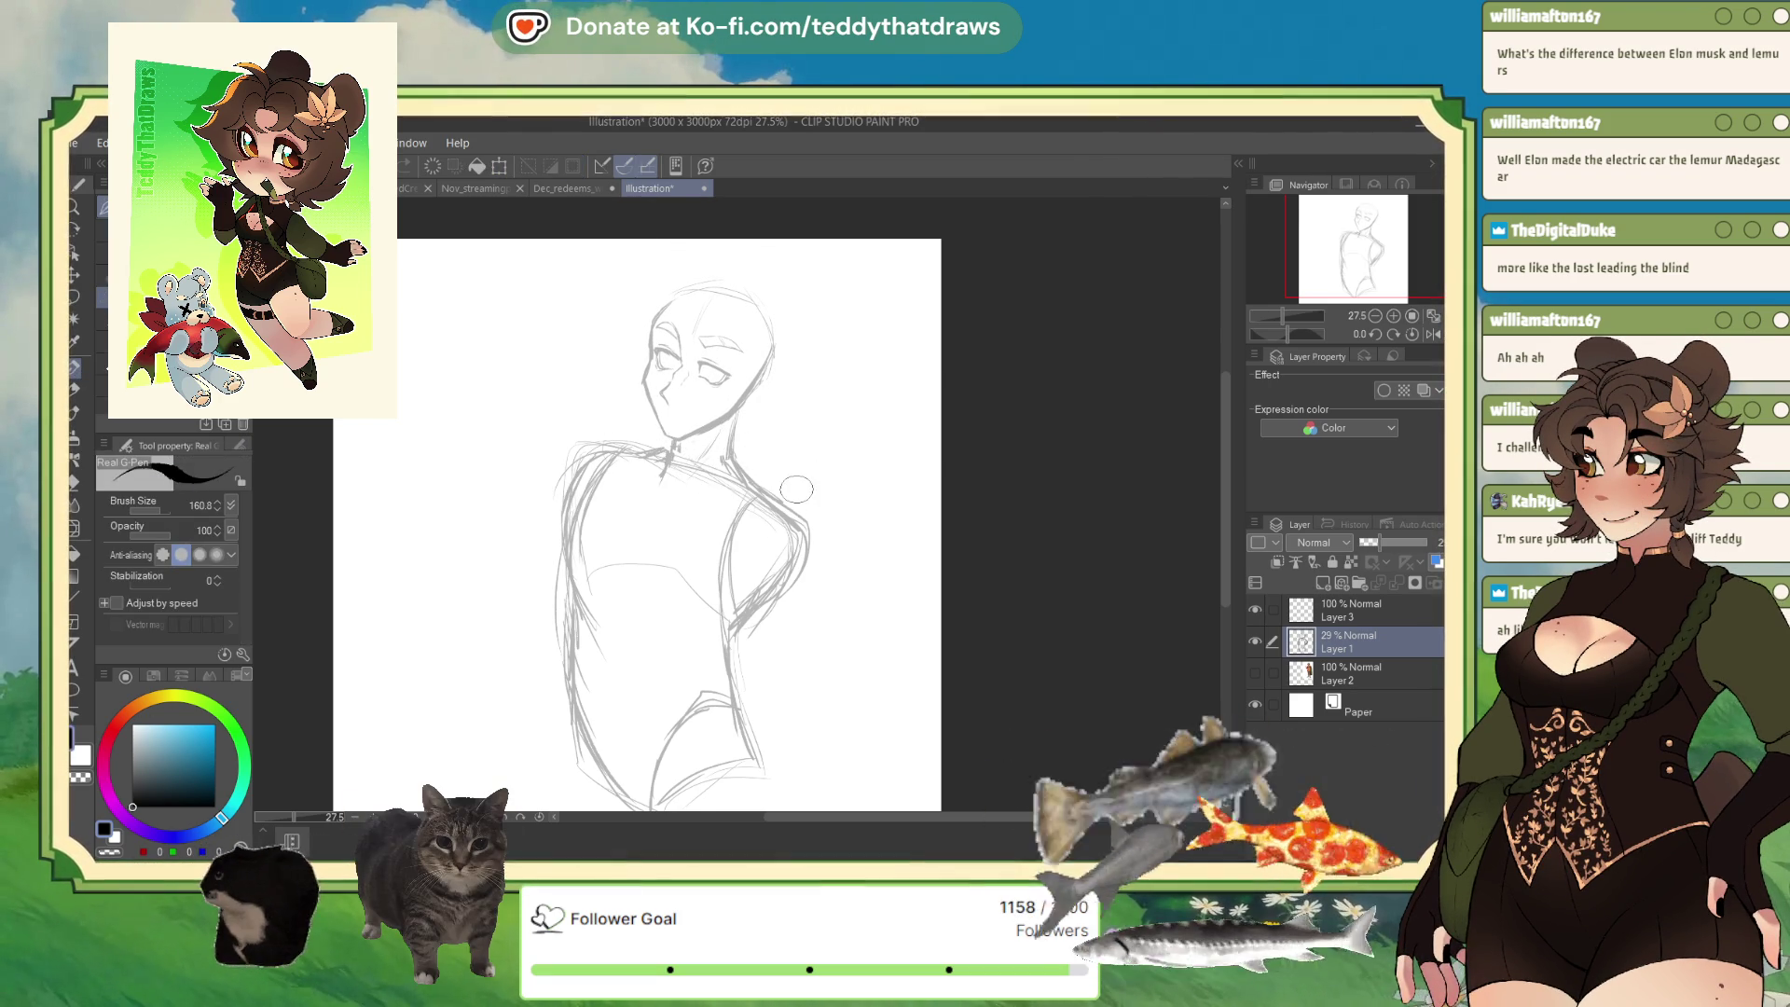
left_click(1433, 334)
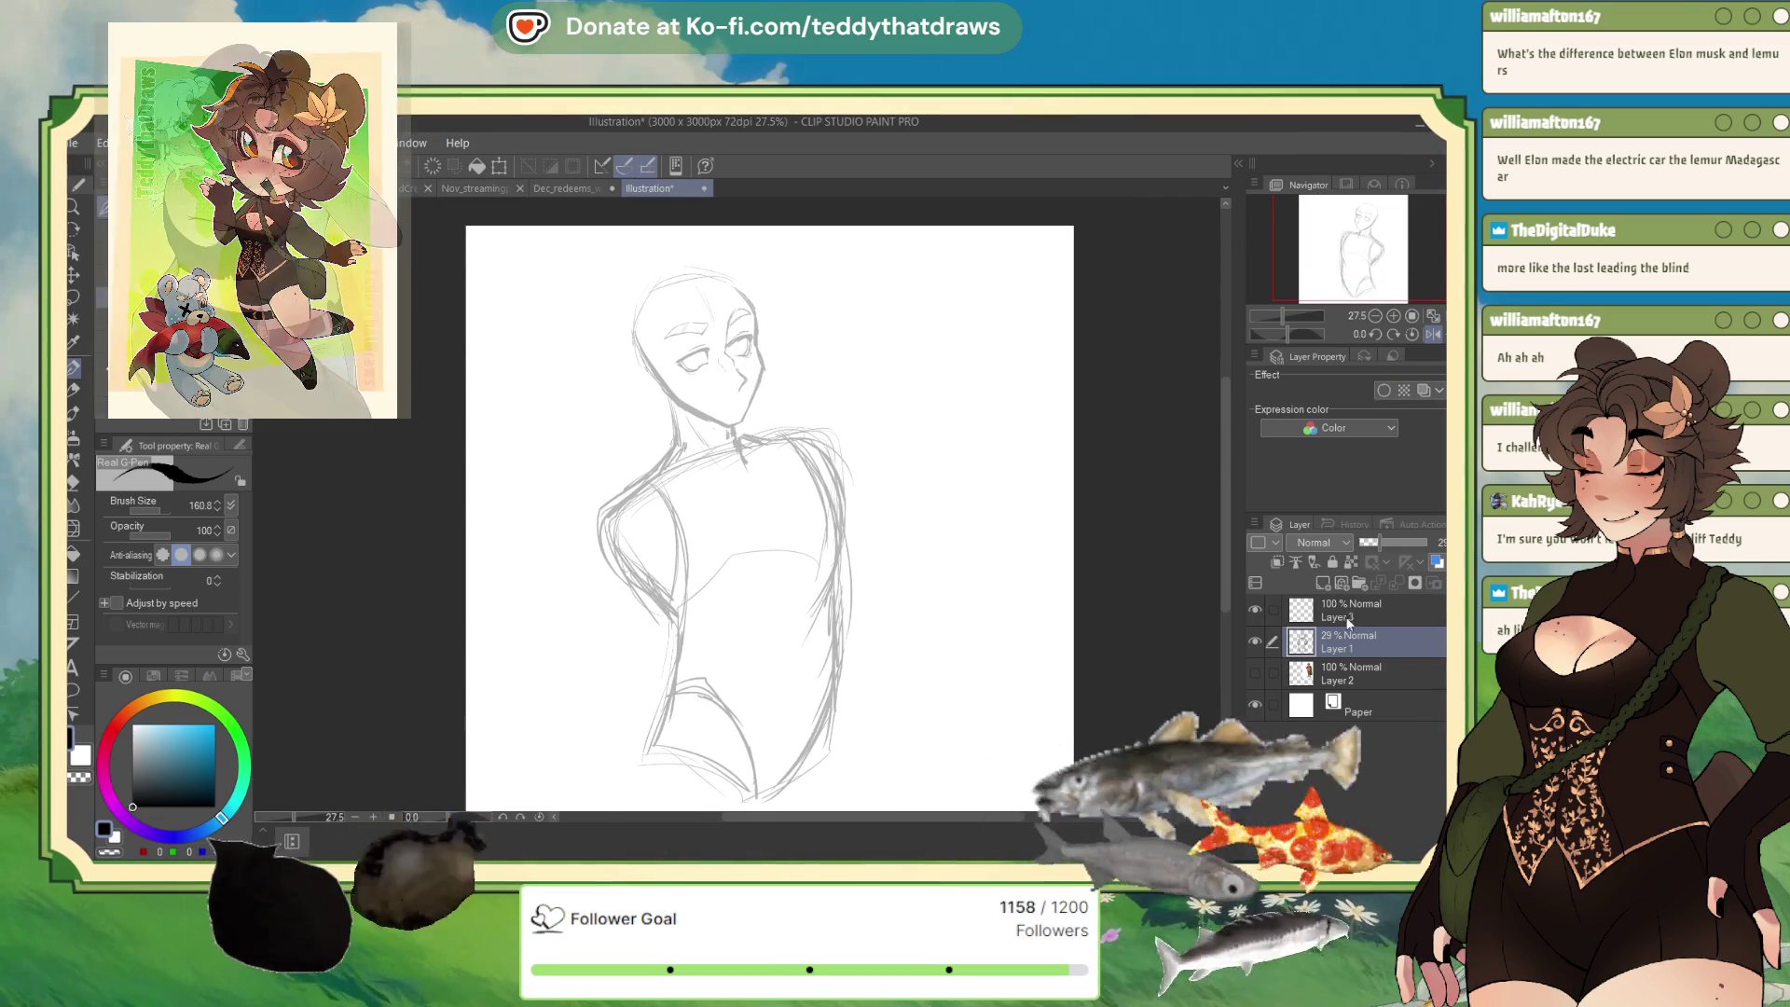
On Layer 3, draw a rounded loop with short inner strokes on the figure's shoulder.
left_click(1352, 611)
mouse_move(808, 513)
left_mouse_down()
mouse_move(788, 469)
mouse_move(777, 511)
left_mouse_up()
mouse_move(760, 440)
left_mouse_down()
mouse_move(790, 450)
mouse_move(738, 468)
mouse_move(759, 483)
mouse_move(800, 436)
mouse_move(818, 472)
left_mouse_up()
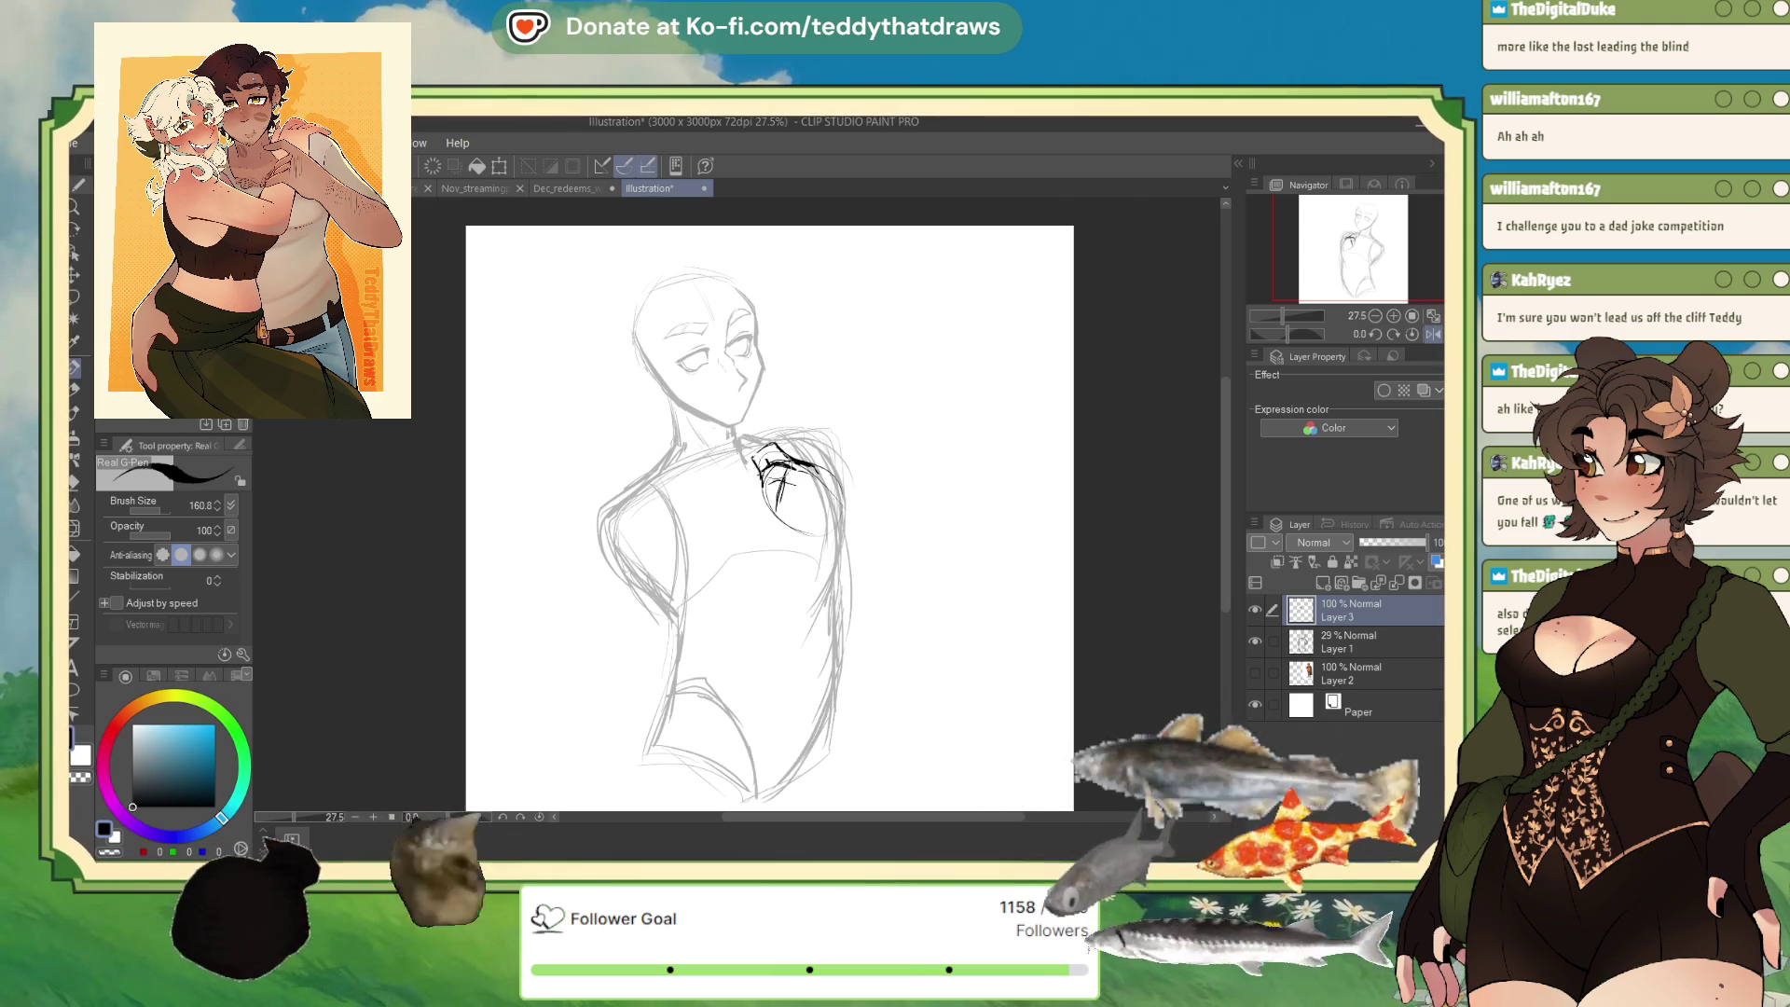
left_click(1434, 335)
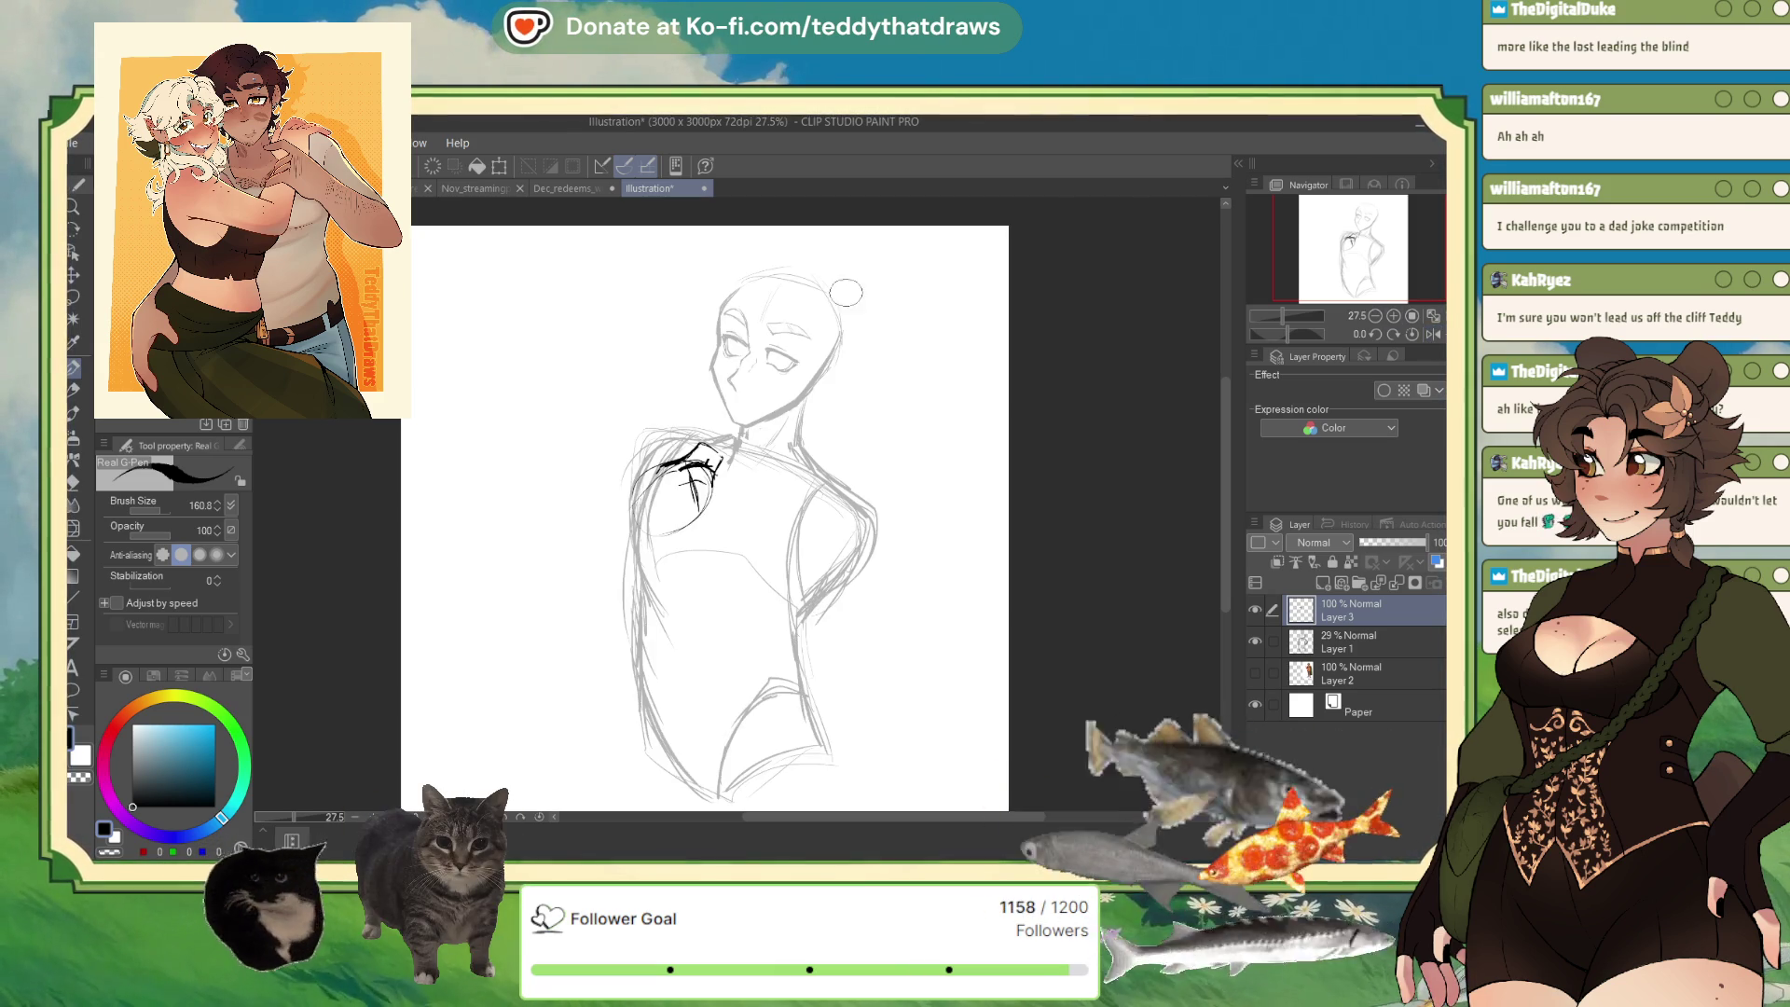
scroll(668, 345, "up", 1)
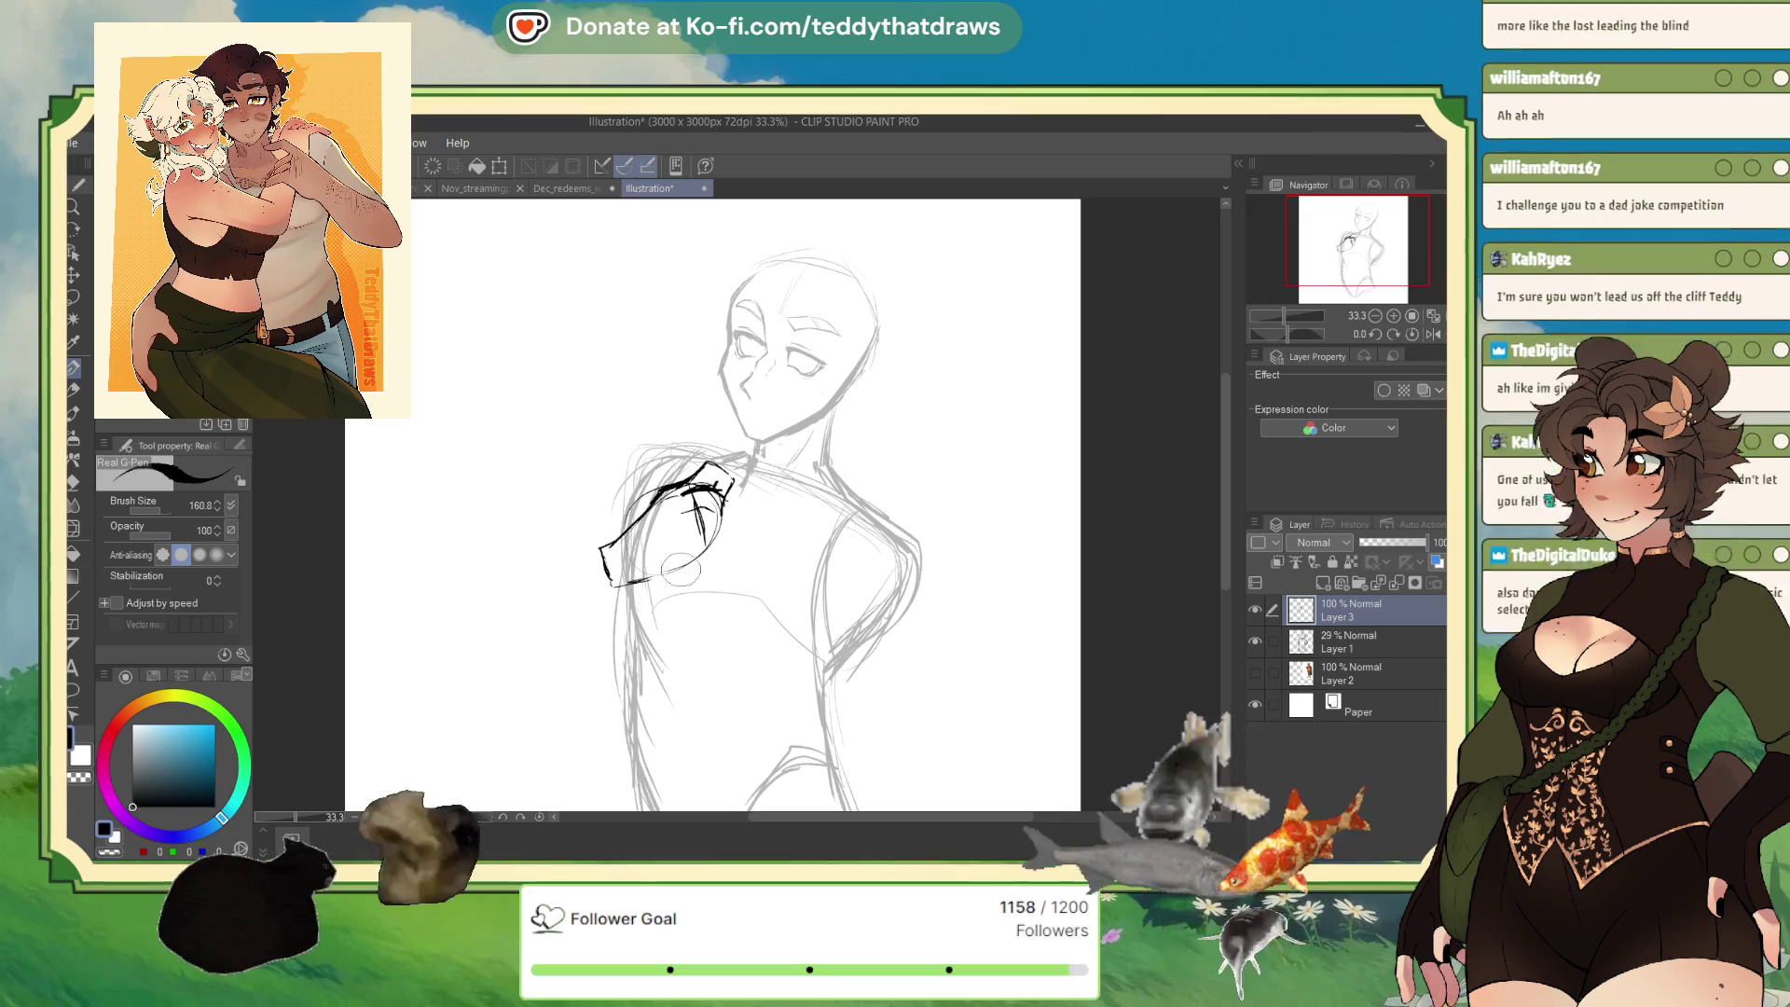
left_click(1436, 335)
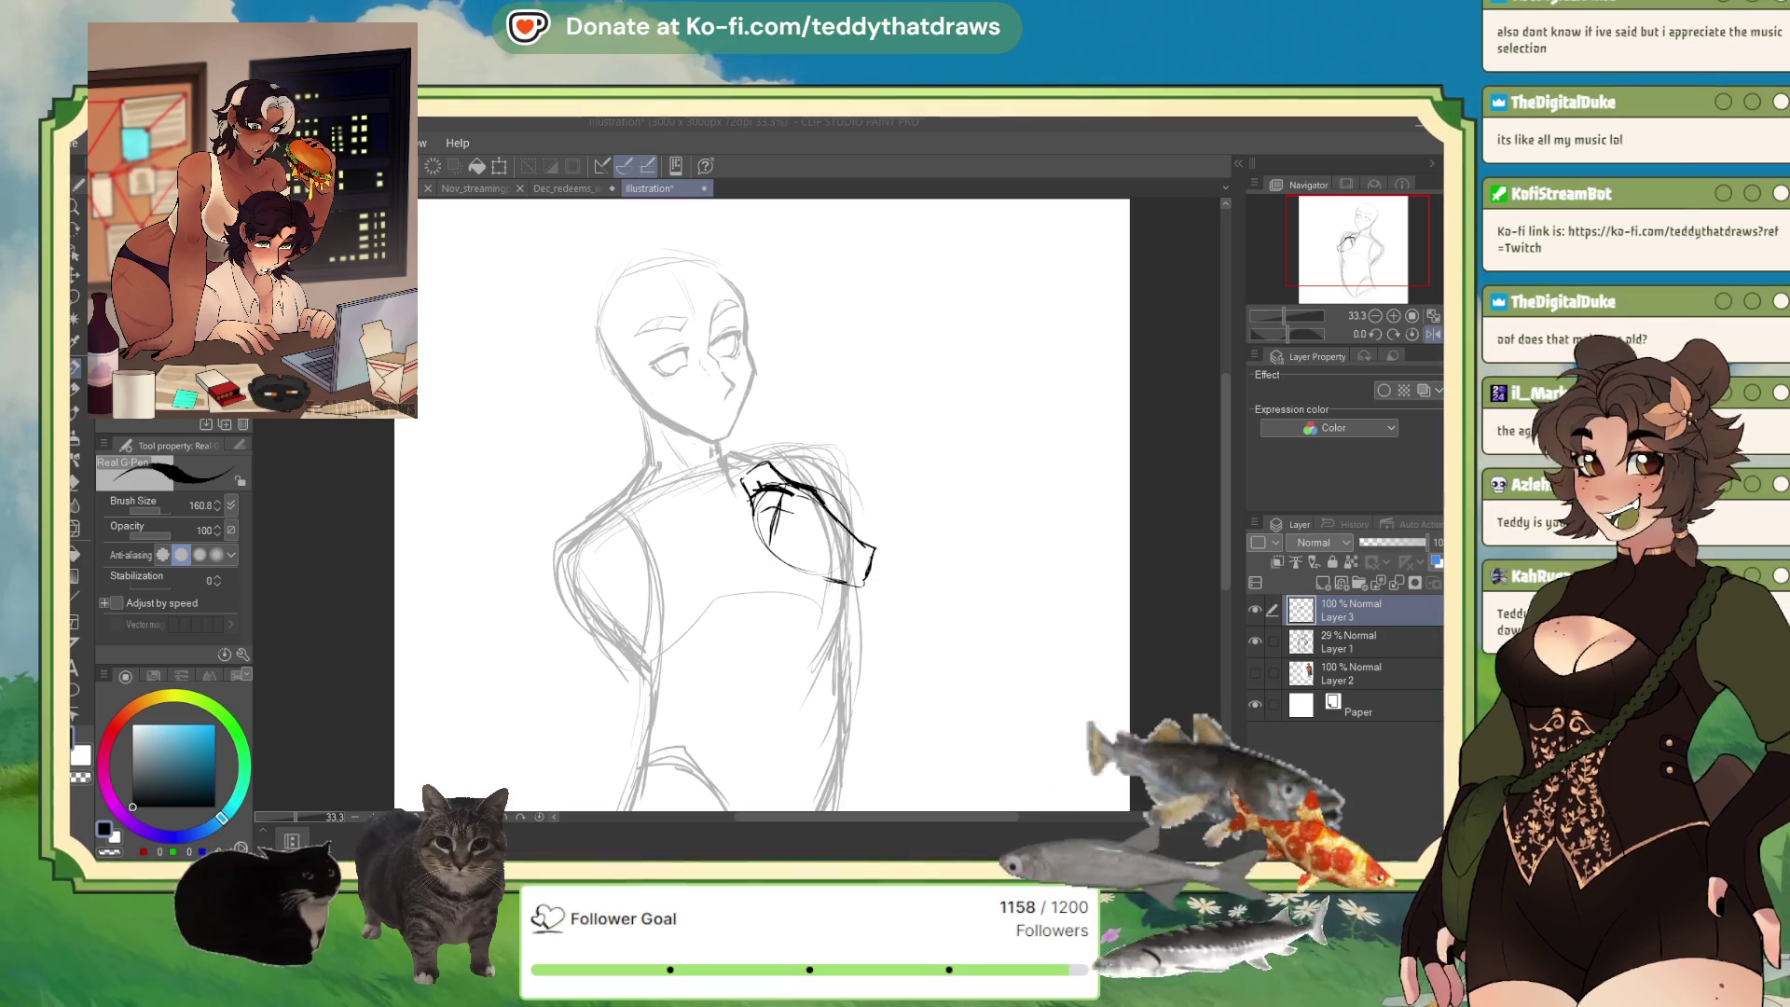
left_click(1340, 605)
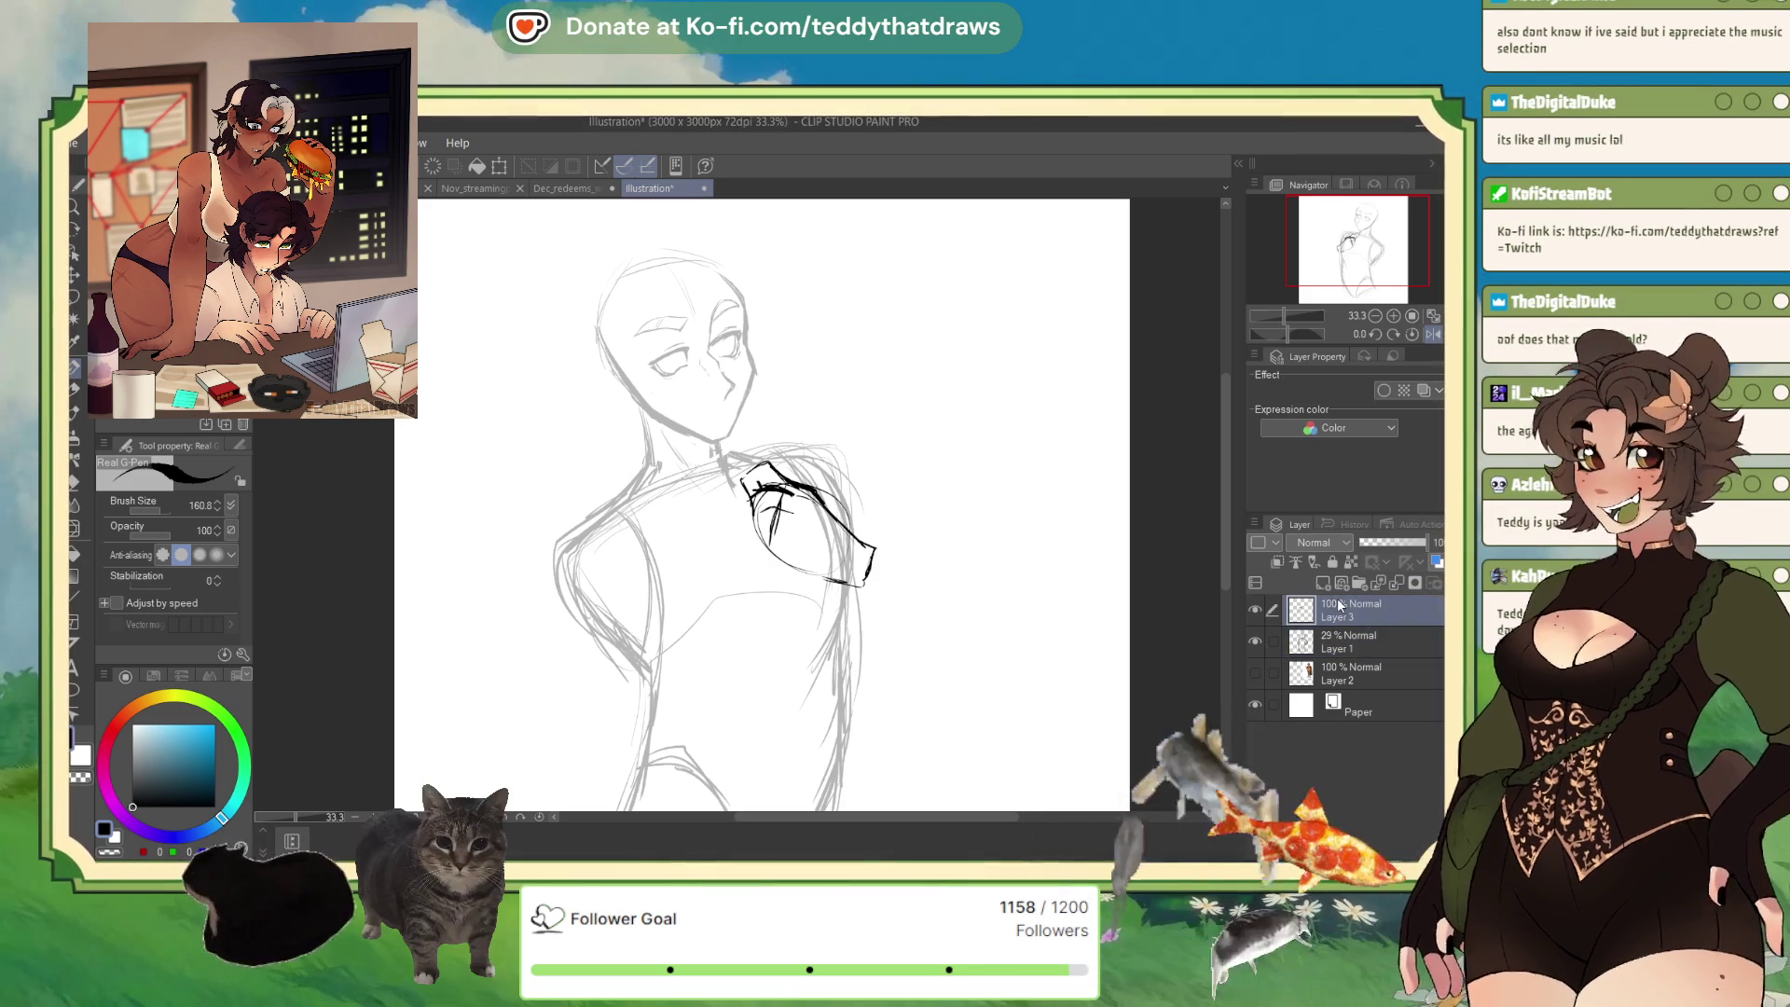
Delete the shoulder strokes, then shrink the Layer 1 sketch slightly and shift it left.
key("Delete")
left_click(1340, 637)
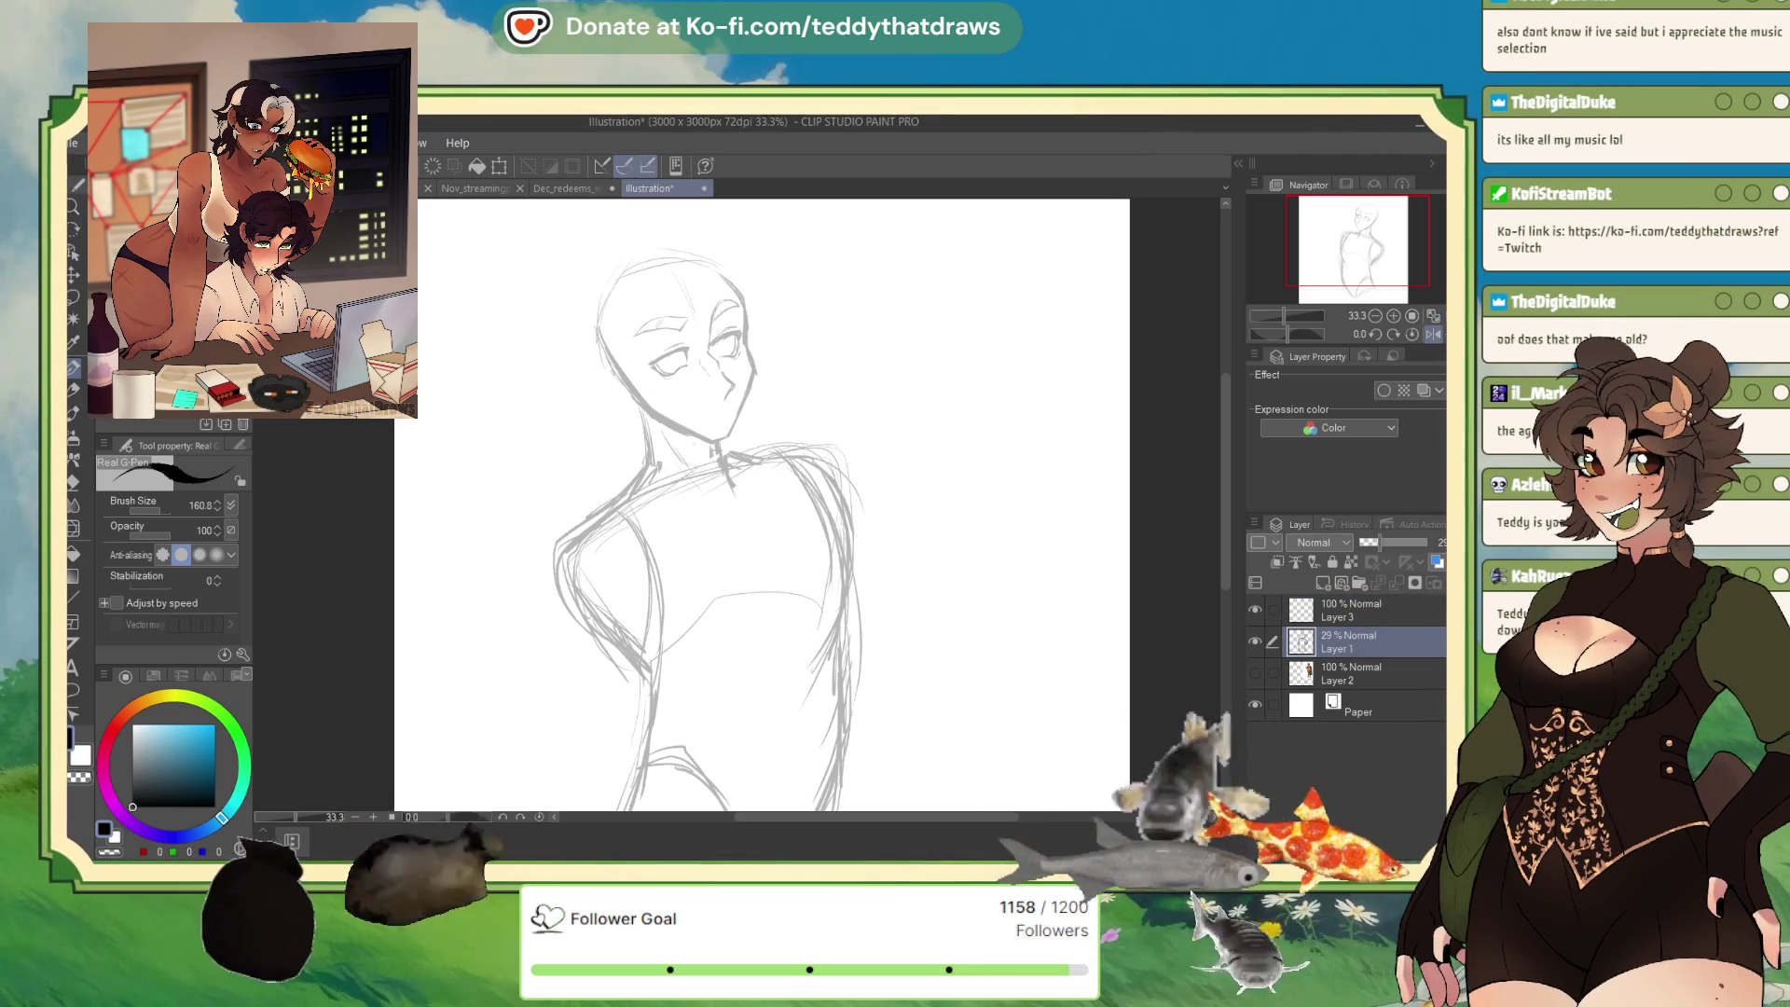
scroll(886, 566, "down", 1)
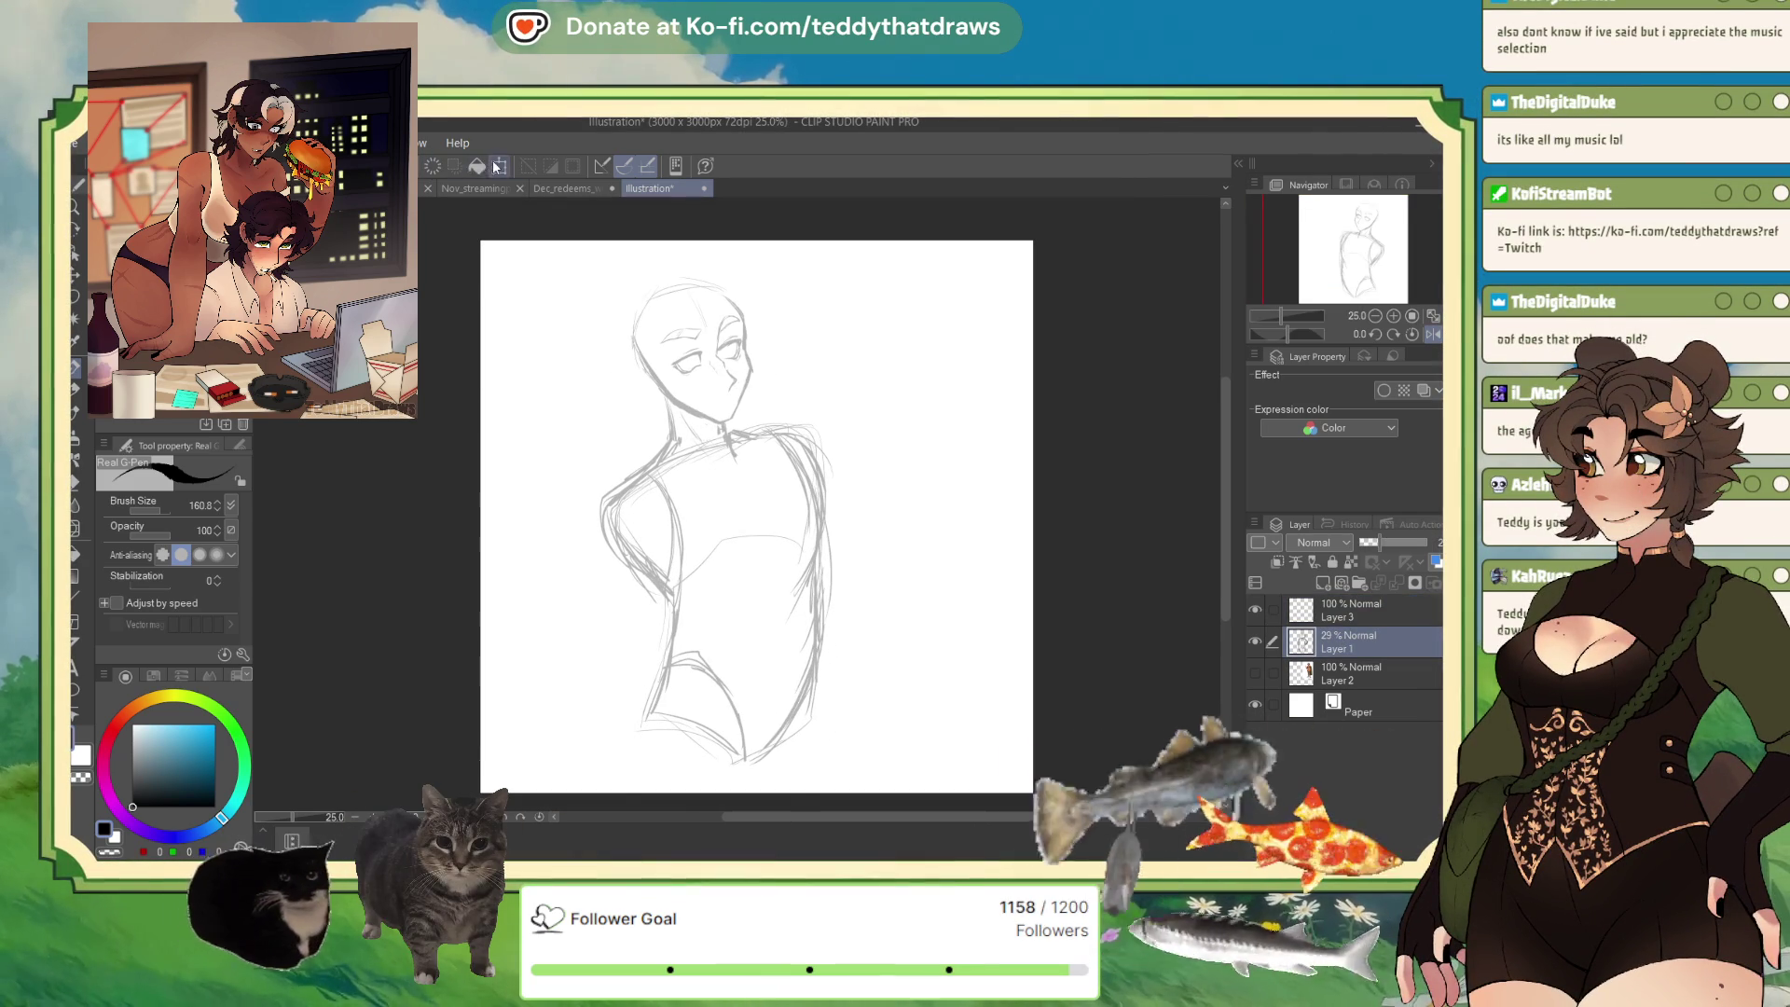
left_click(496, 167)
left_click_drag(713, 522, 687, 522)
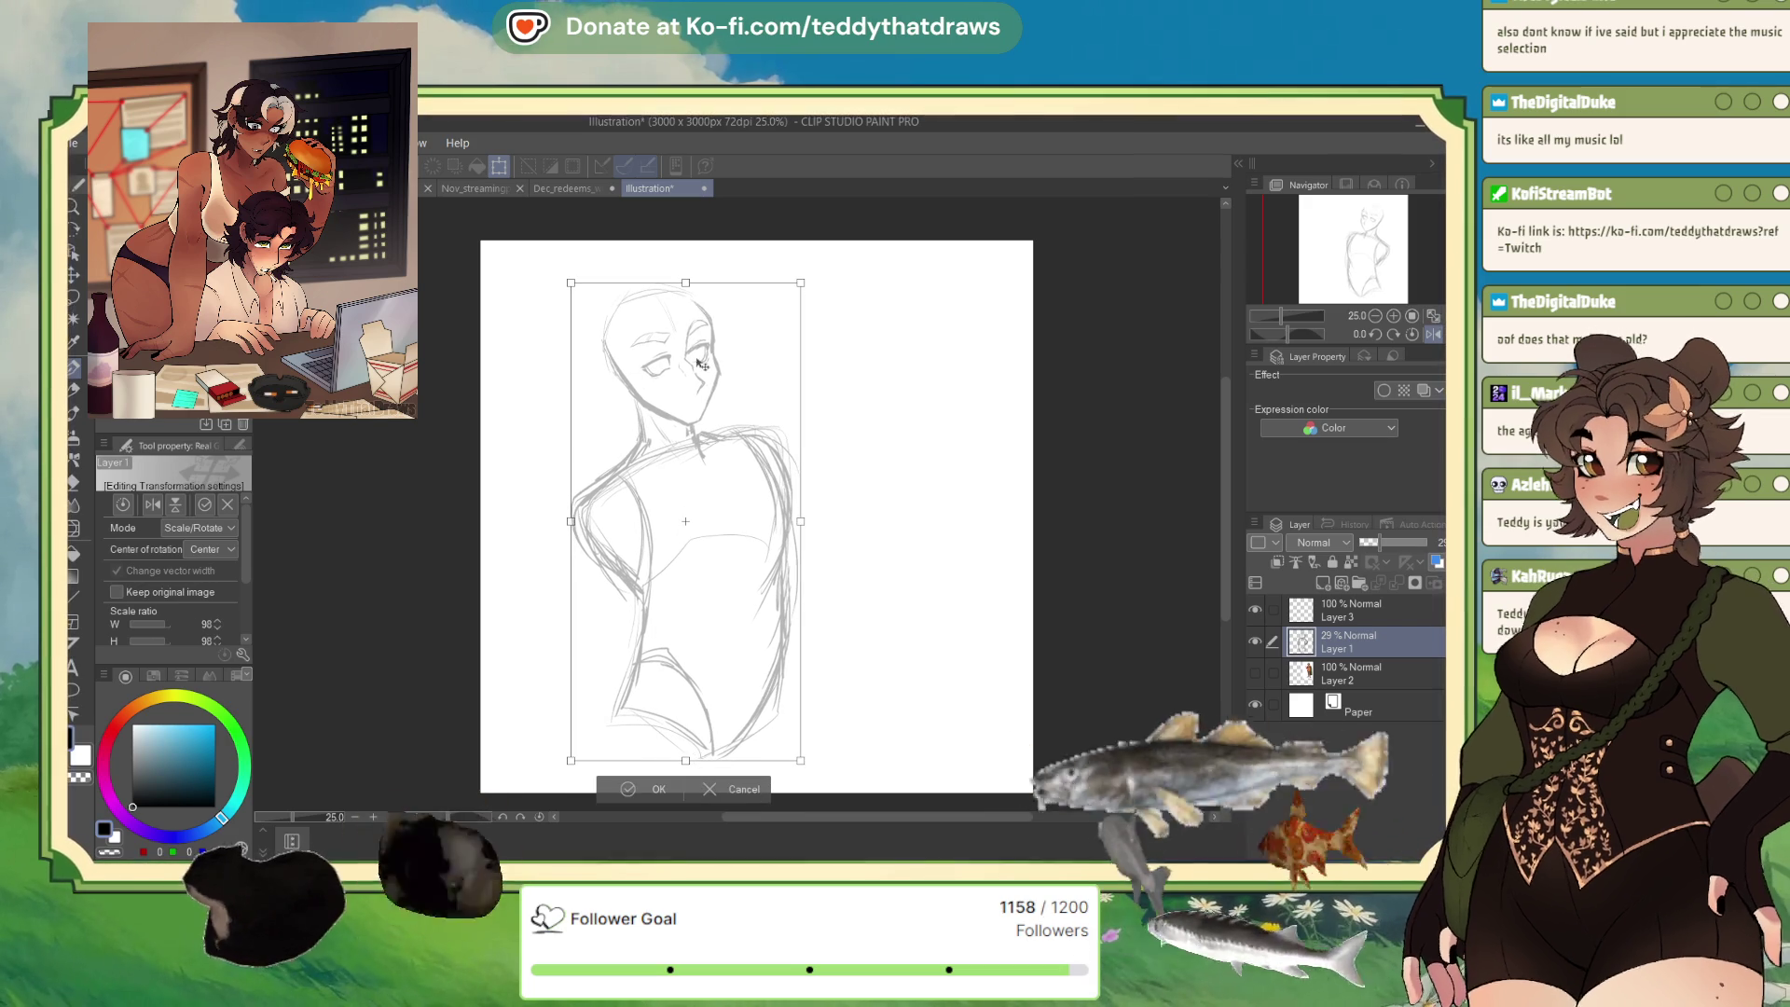
left_click(624, 792)
Lasso the head and scale it to 96%, then return to Layer 3 with the pen.
key("m")
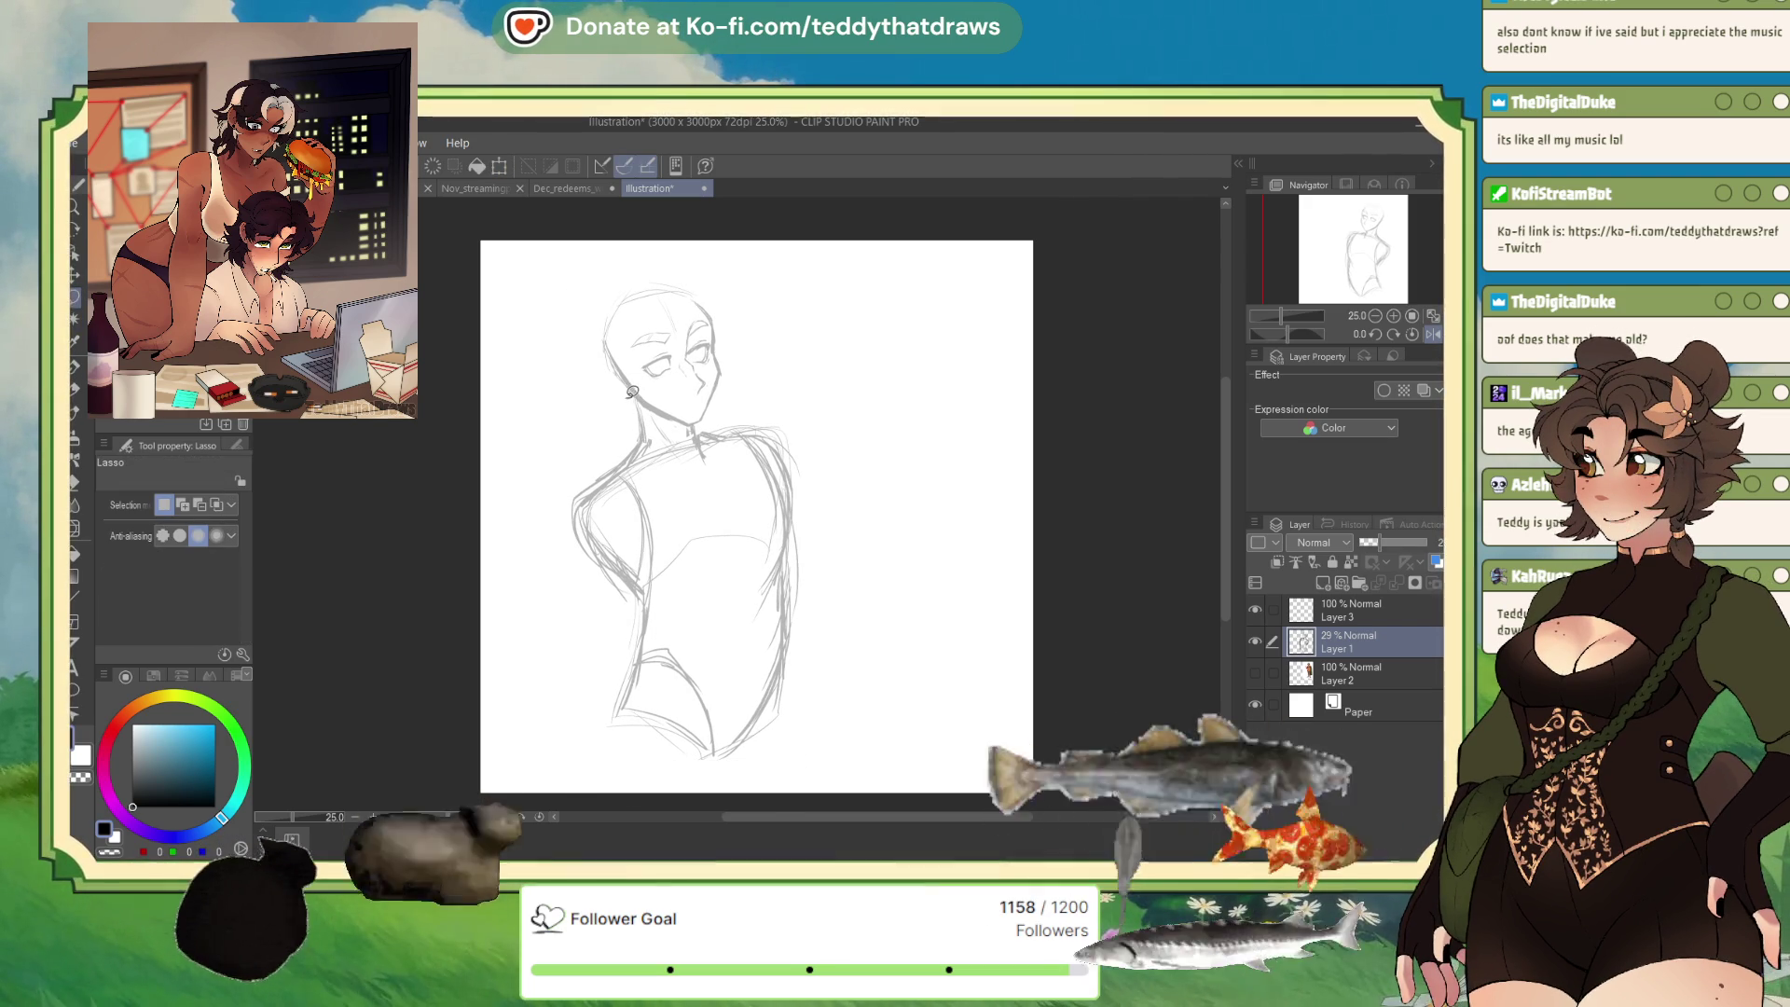
mouse_move(717, 417)
left_mouse_down()
mouse_move(750, 308)
mouse_move(560, 383)
left_mouse_up()
left_click(734, 459)
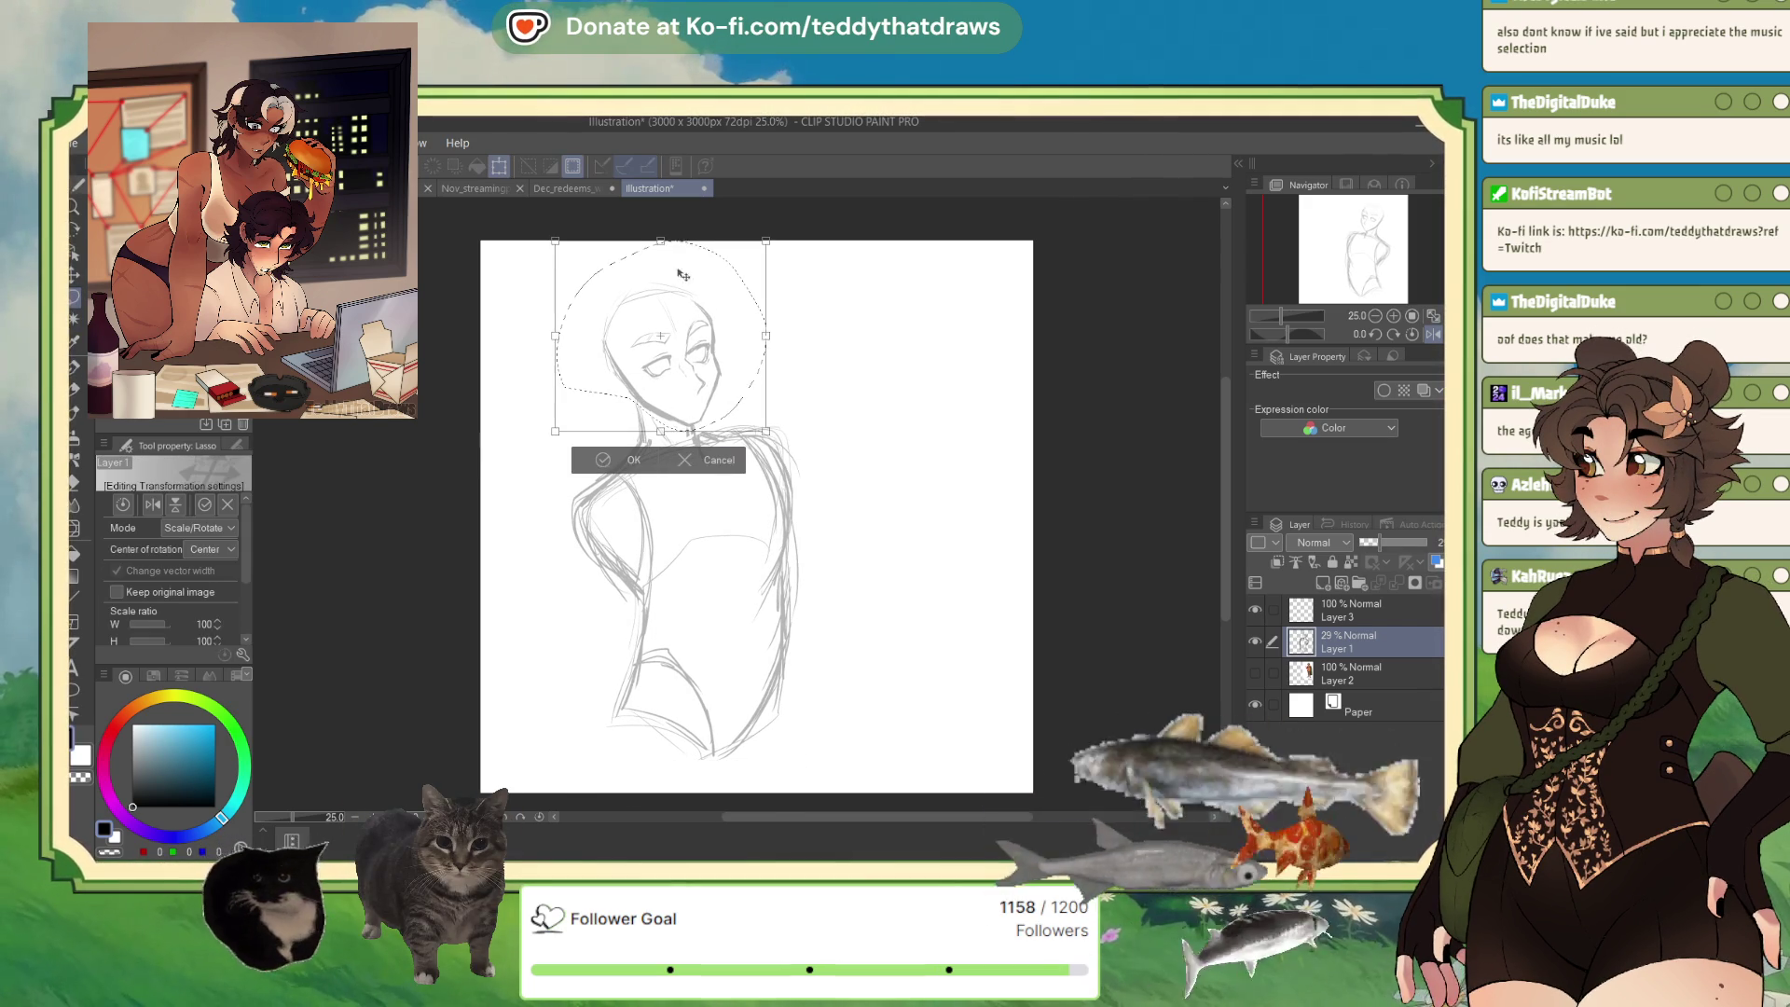
left_click_drag(660, 243, 660, 249)
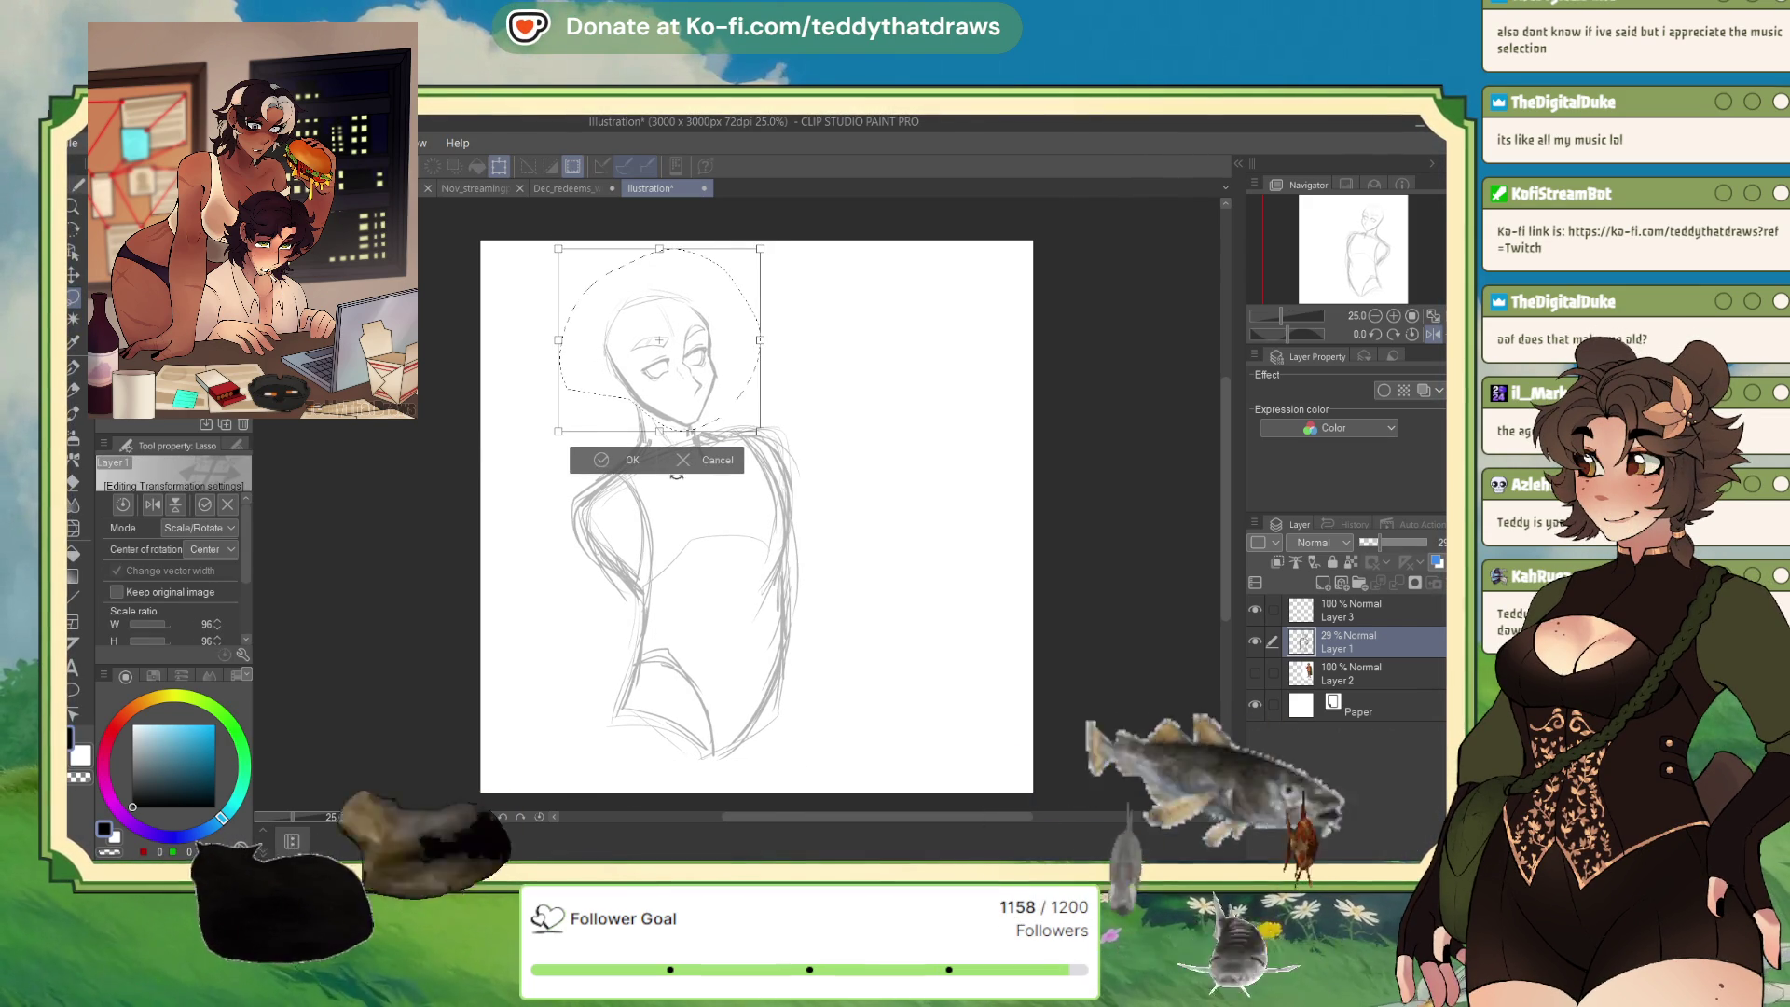
left_click(611, 456)
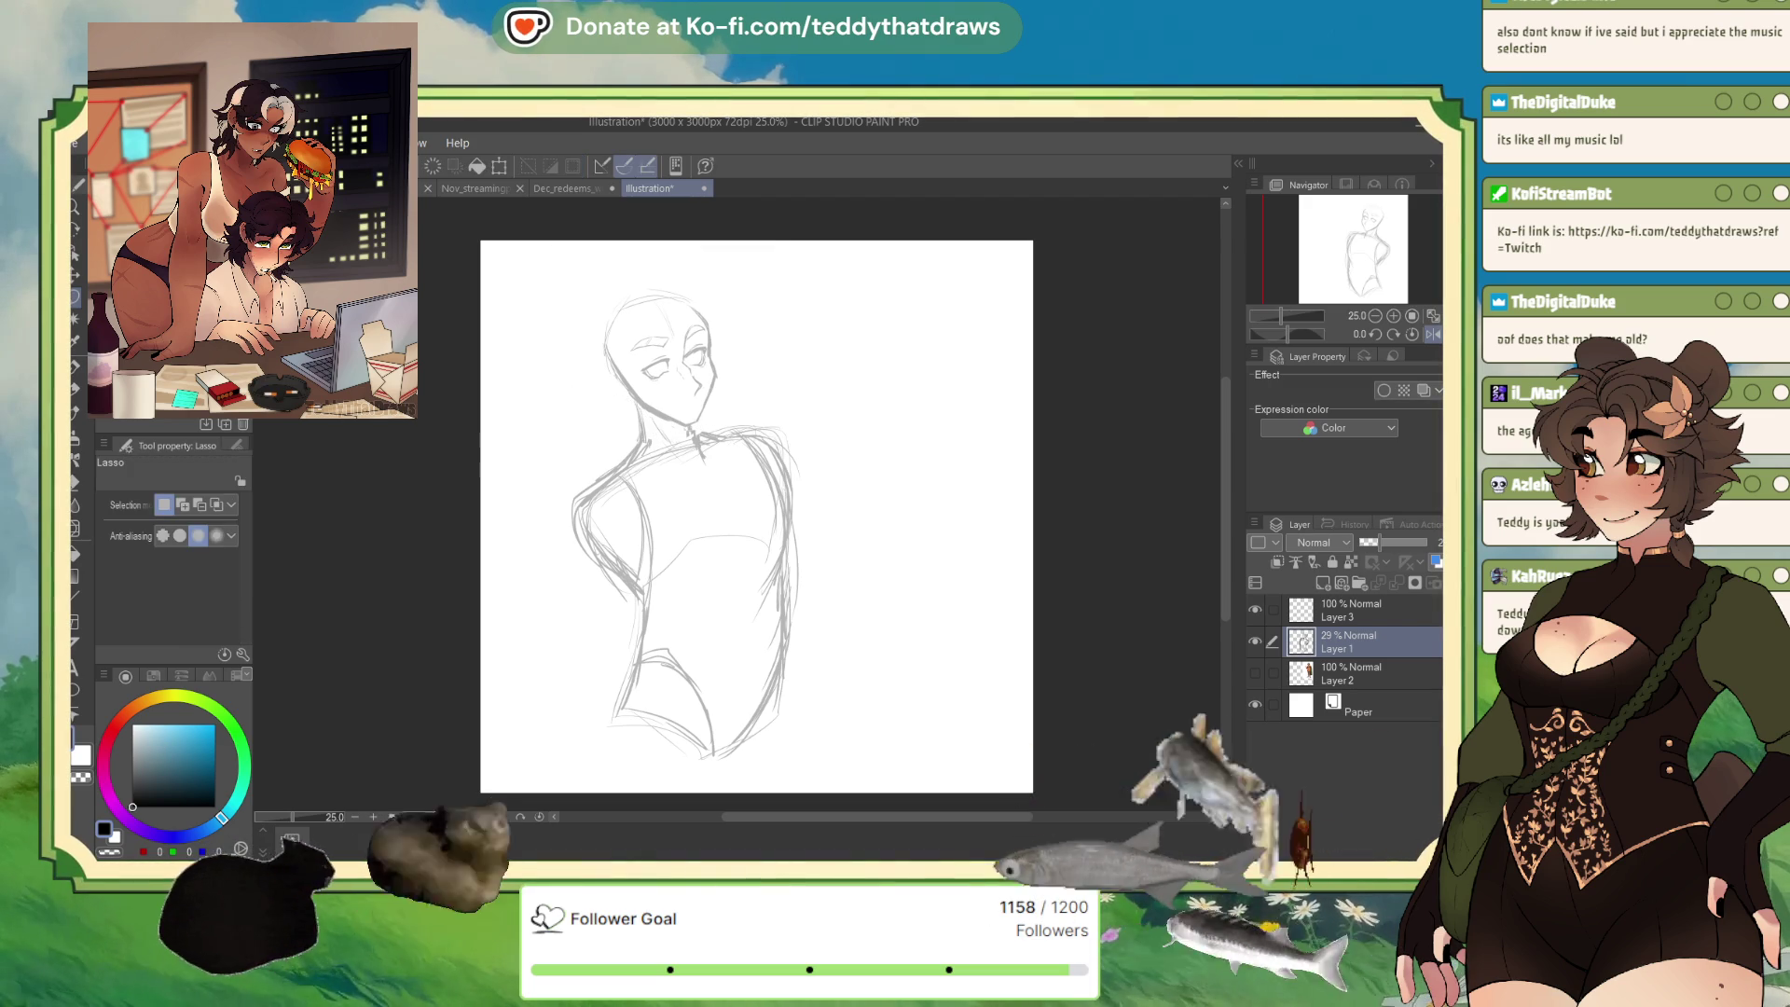
left_click(1342, 622)
key("p")
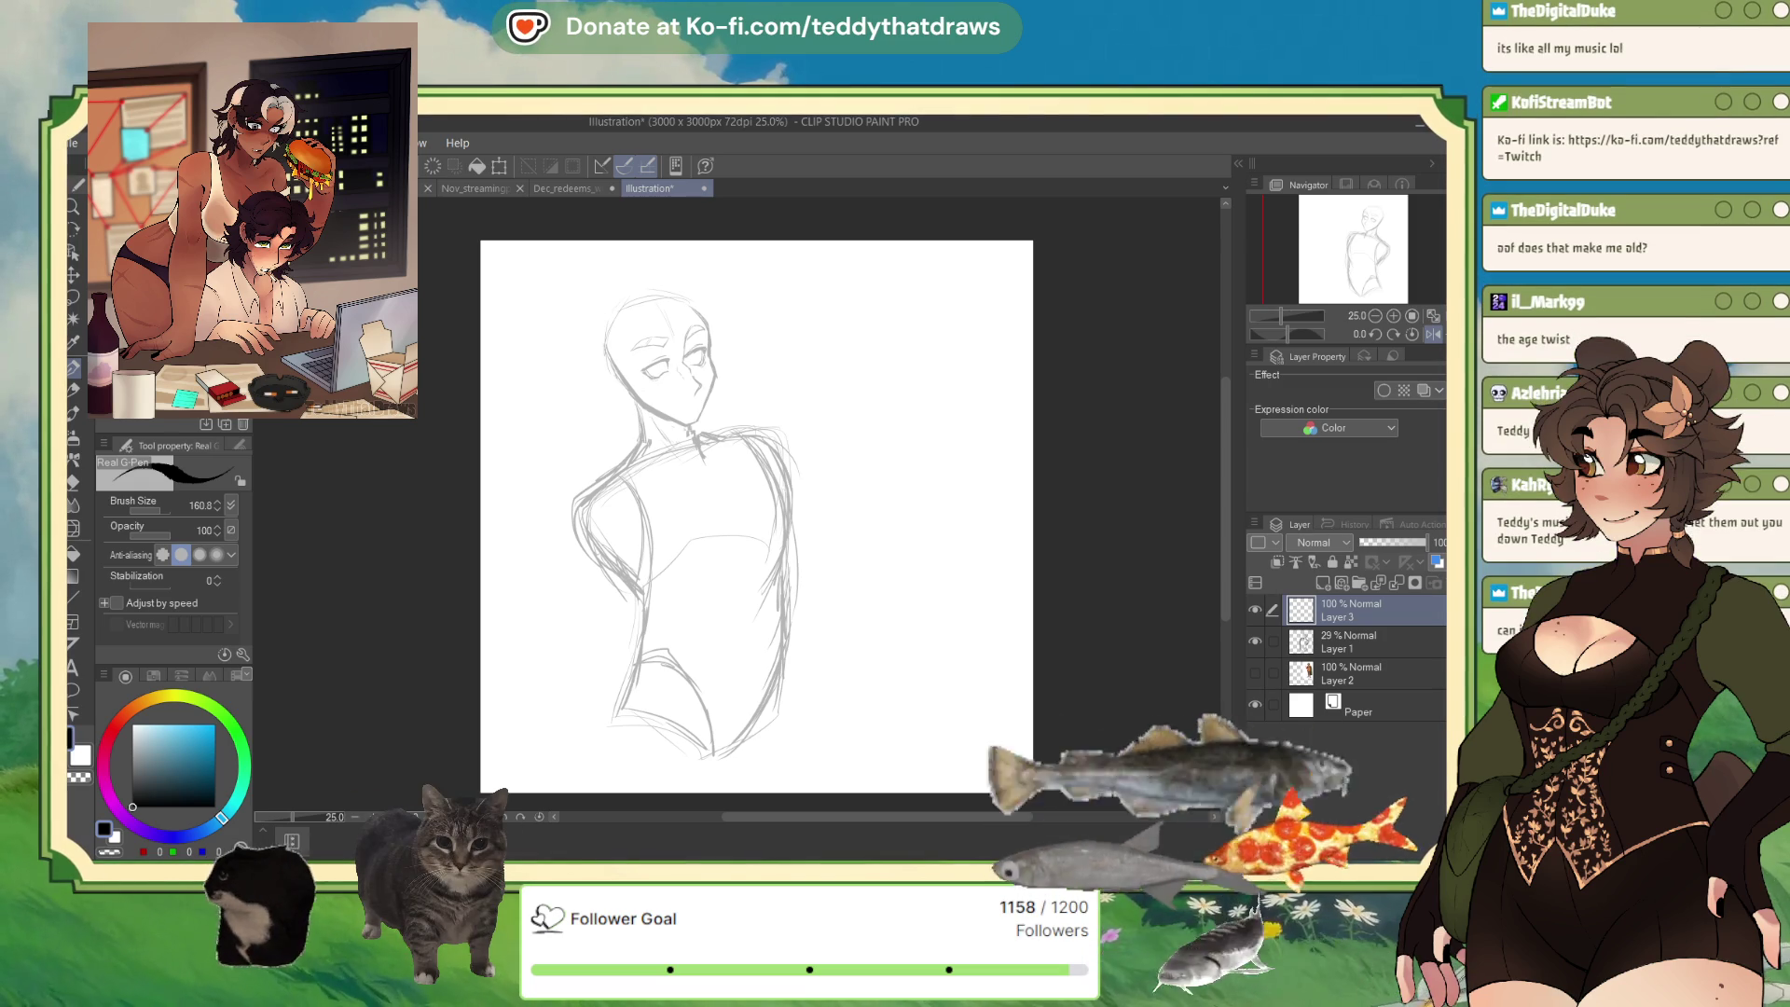
Sketch a curve beside the man's head and the animal's paw over the shoulder.
left_click_drag(794, 328, 758, 384)
key("ctrl+z")
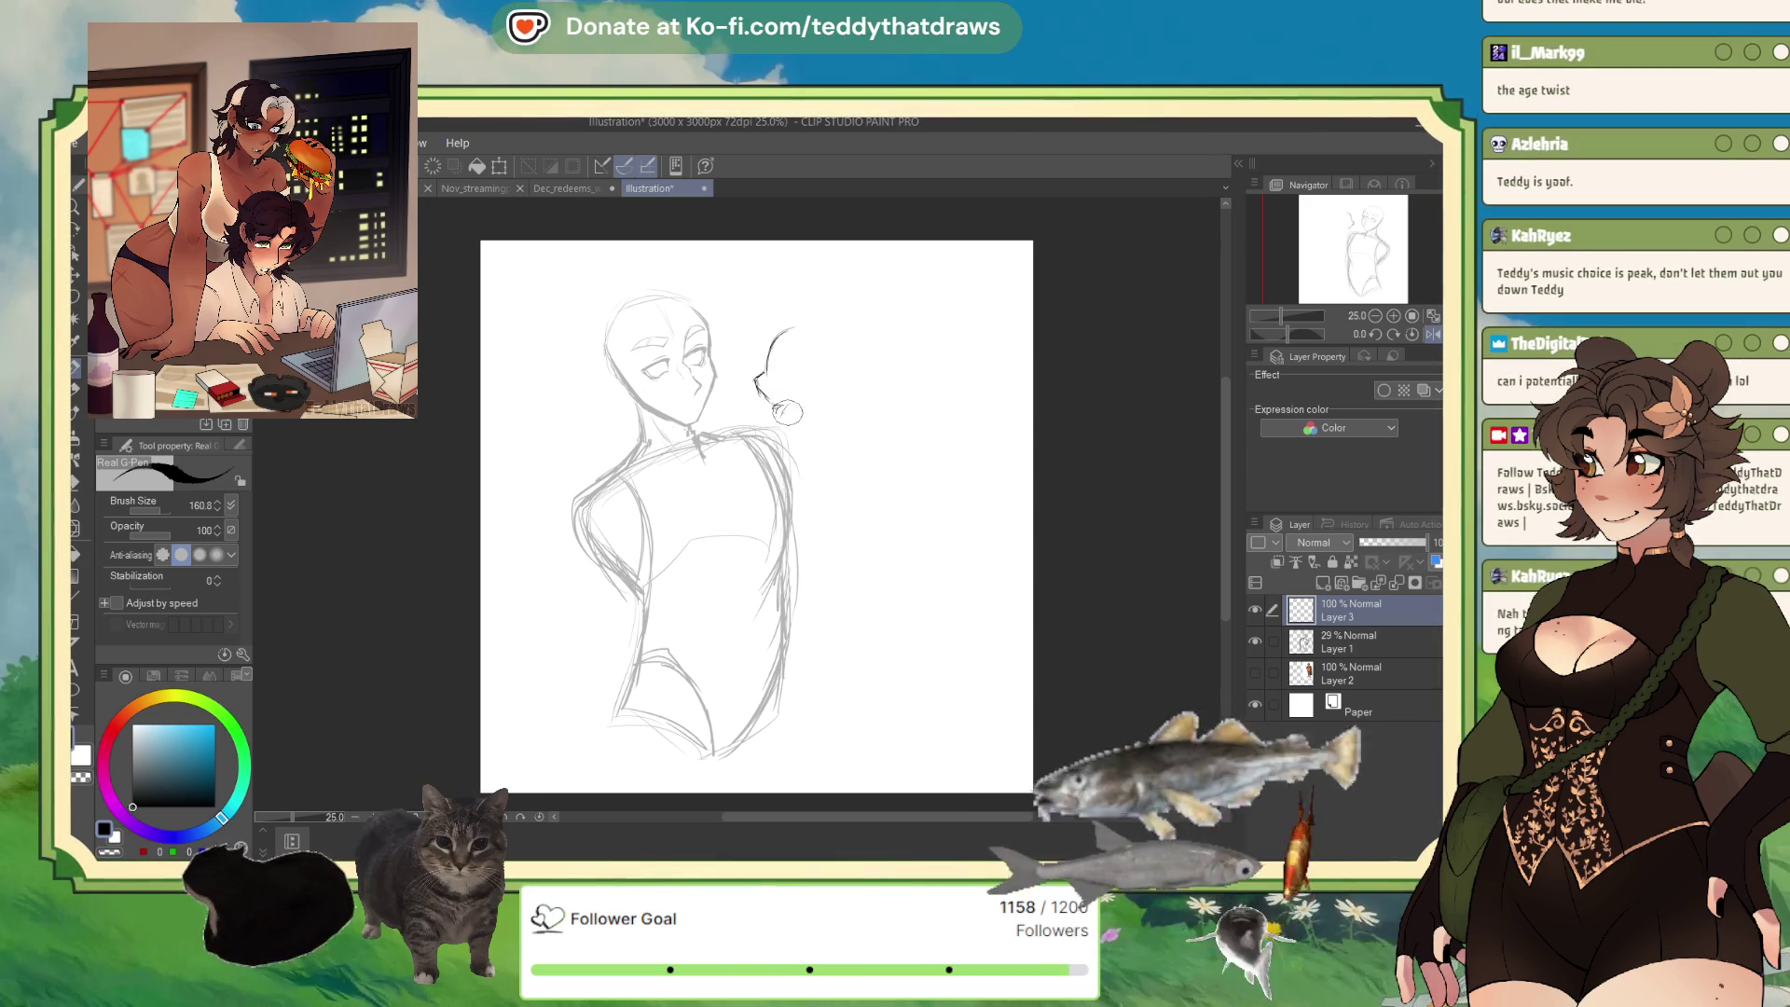
mouse_move(788, 417)
left_mouse_down()
mouse_move(727, 451)
mouse_move(735, 484)
mouse_move(746, 457)
mouse_move(732, 489)
mouse_move(718, 457)
mouse_move(736, 485)
left_mouse_up()
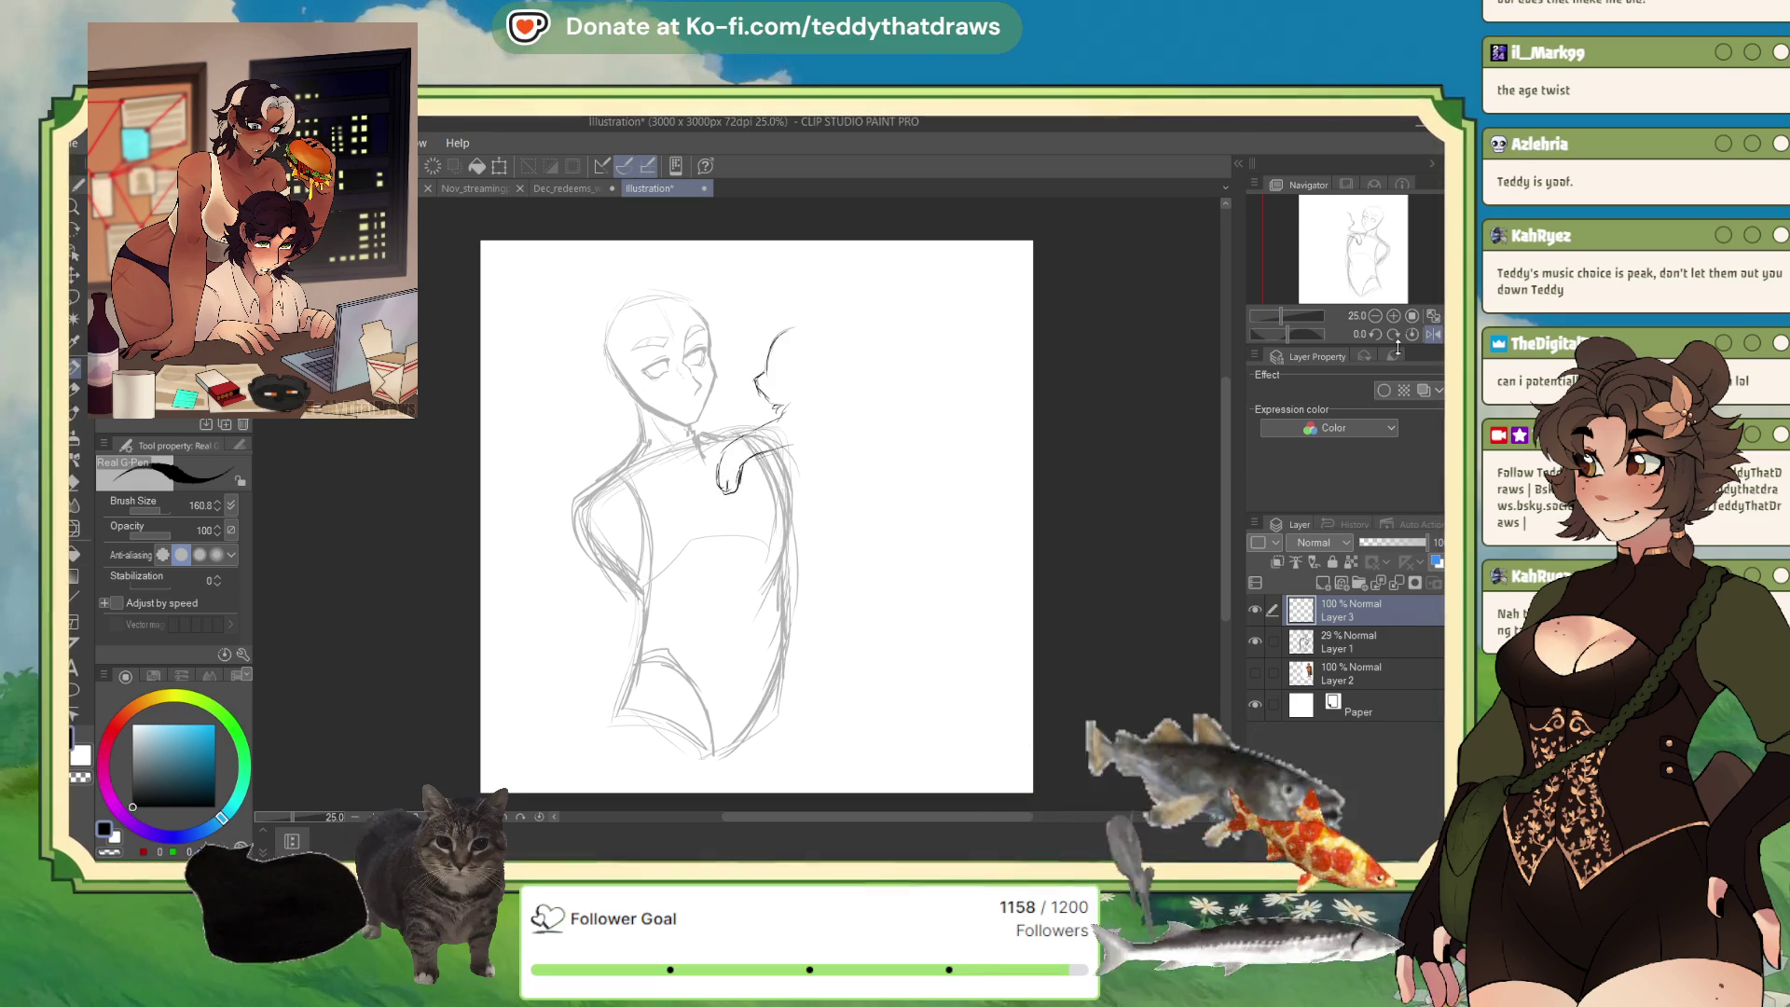
left_click(1433, 335)
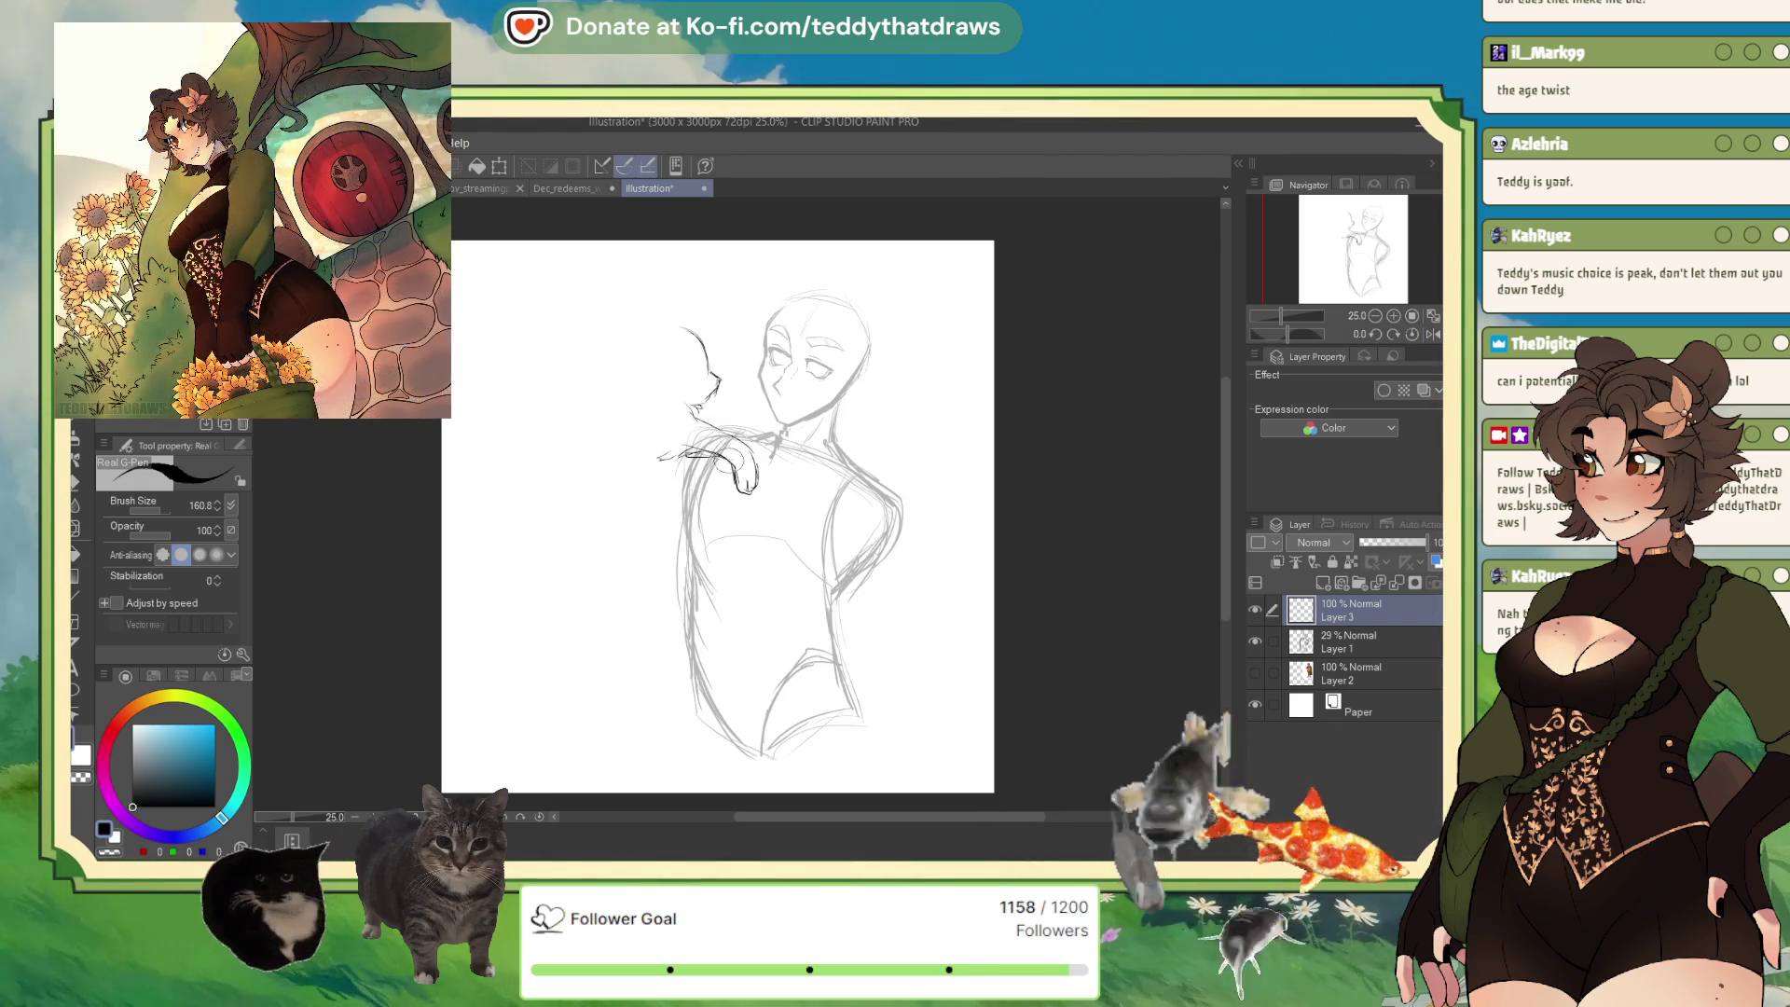
Draw the animal's head arc, long curving back and lower body, then add a layer above Layer 1.
mouse_move(669, 323)
left_mouse_down()
mouse_move(635, 328)
mouse_move(622, 356)
left_mouse_up()
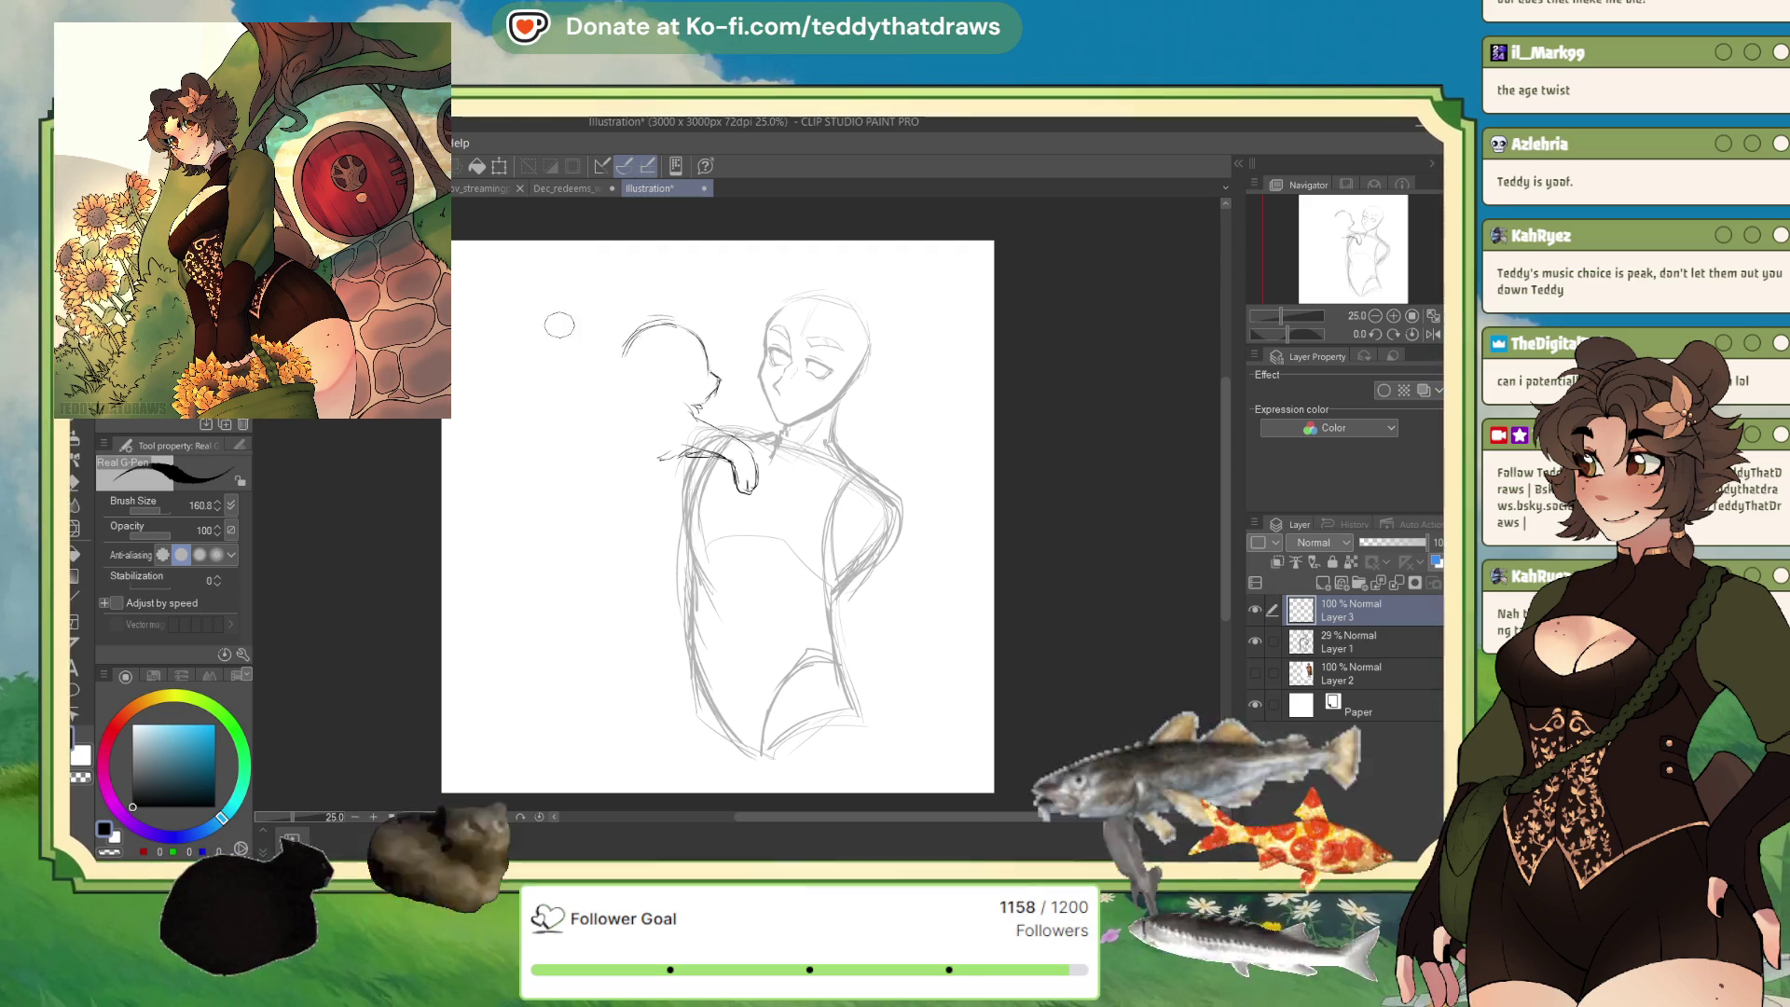
left_click_drag(606, 355, 618, 371)
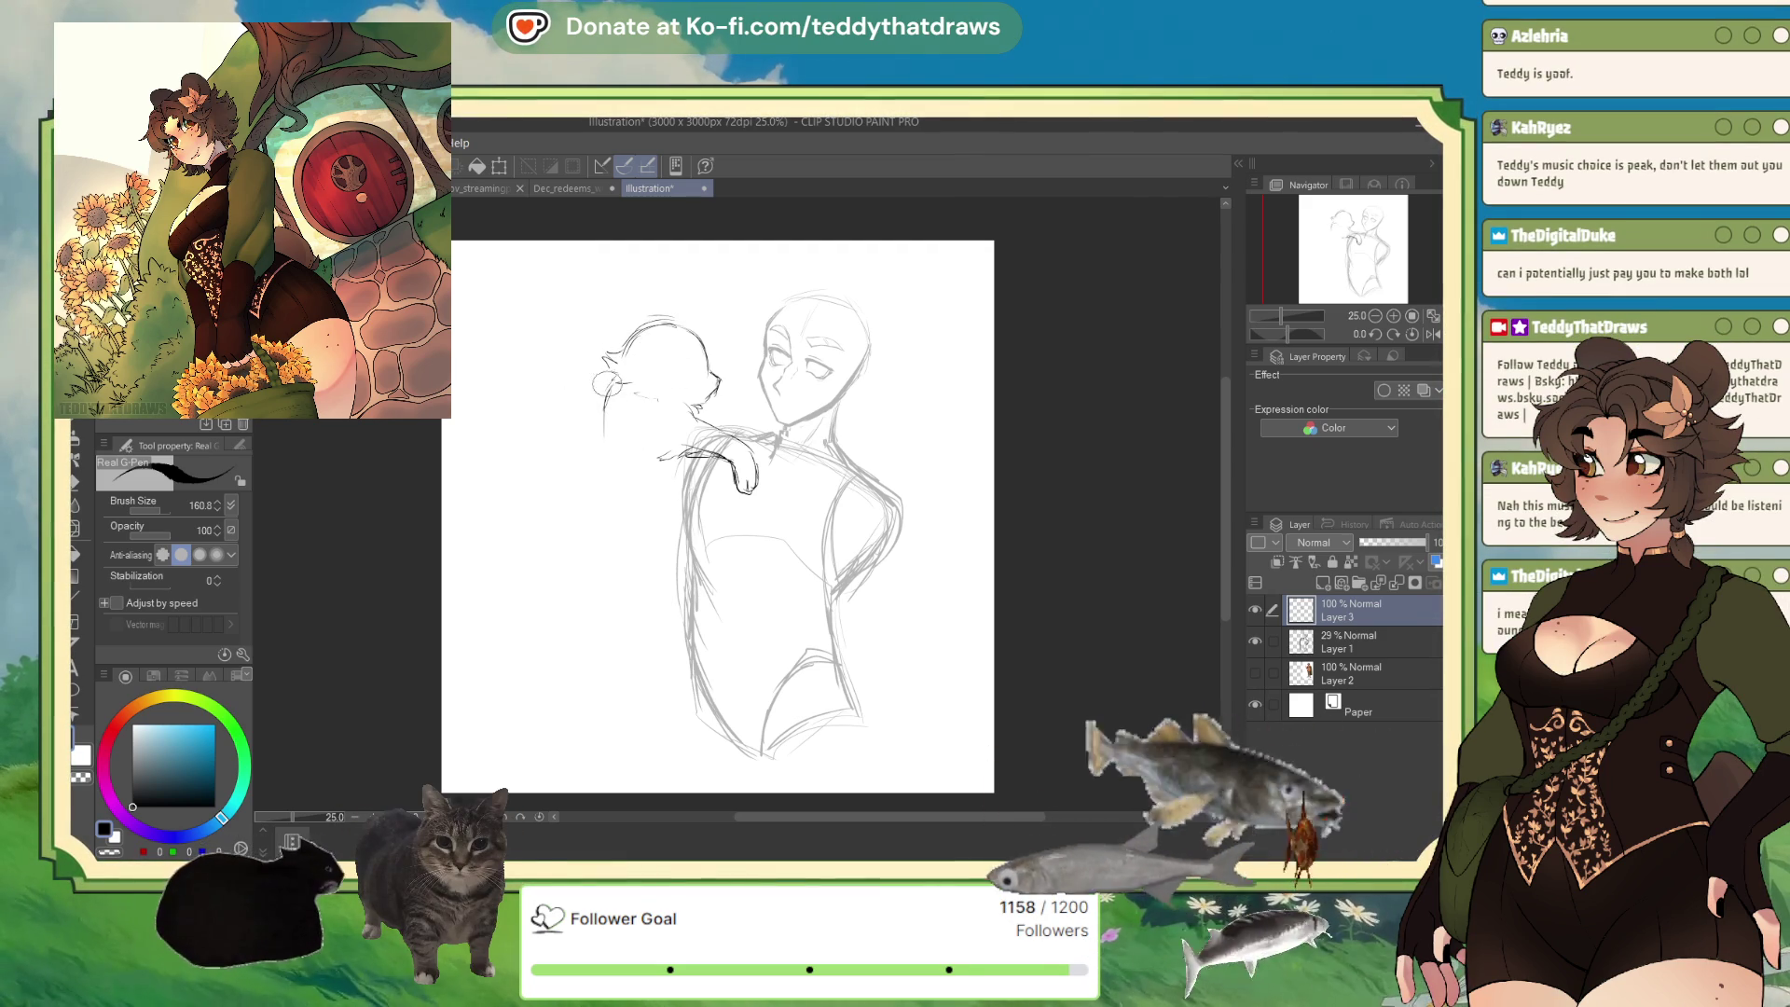
left_click_drag(611, 391, 575, 548)
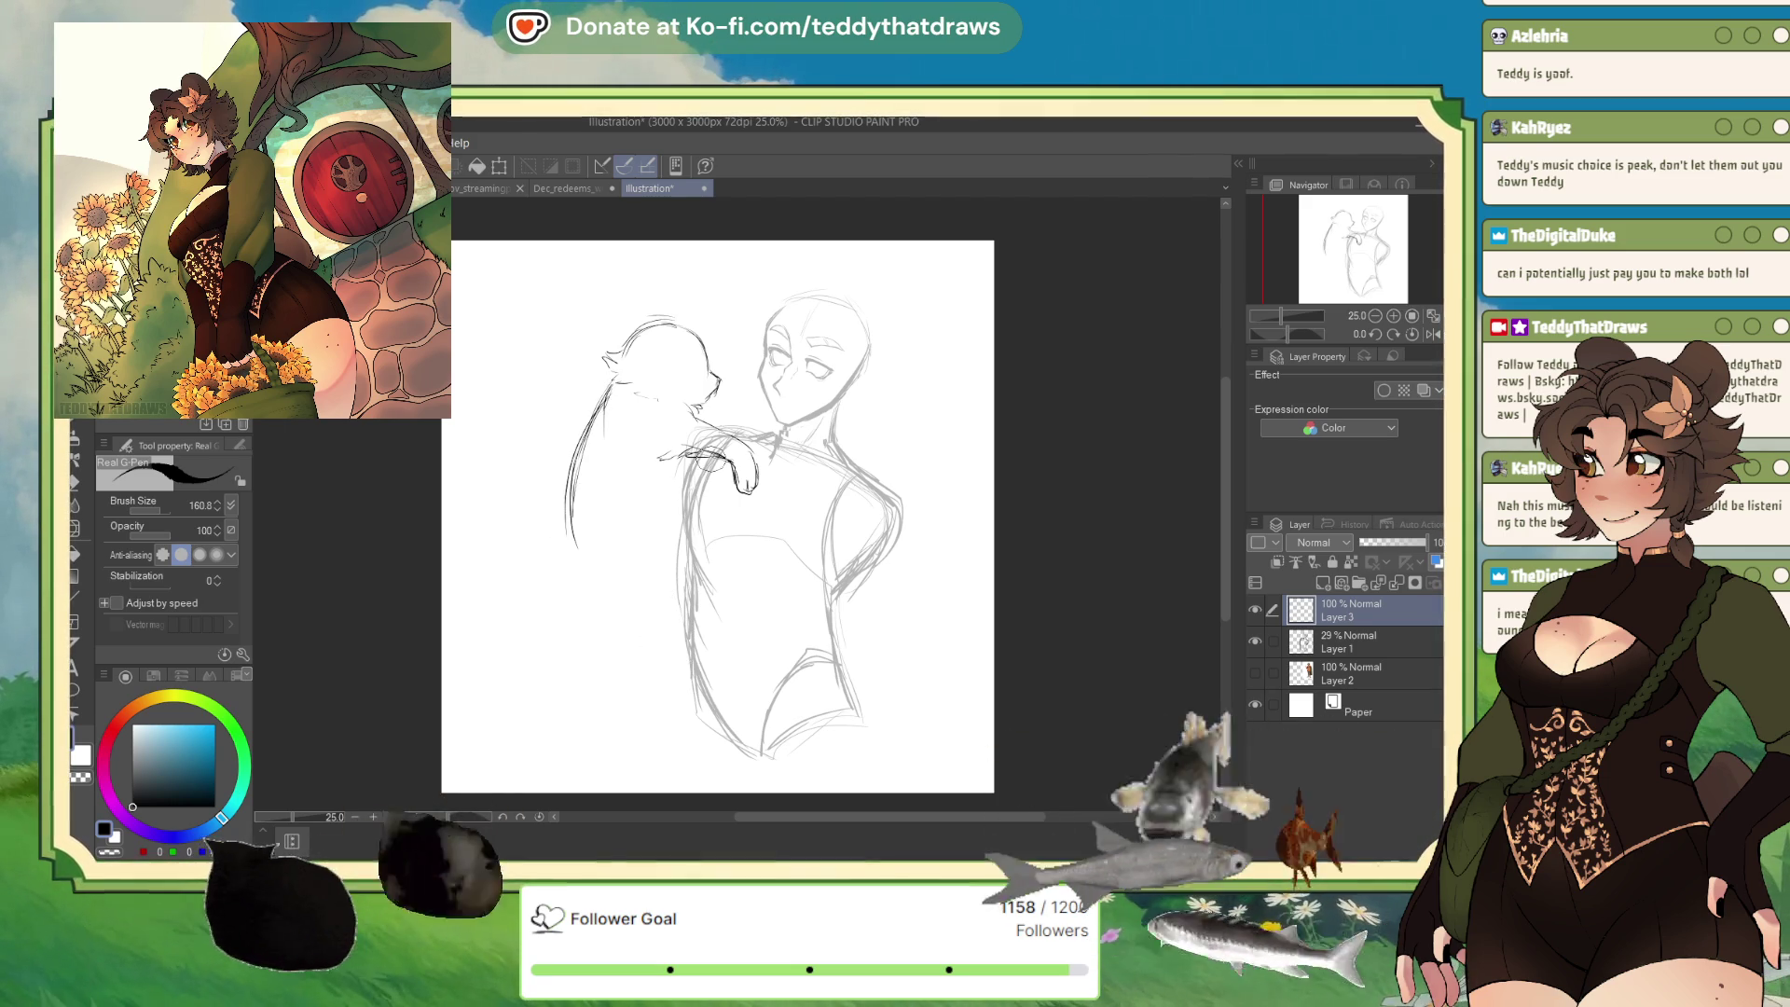
mouse_move(653, 535)
left_mouse_down()
mouse_move(665, 482)
mouse_move(655, 552)
mouse_move(578, 589)
mouse_move(673, 604)
mouse_move(653, 622)
mouse_move(716, 625)
mouse_move(742, 660)
mouse_move(722, 657)
left_mouse_up()
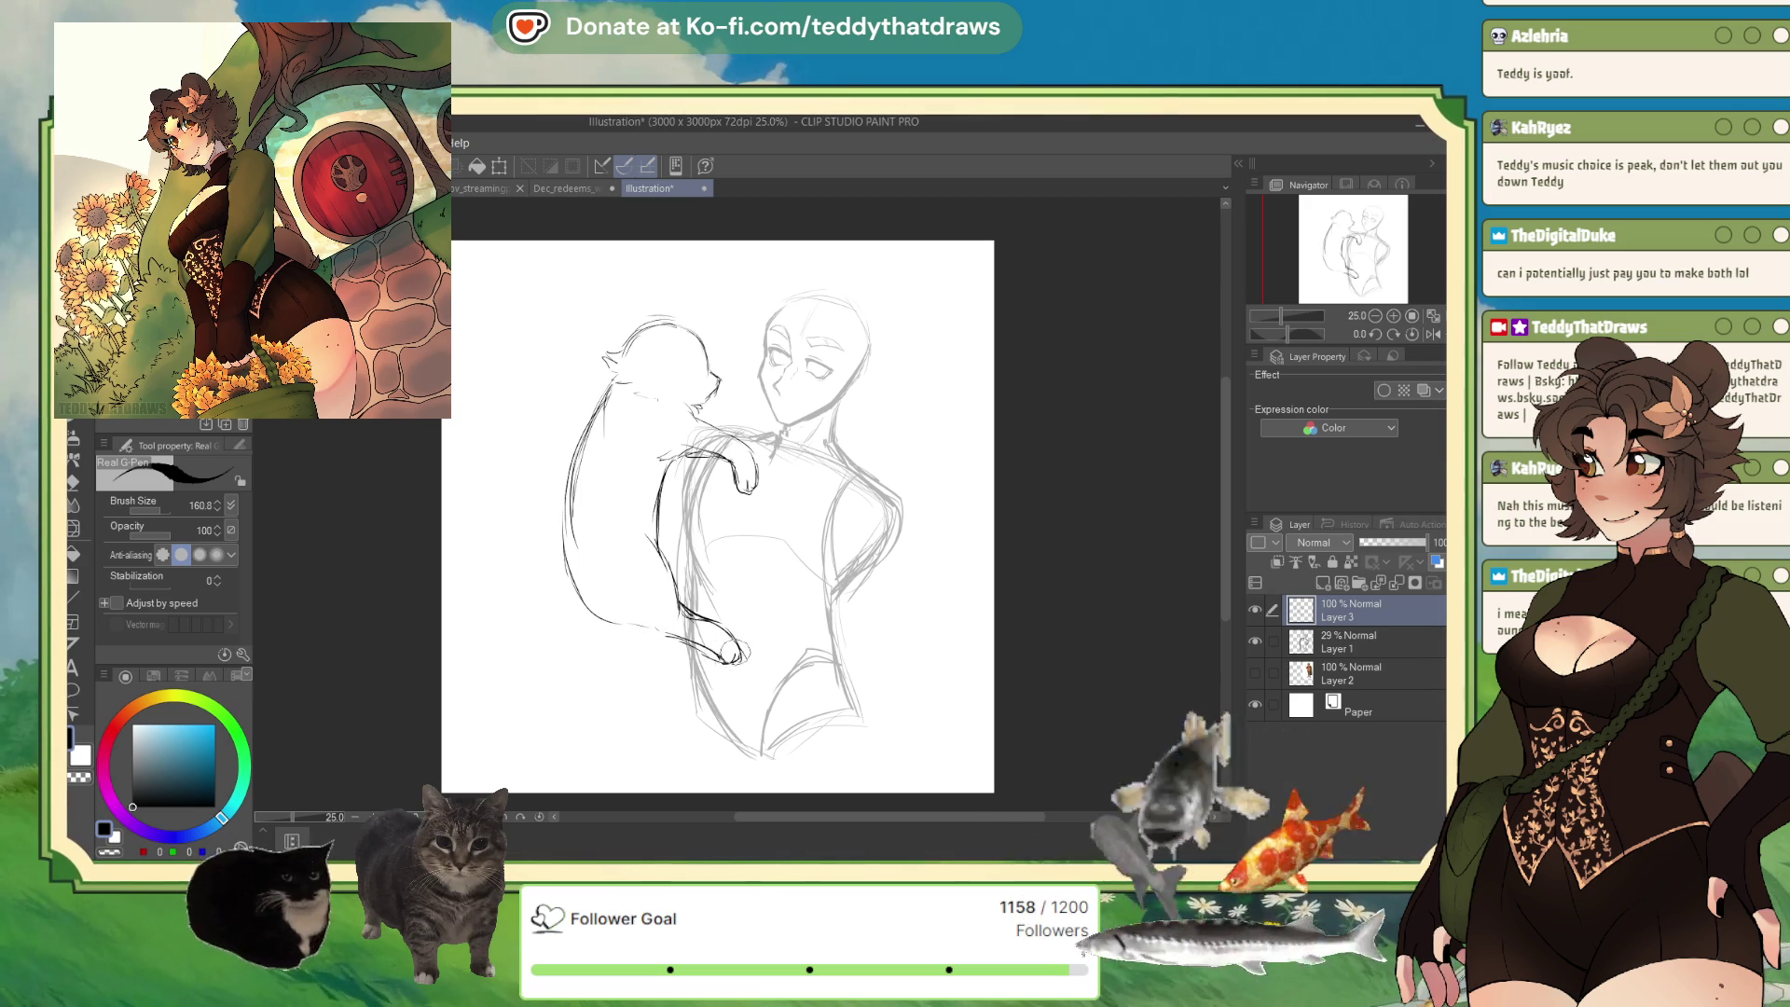
left_click(1346, 630)
left_click(1323, 582)
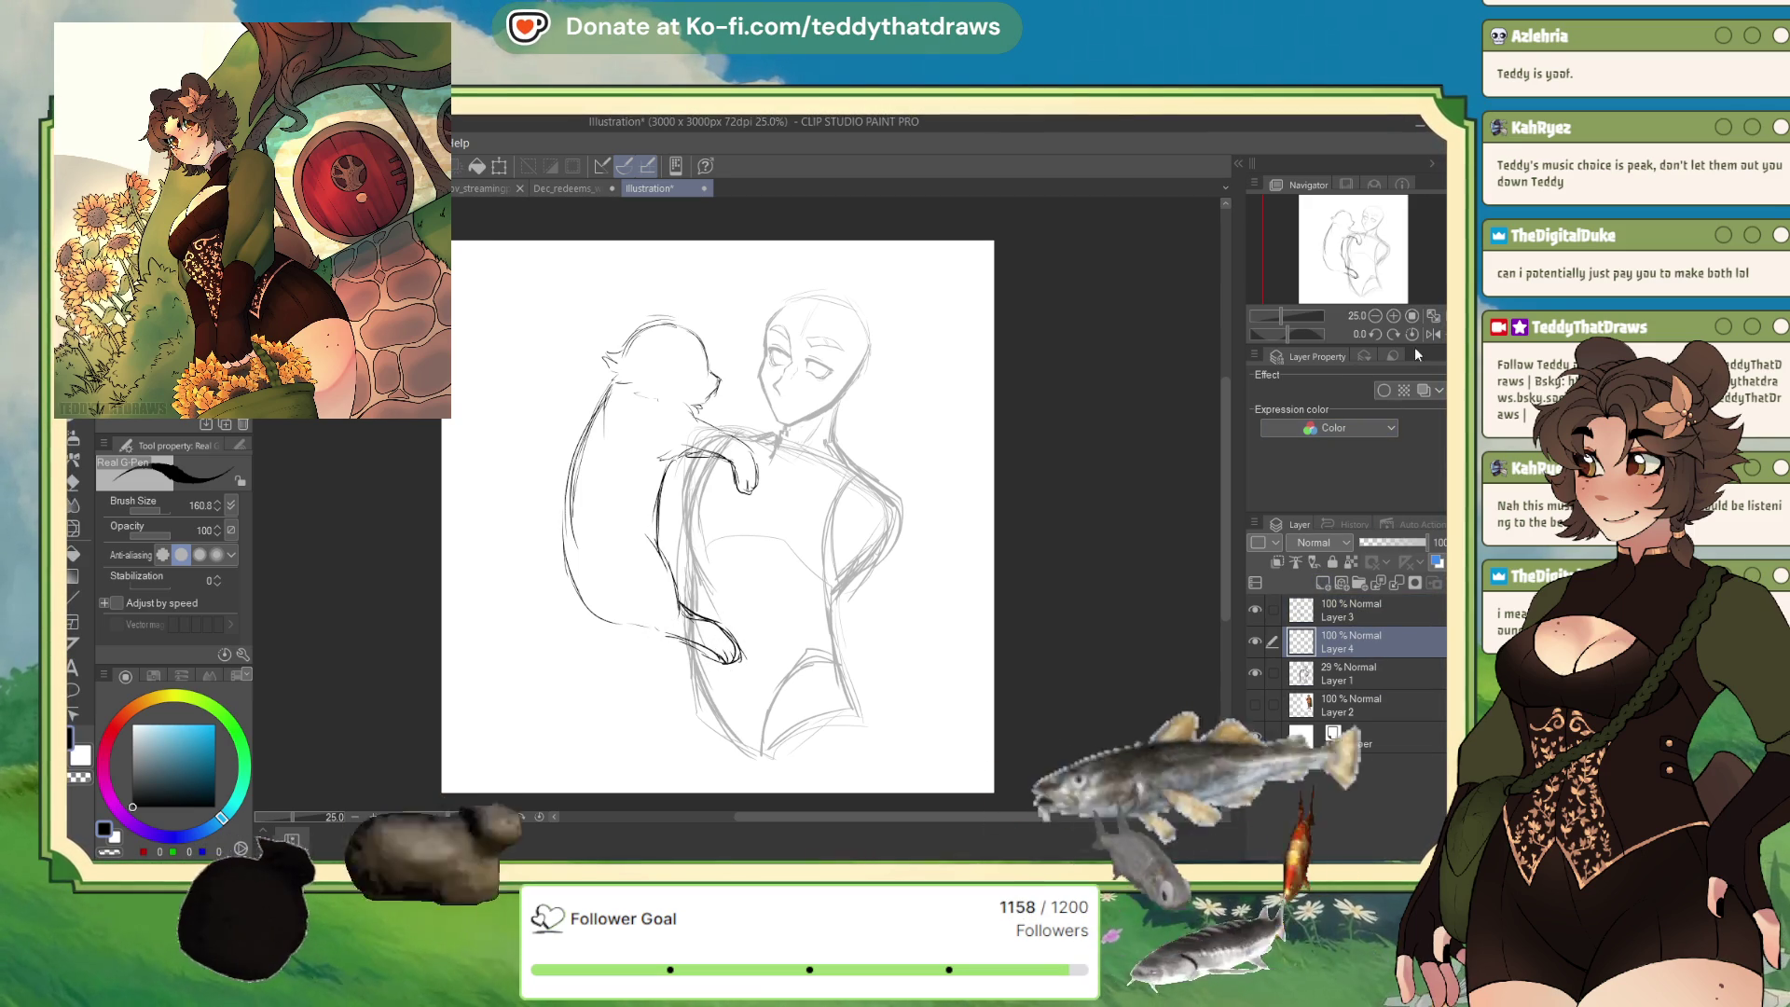
Recreate Layer 4 above Layer 1 and draw a line along the animal's body.
left_click(1433, 334)
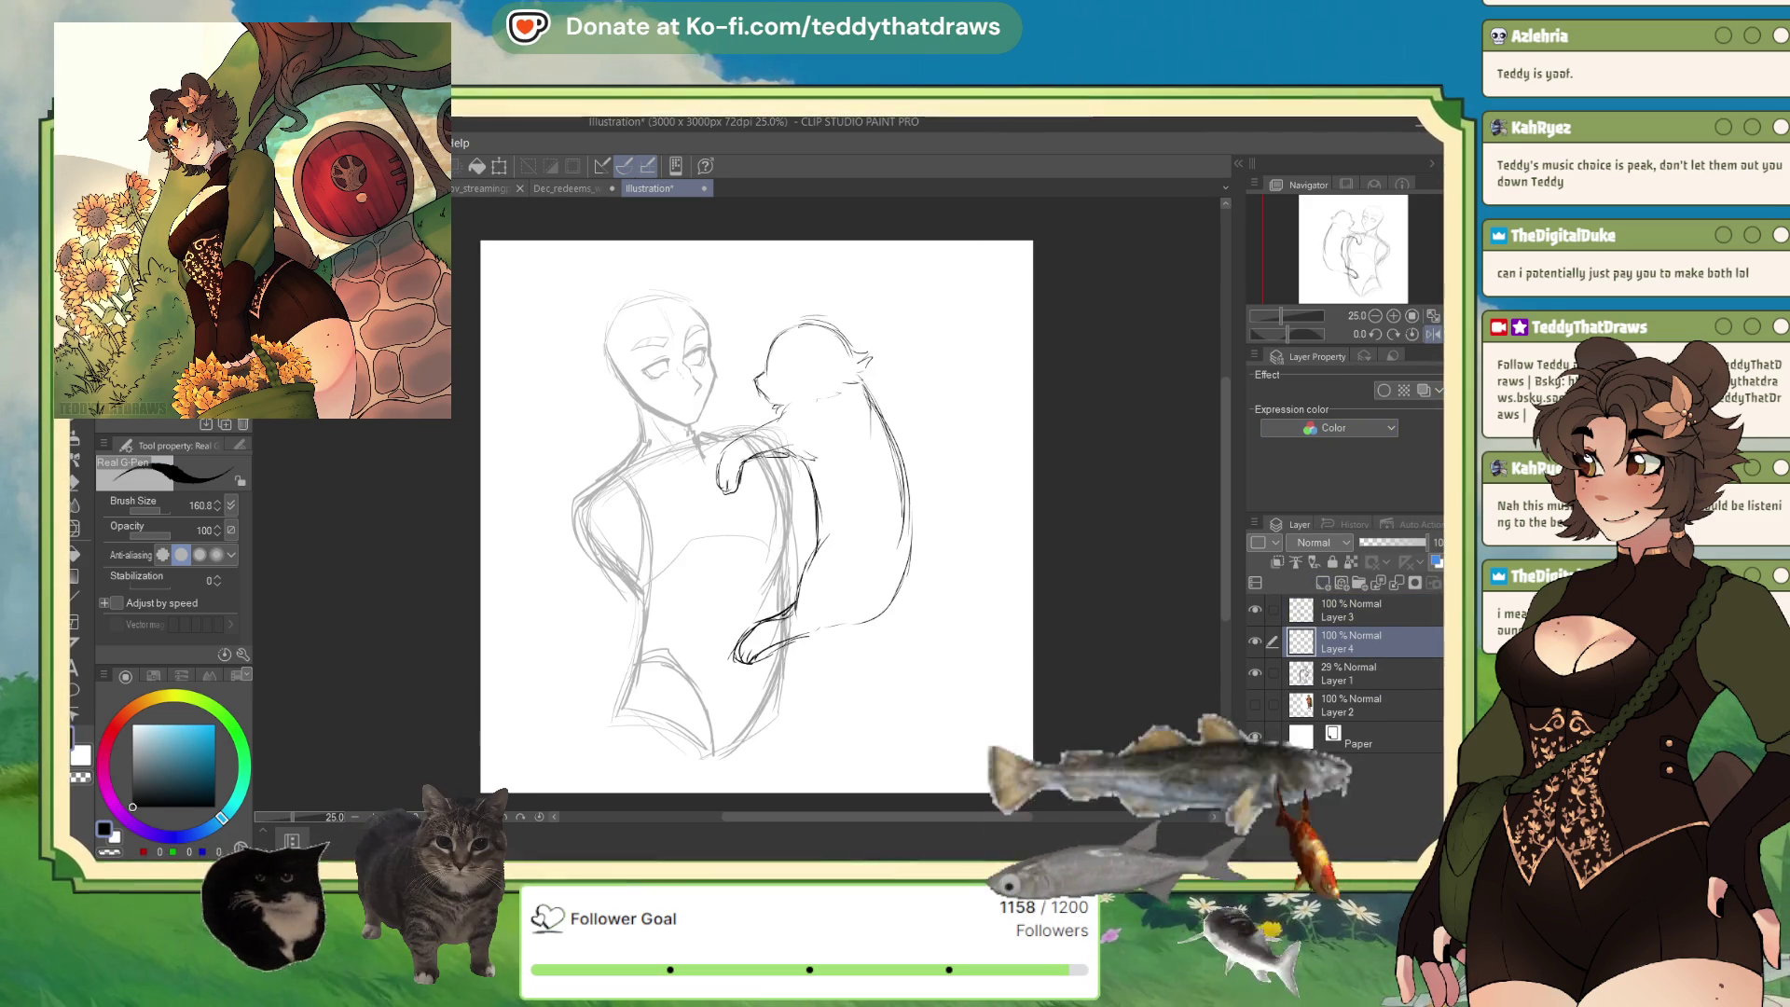
left_click_drag(784, 415, 815, 457)
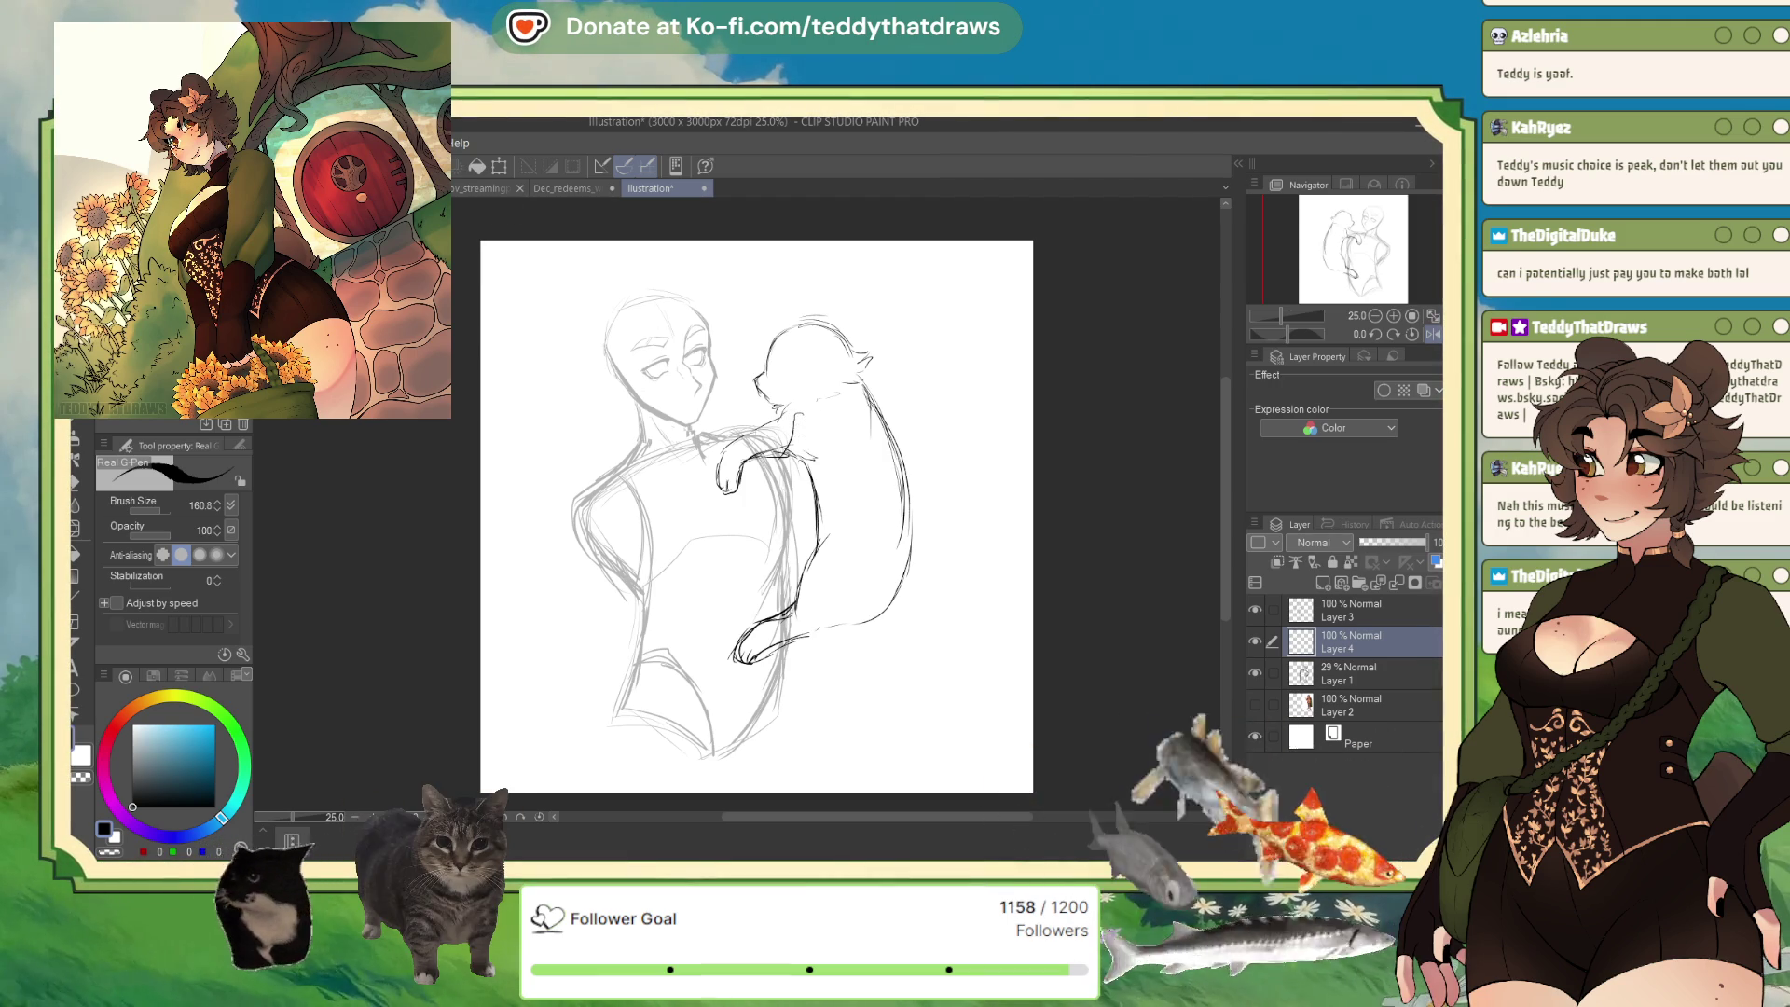
key("ctrl+e")
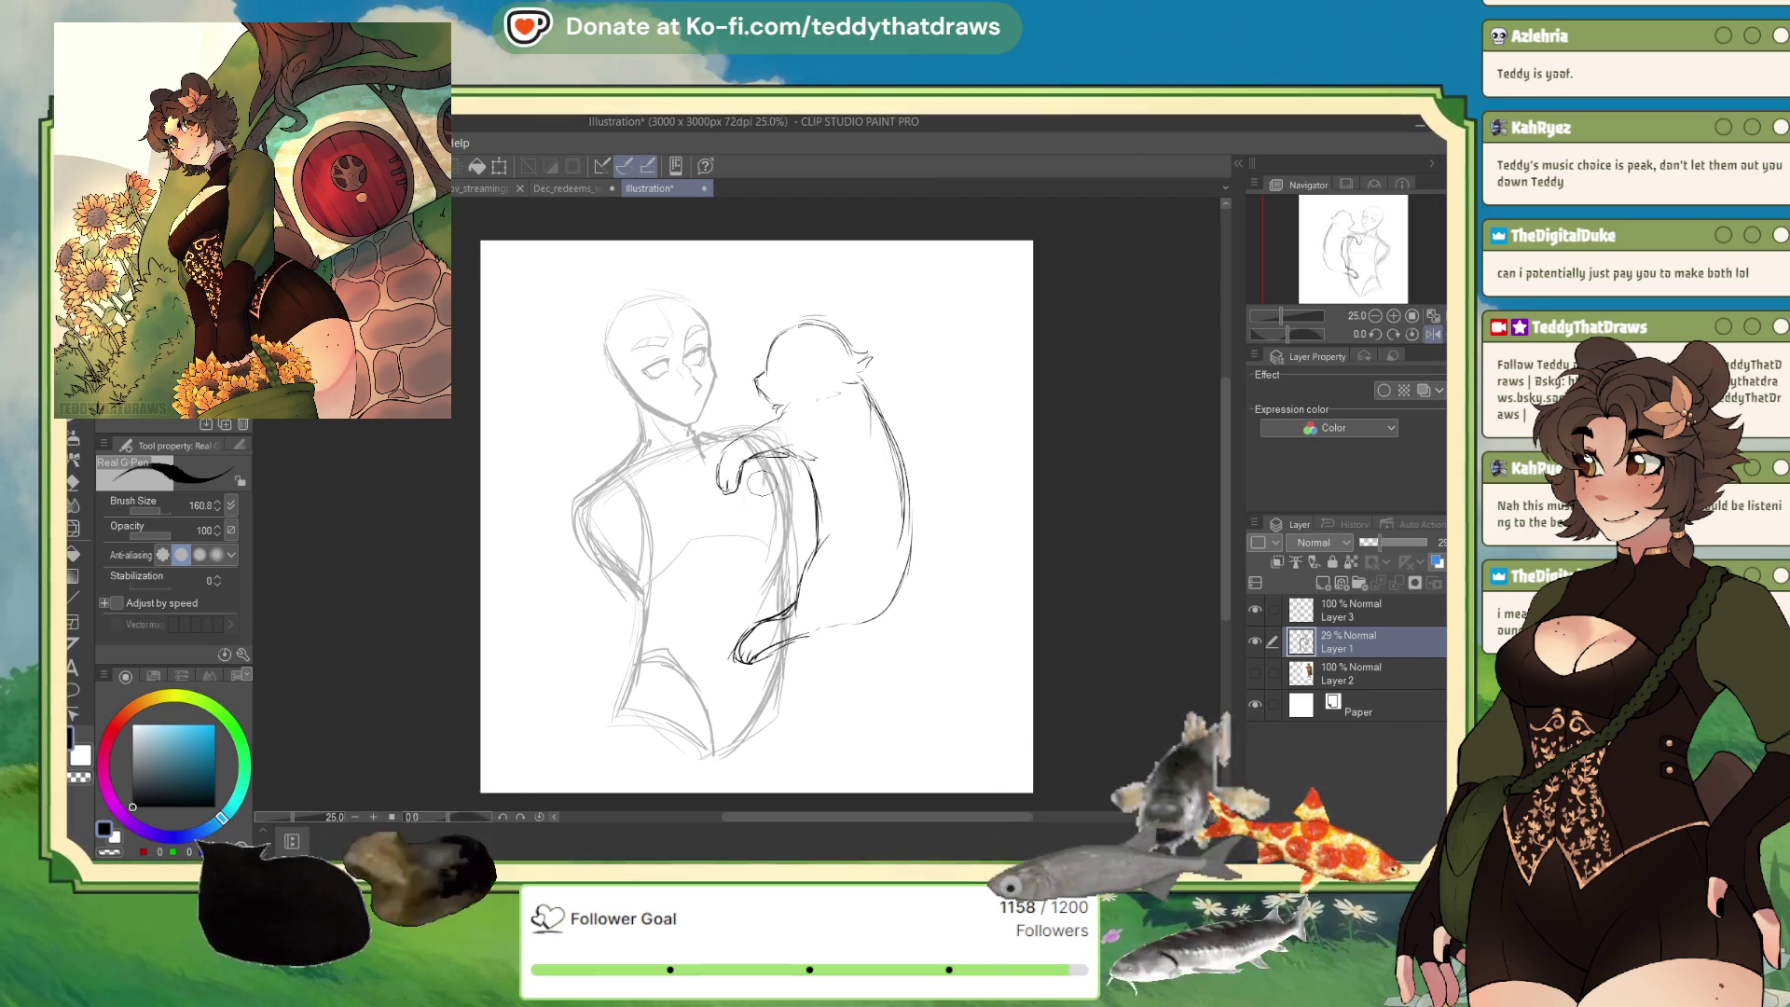
left_click(1322, 582)
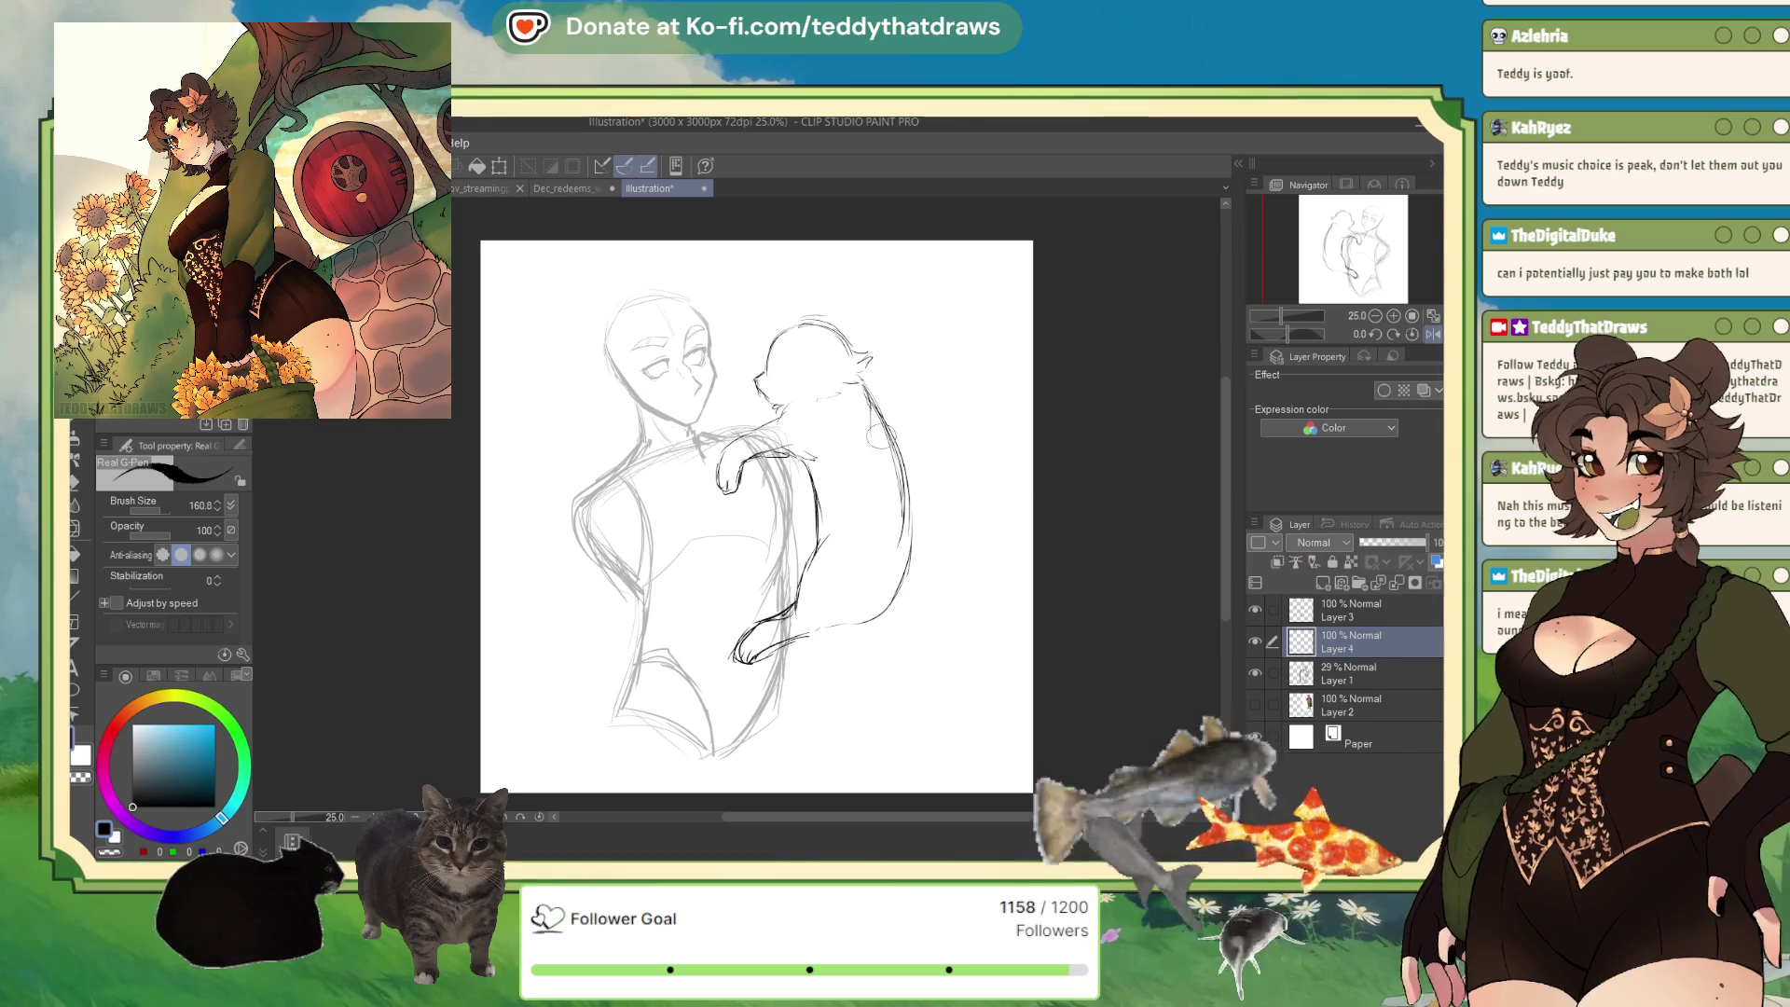
mouse_move(794, 496)
left_mouse_down()
mouse_move(817, 509)
mouse_move(825, 416)
mouse_move(809, 409)
mouse_move(832, 410)
mouse_move(767, 468)
left_mouse_up()
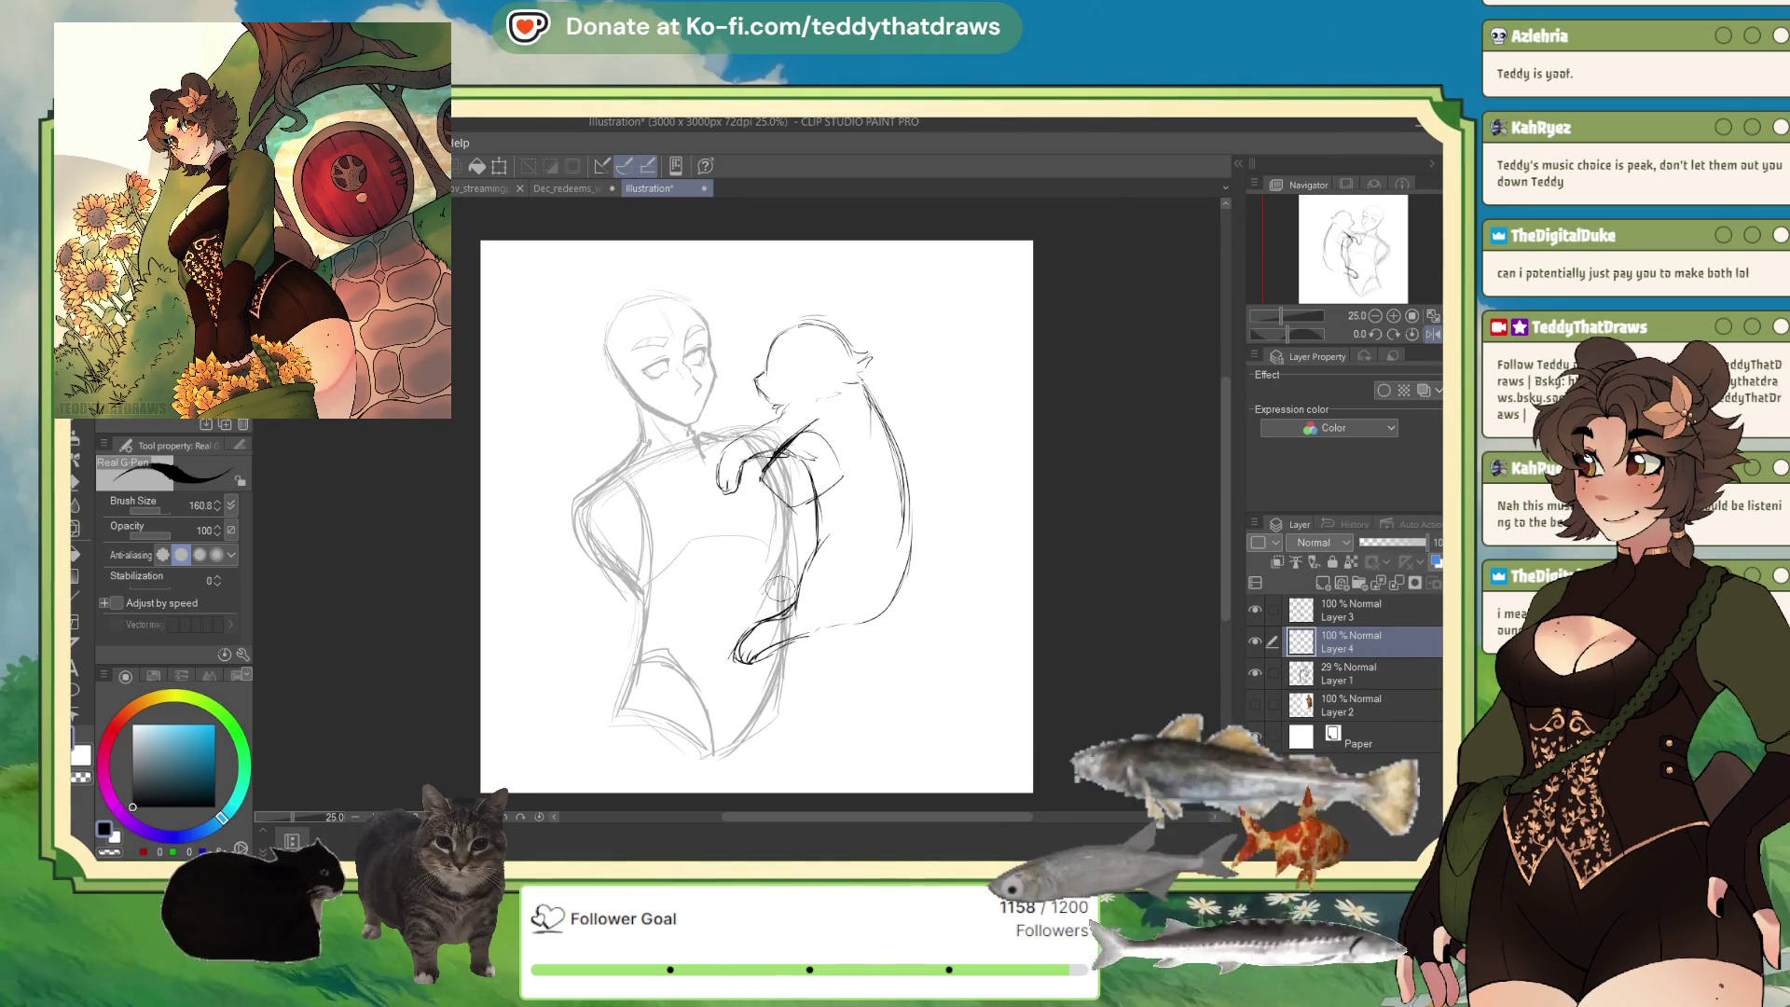
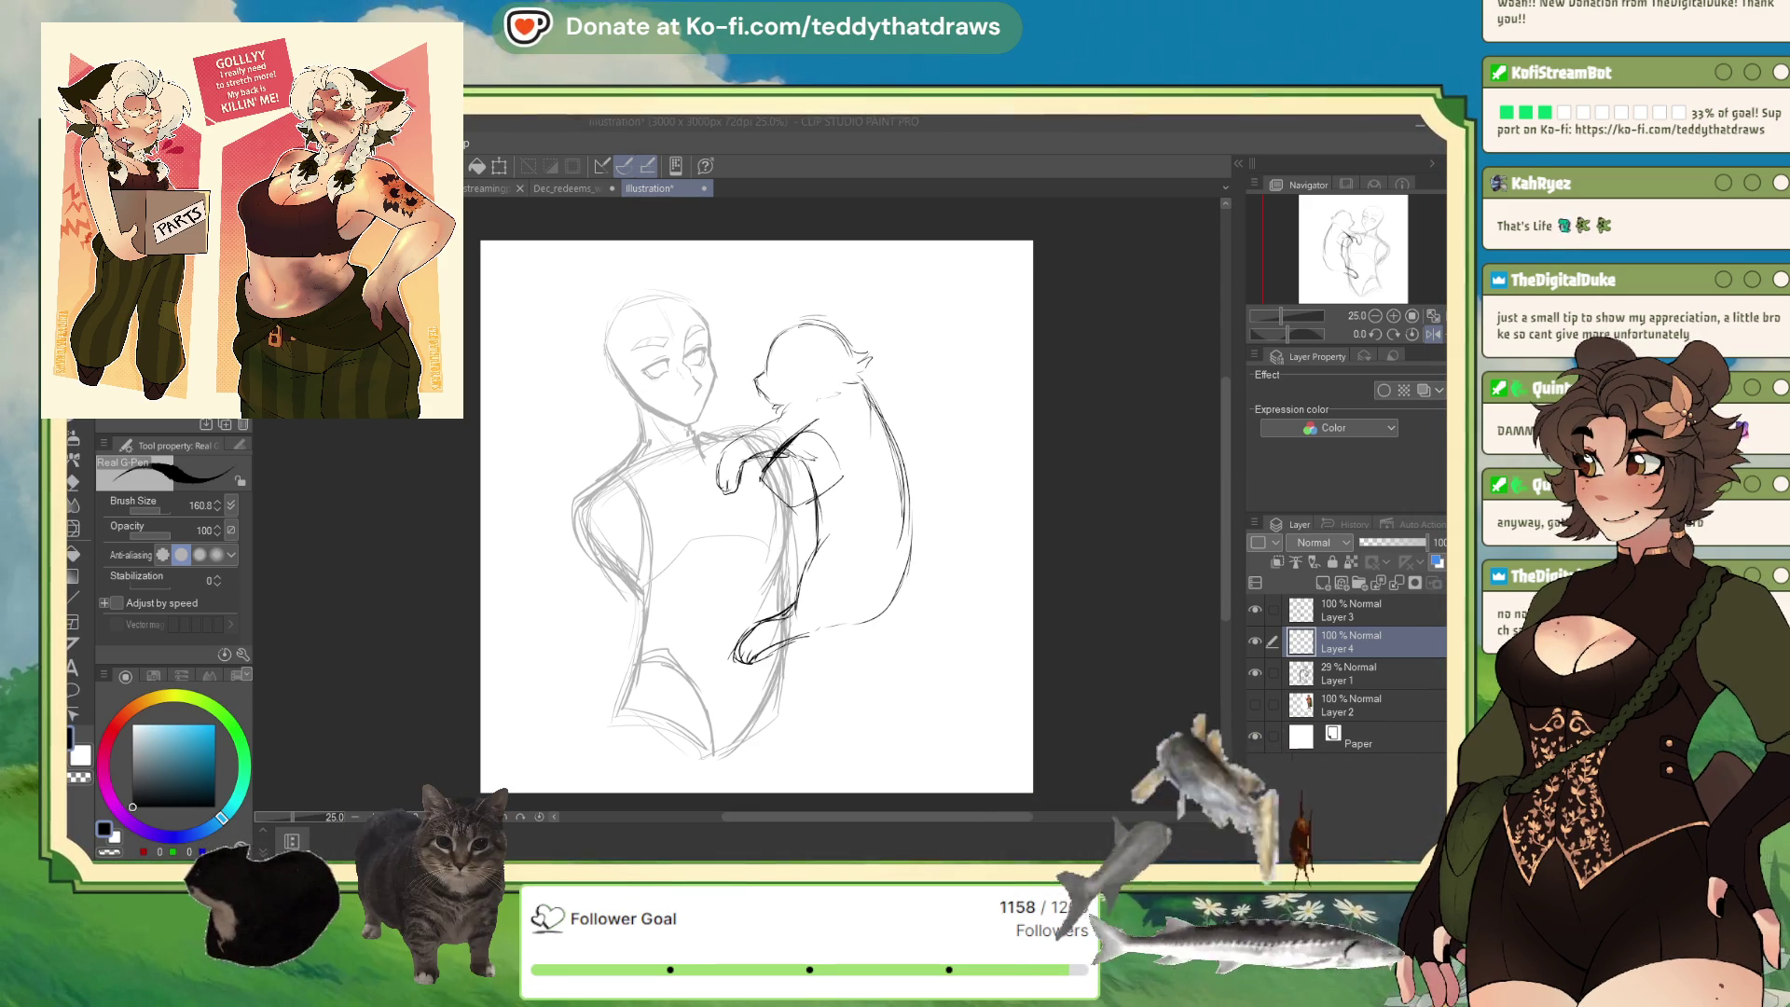
Redraw the eye mark lower on the animal's head and undo the trial ear strokes.
left_click(1011, 432)
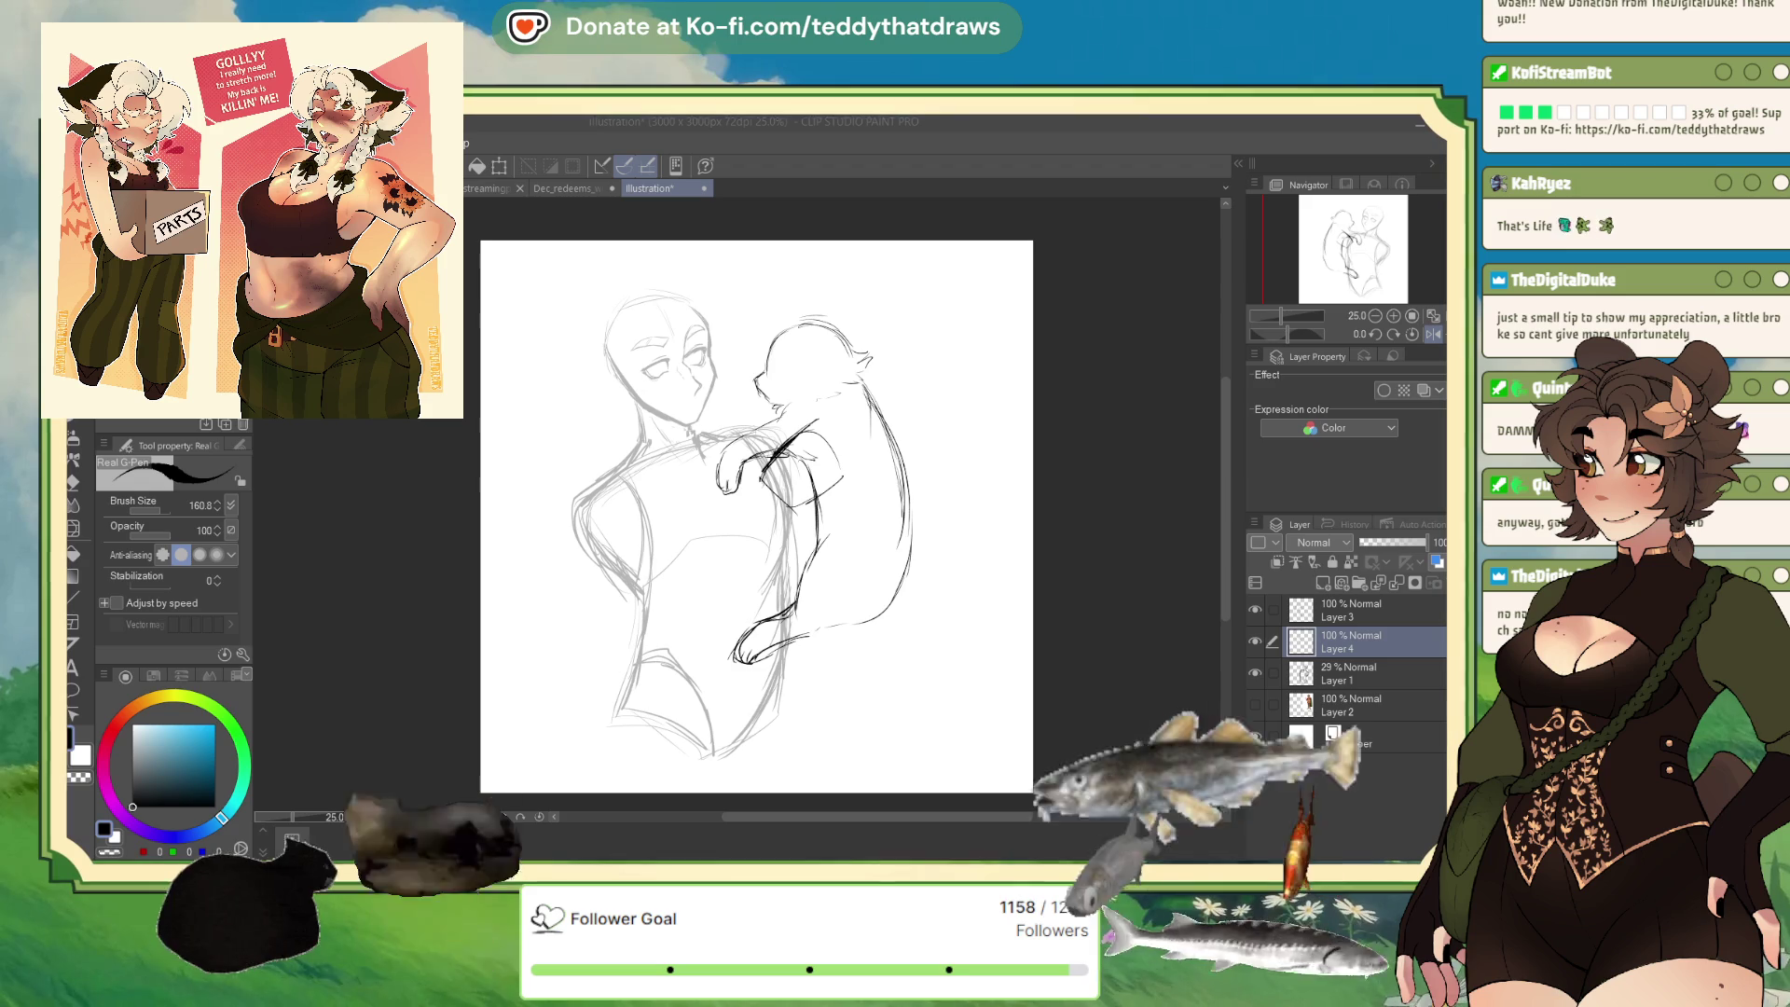
left_click_drag(770, 362, 791, 381)
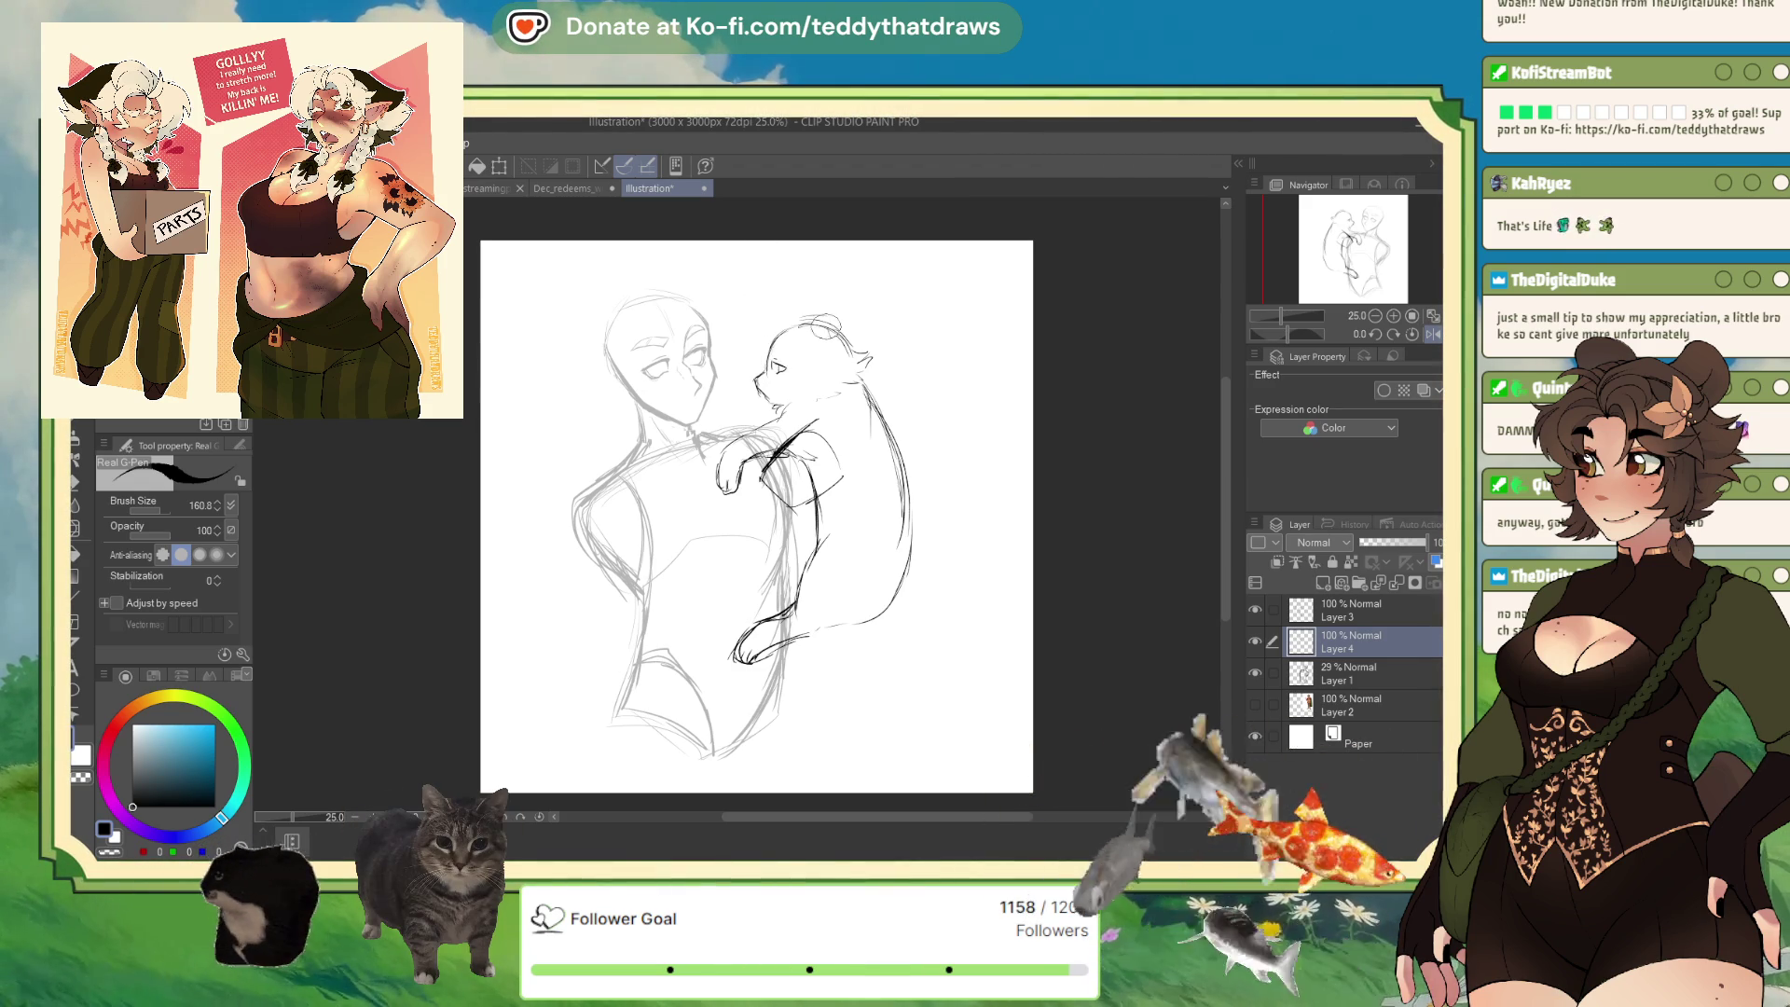
mouse_move(797, 315)
left_mouse_down()
mouse_move(774, 325)
mouse_move(792, 343)
mouse_move(844, 322)
mouse_move(811, 312)
mouse_move(846, 336)
left_mouse_up()
left_click_drag(788, 282, 844, 322)
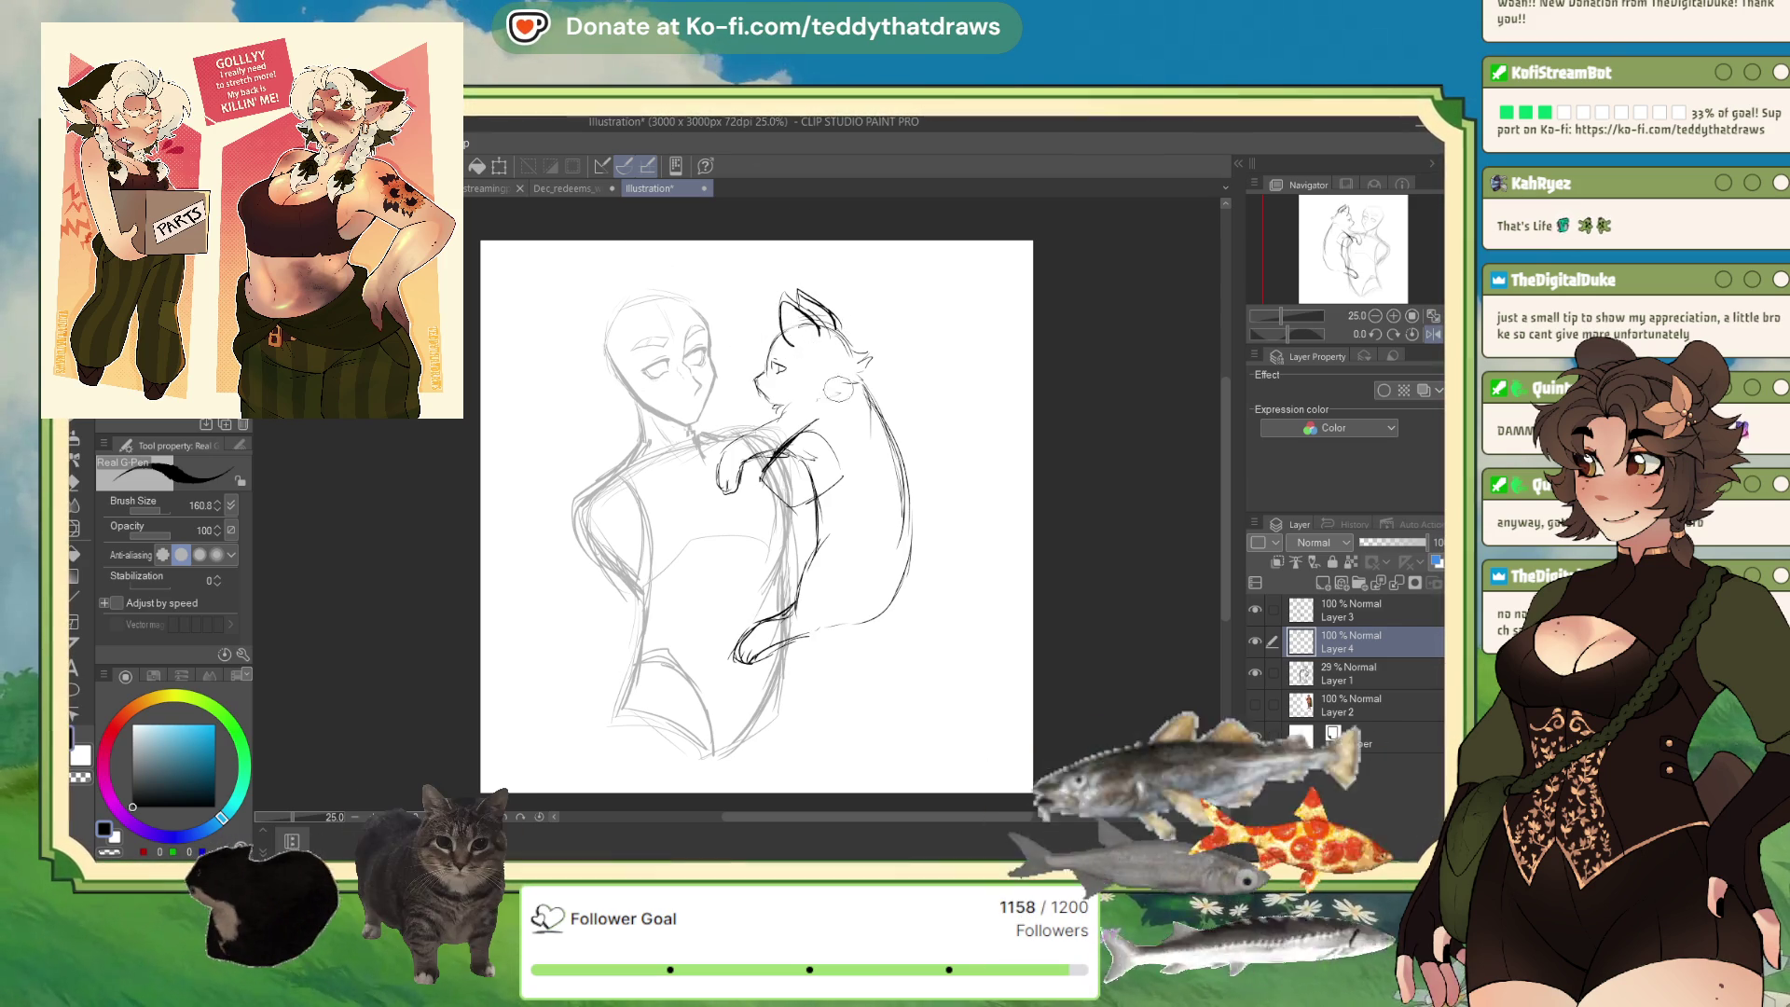
key("ctrl+z")
key("ctrl+z")
key("ctrl+z")
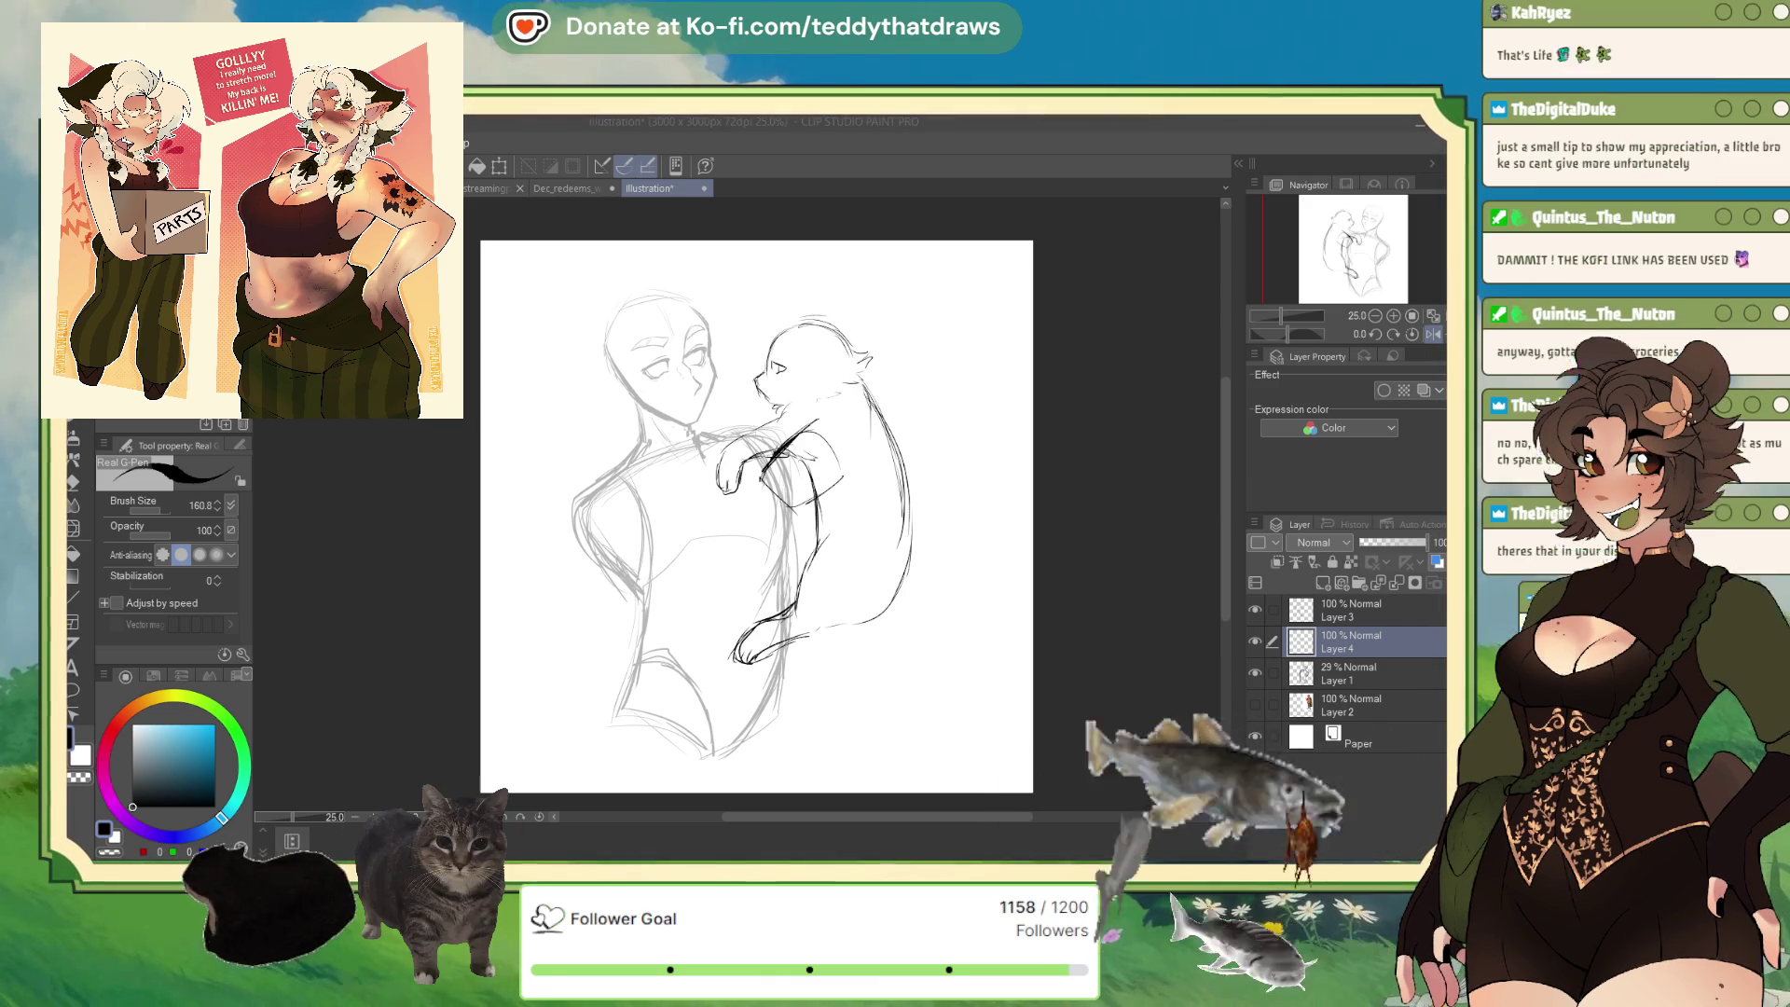
Undo a stray ink dab and draw a new ear at the top of the cat's head.
left_click(770, 349)
key("ctrl+z")
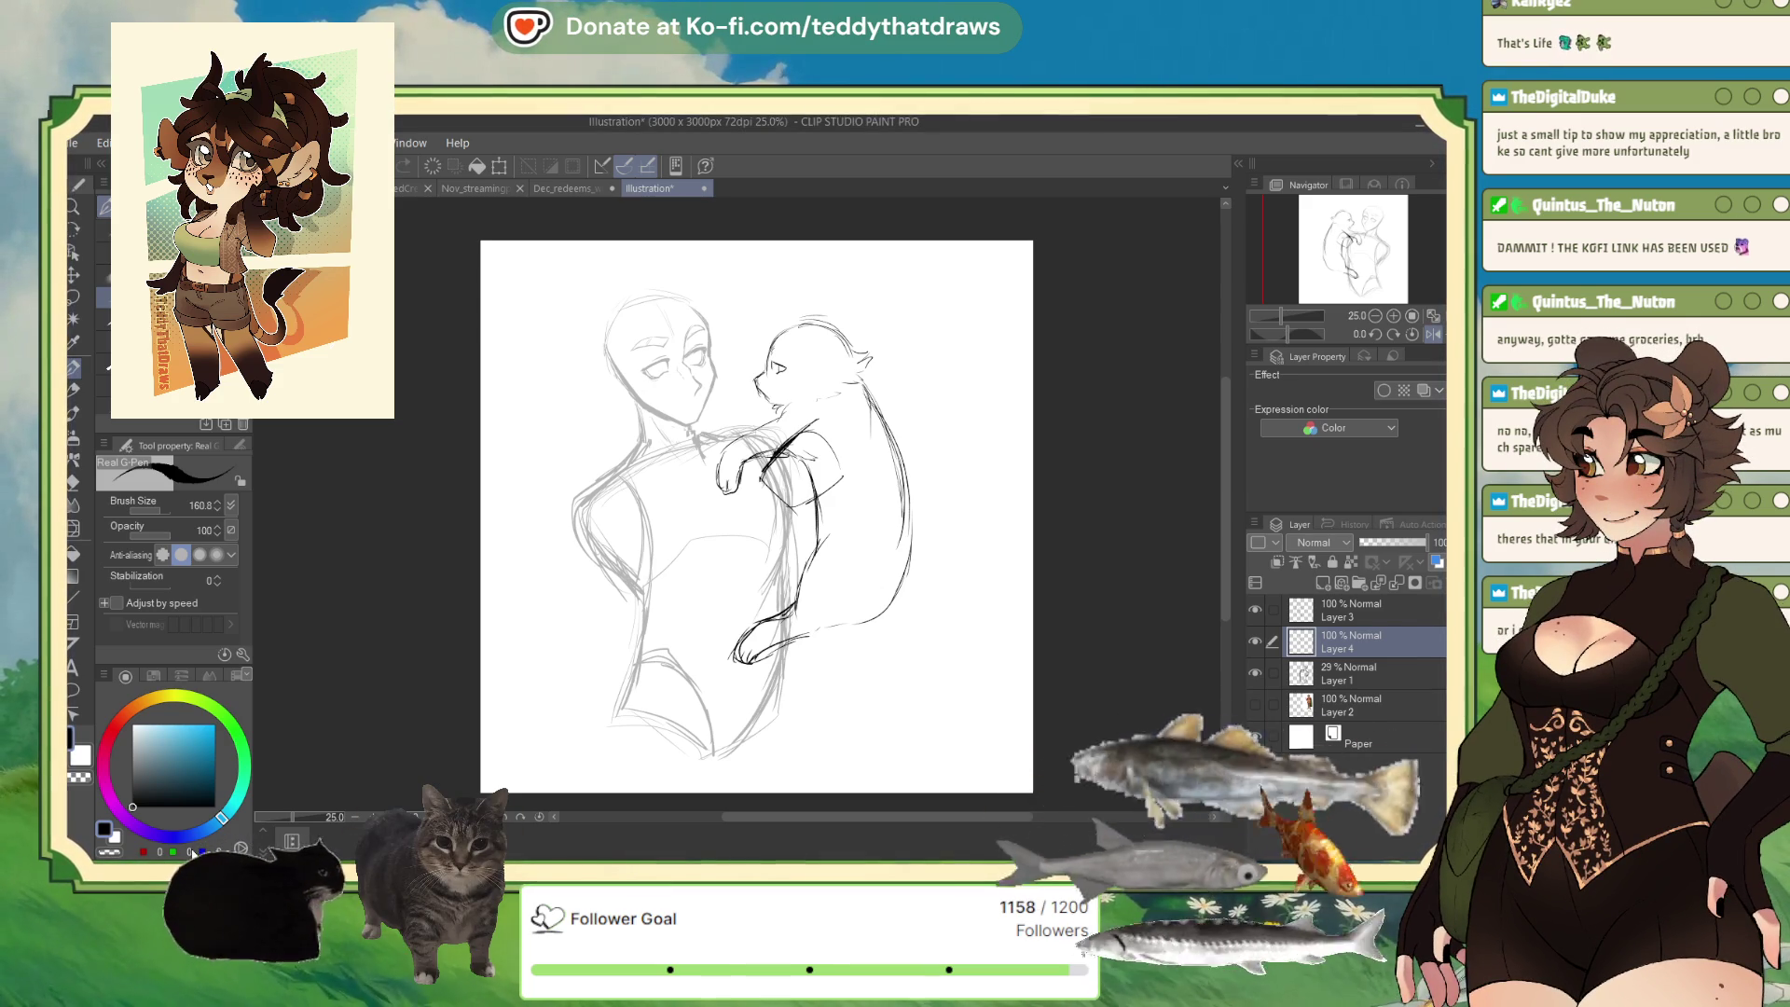
mouse_move(766, 329)
left_mouse_down()
mouse_move(844, 317)
mouse_move(816, 291)
mouse_move(857, 358)
mouse_move(751, 378)
left_mouse_up()
Redo the ear as a pointed one, add mouth and chin lines, mirror-check, and switch to white.
key("ctrl+z")
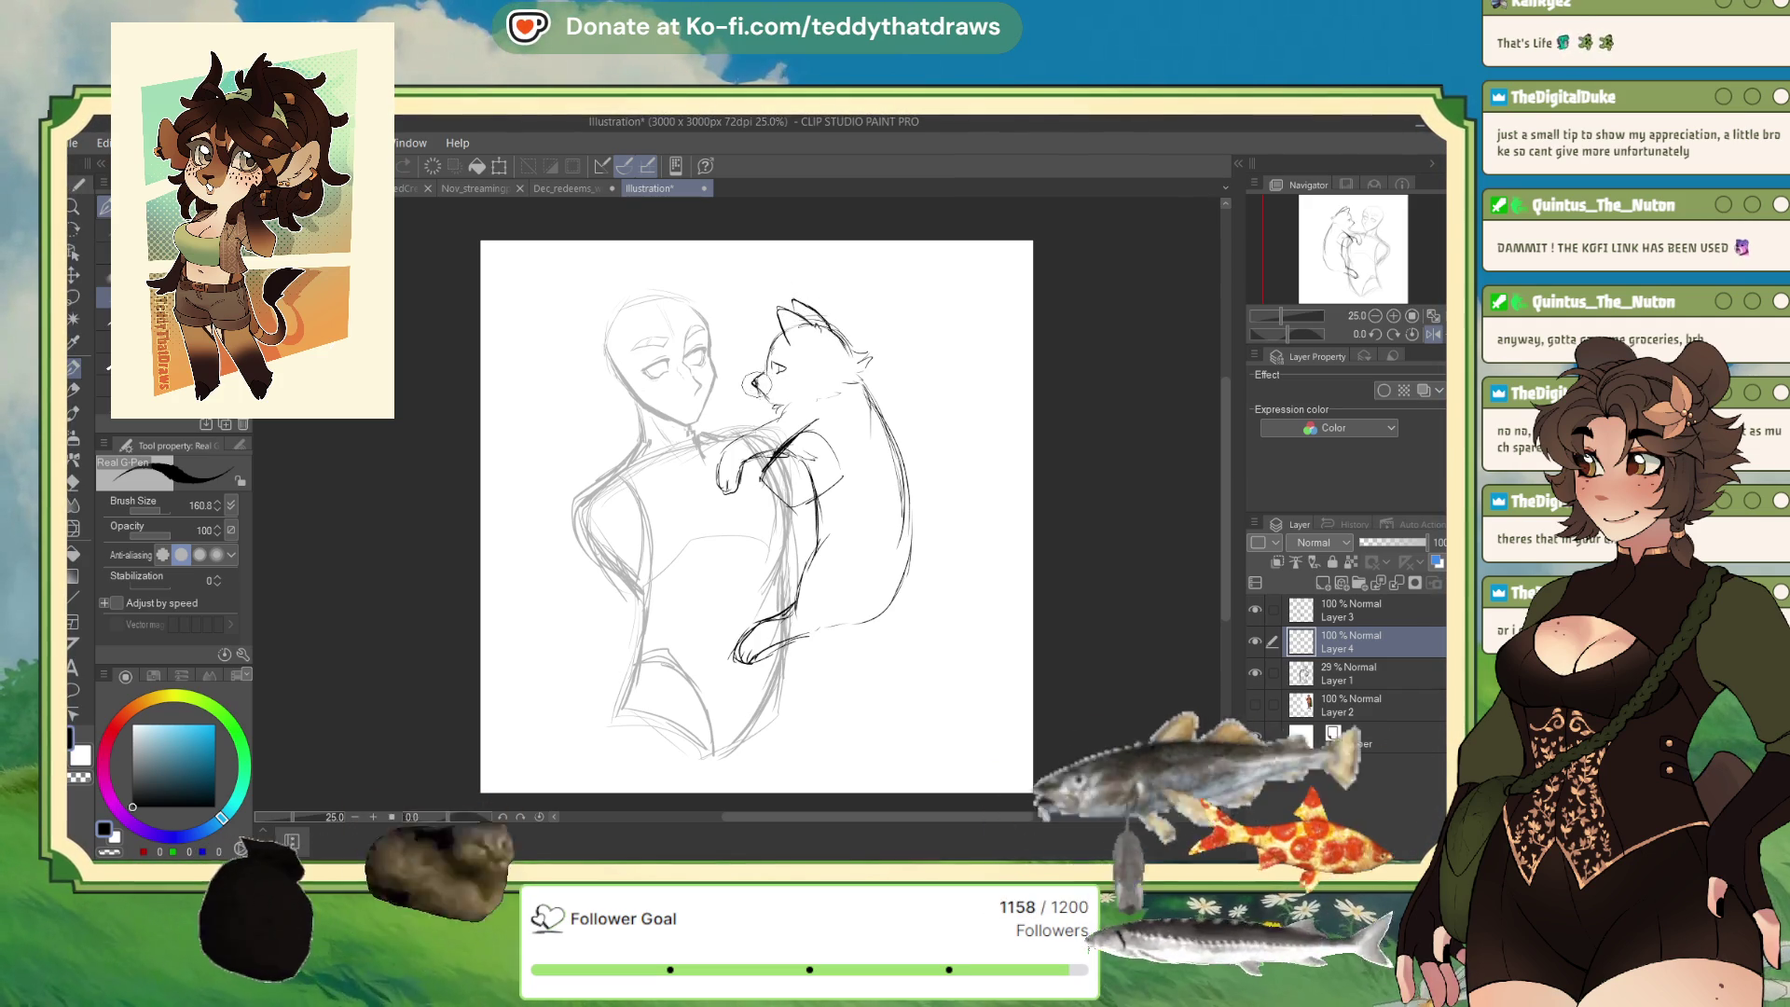
left_click_drag(763, 396, 783, 413)
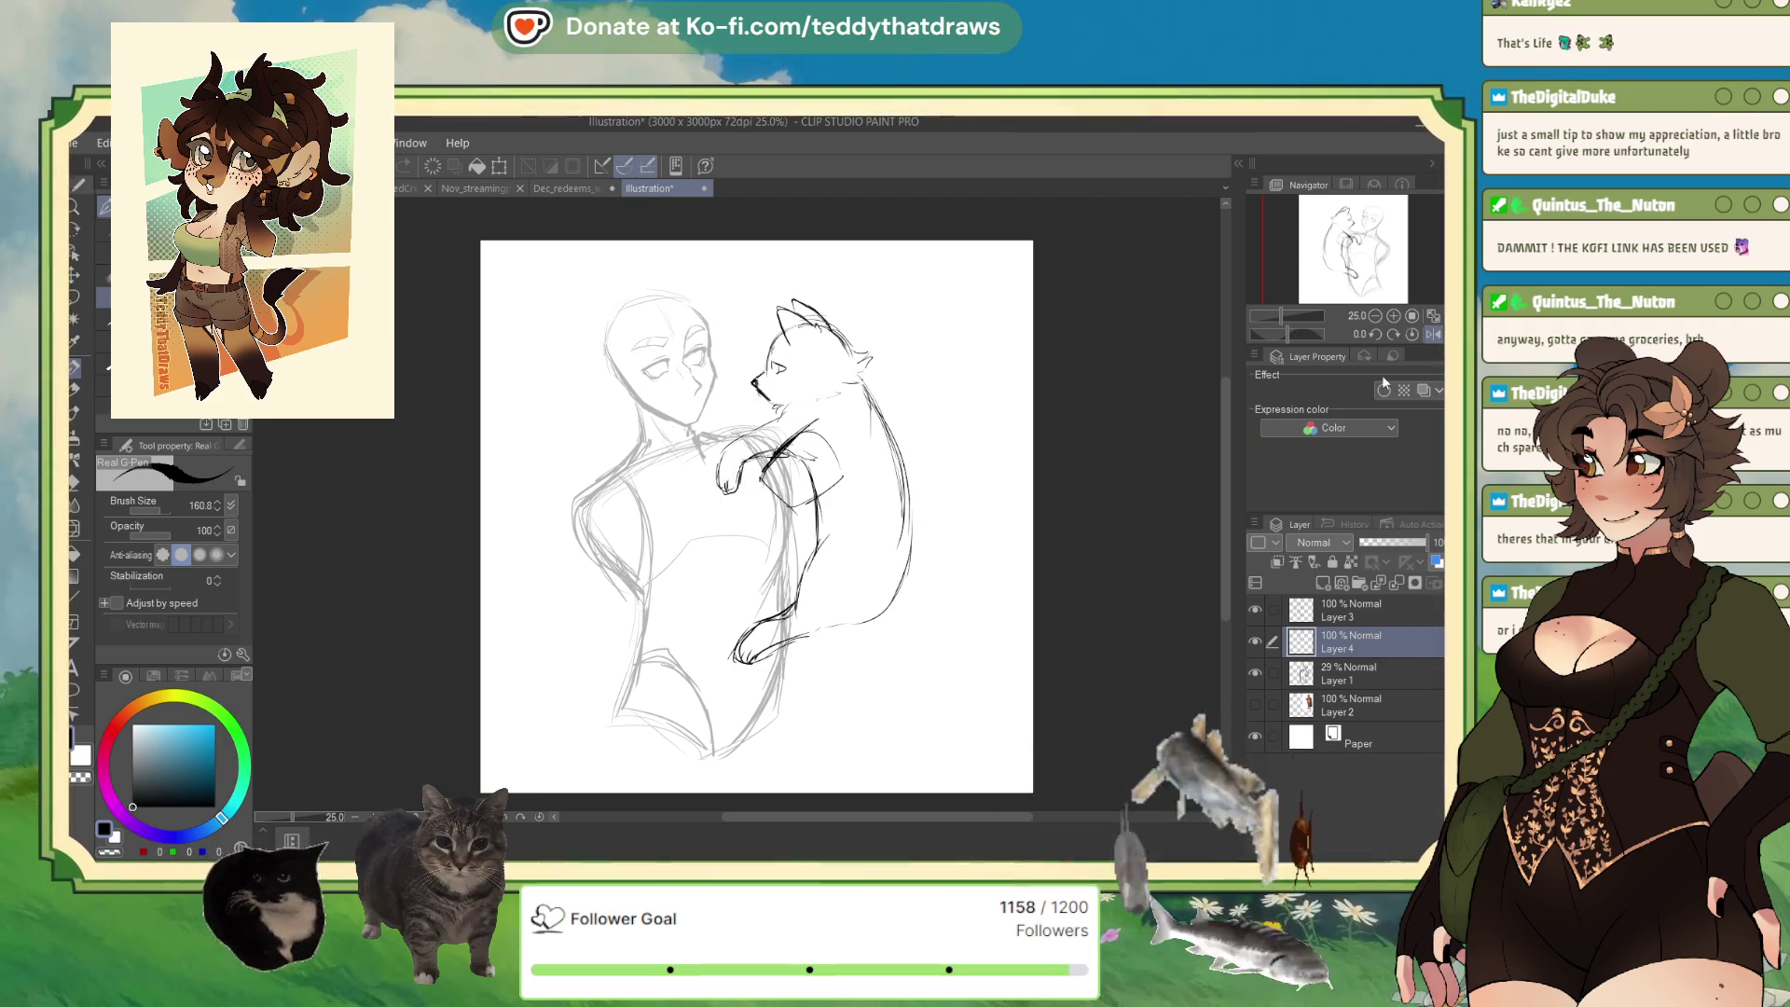
key("h")
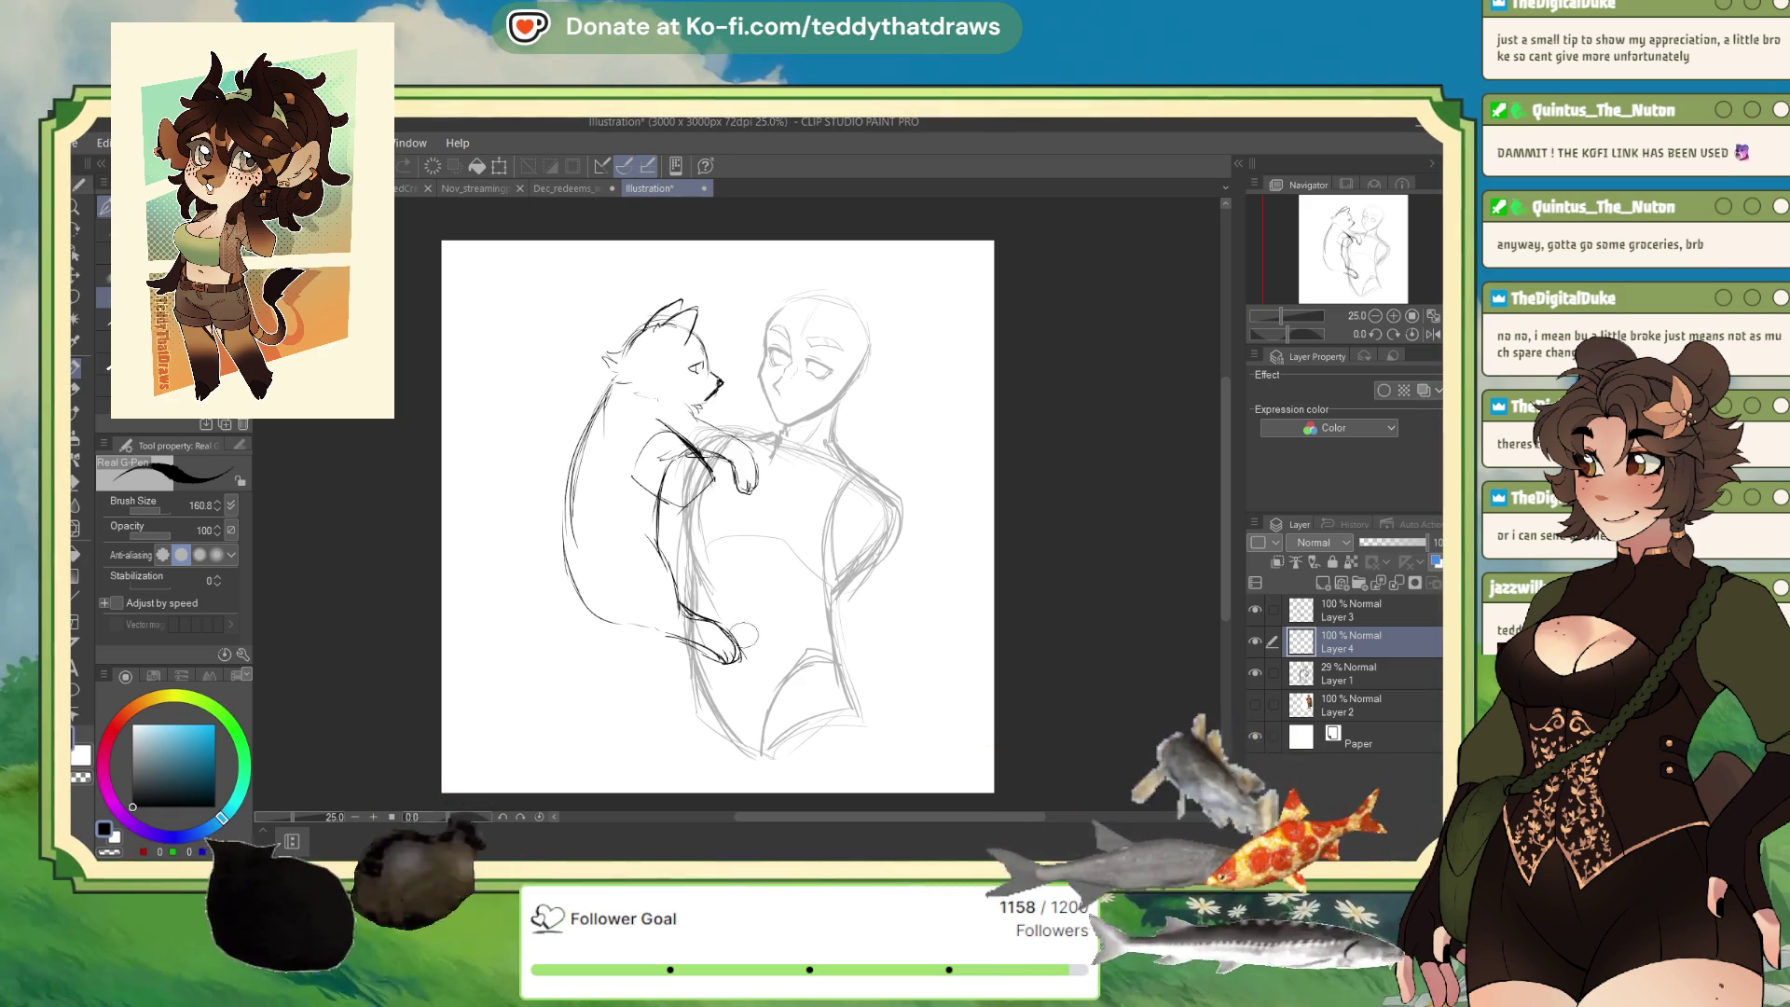
left_click(1431, 335)
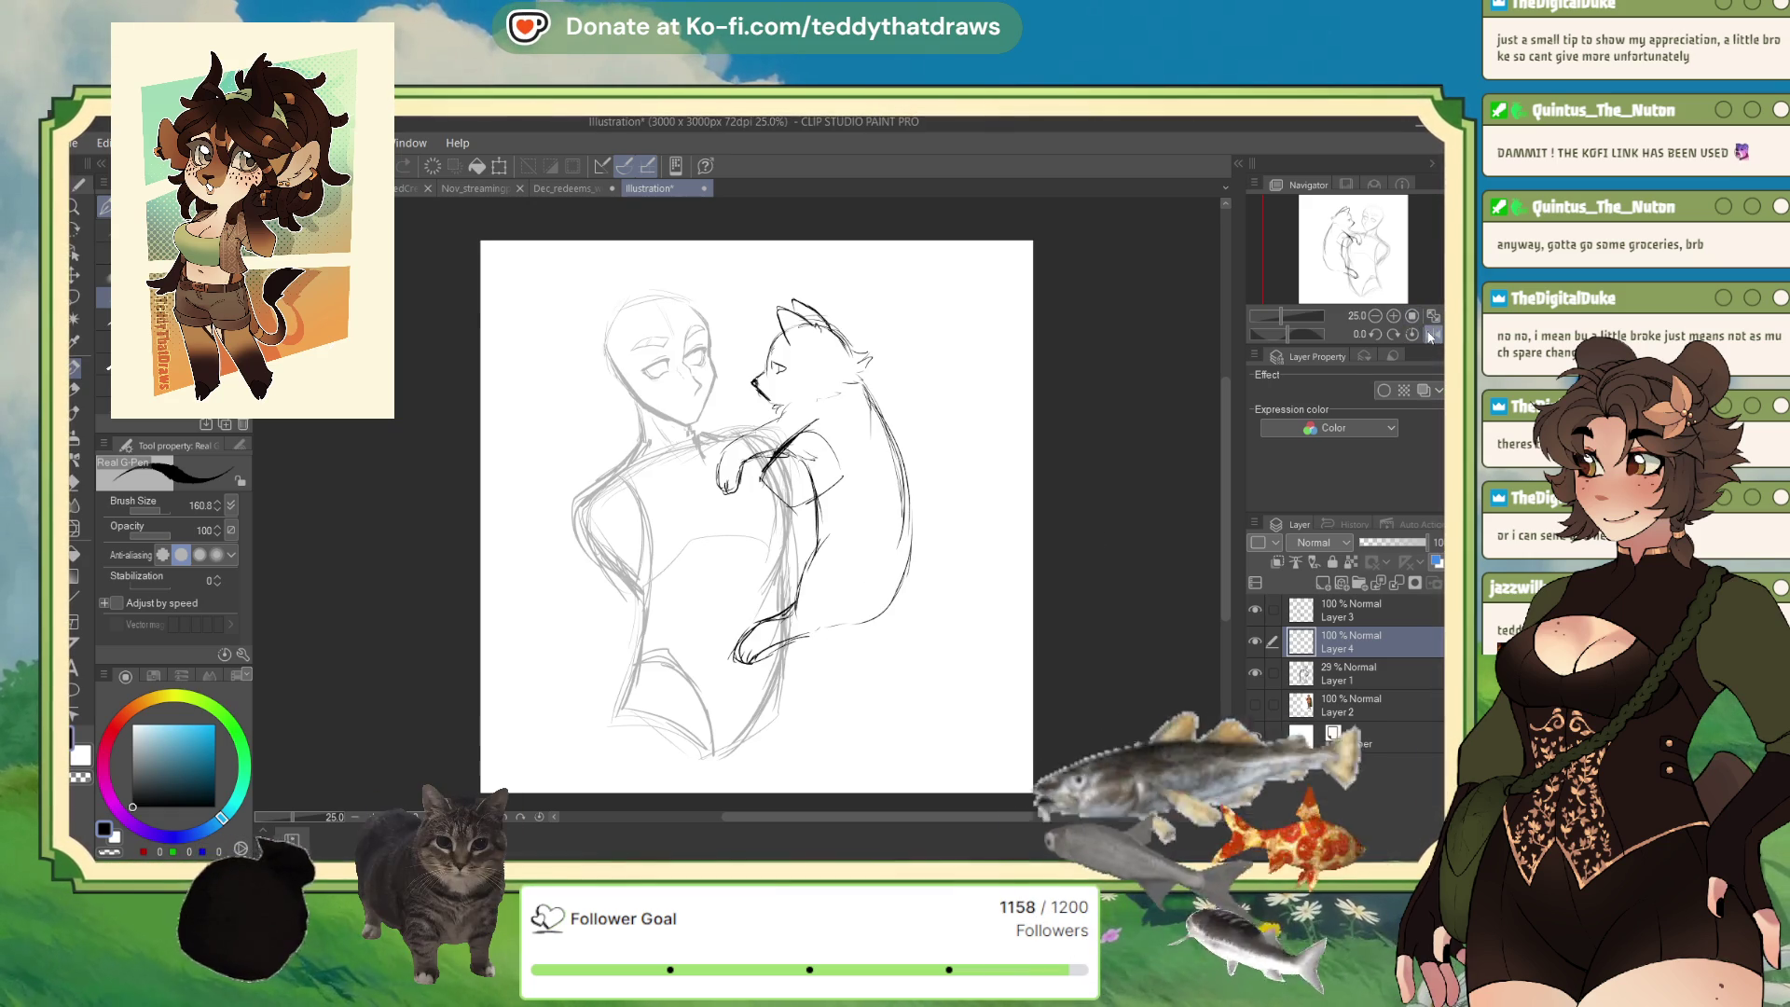
left_click(107, 852)
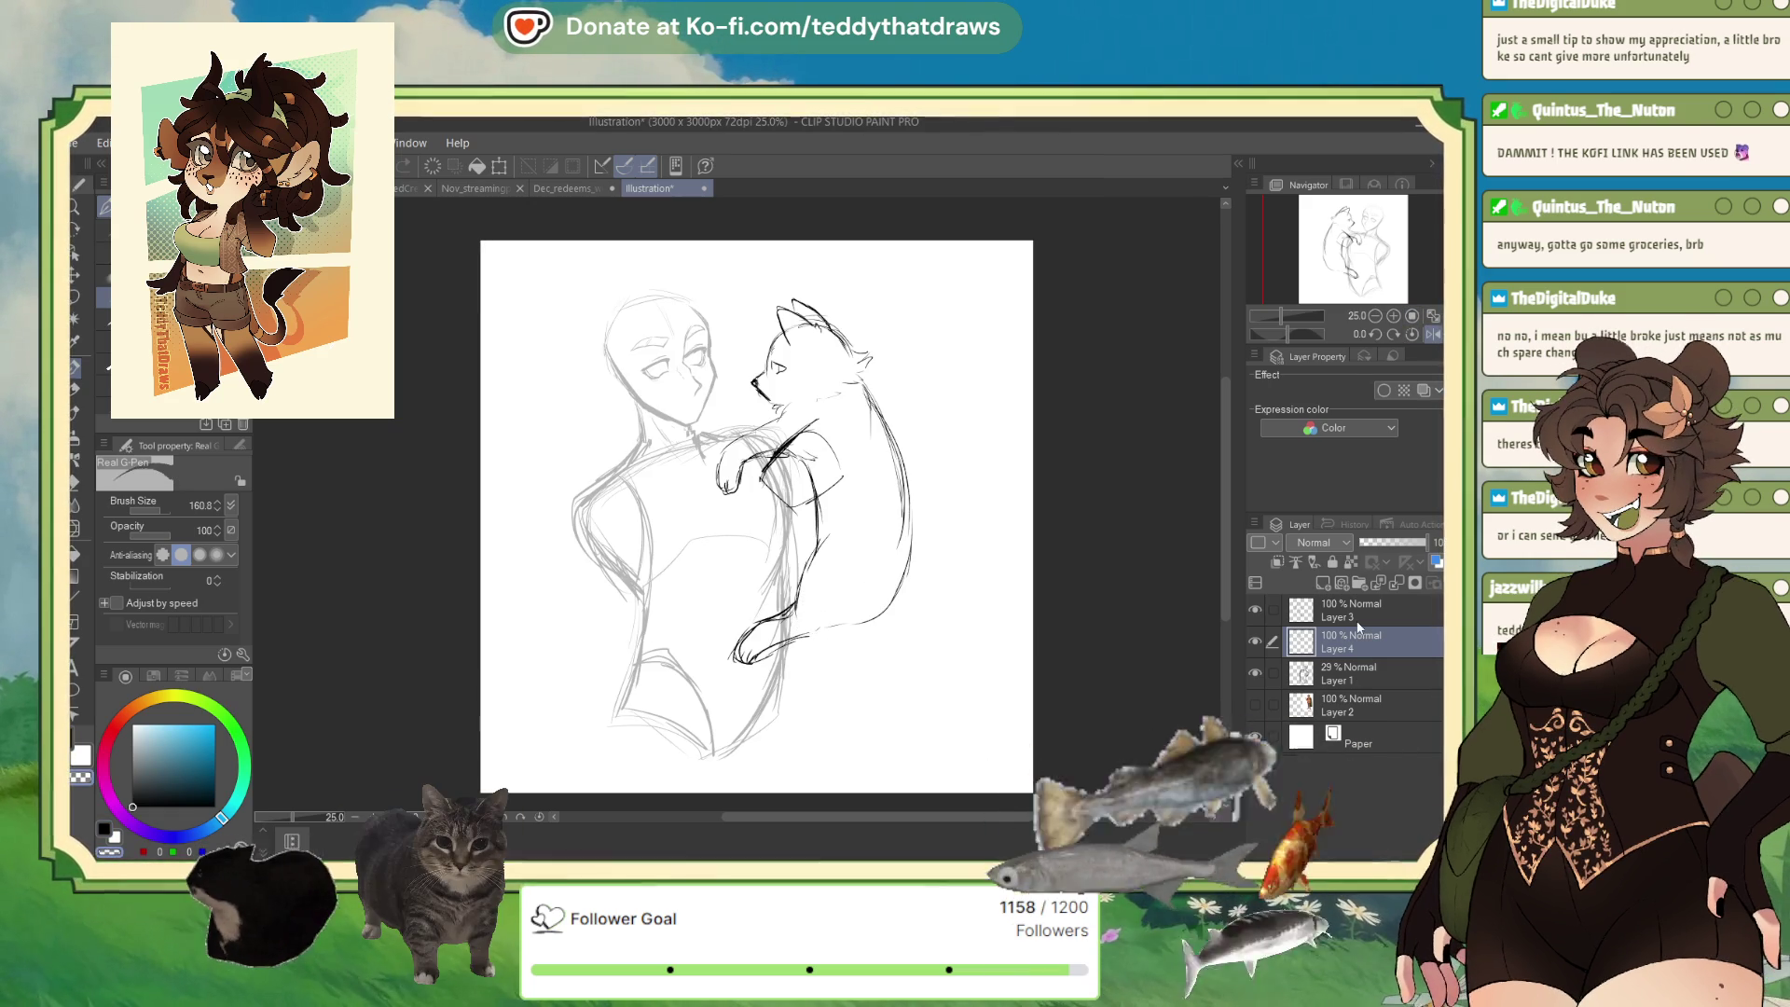
On Layer 3 in black, ink the cat's lower body, foot and curved paws.
left_click(1356, 615)
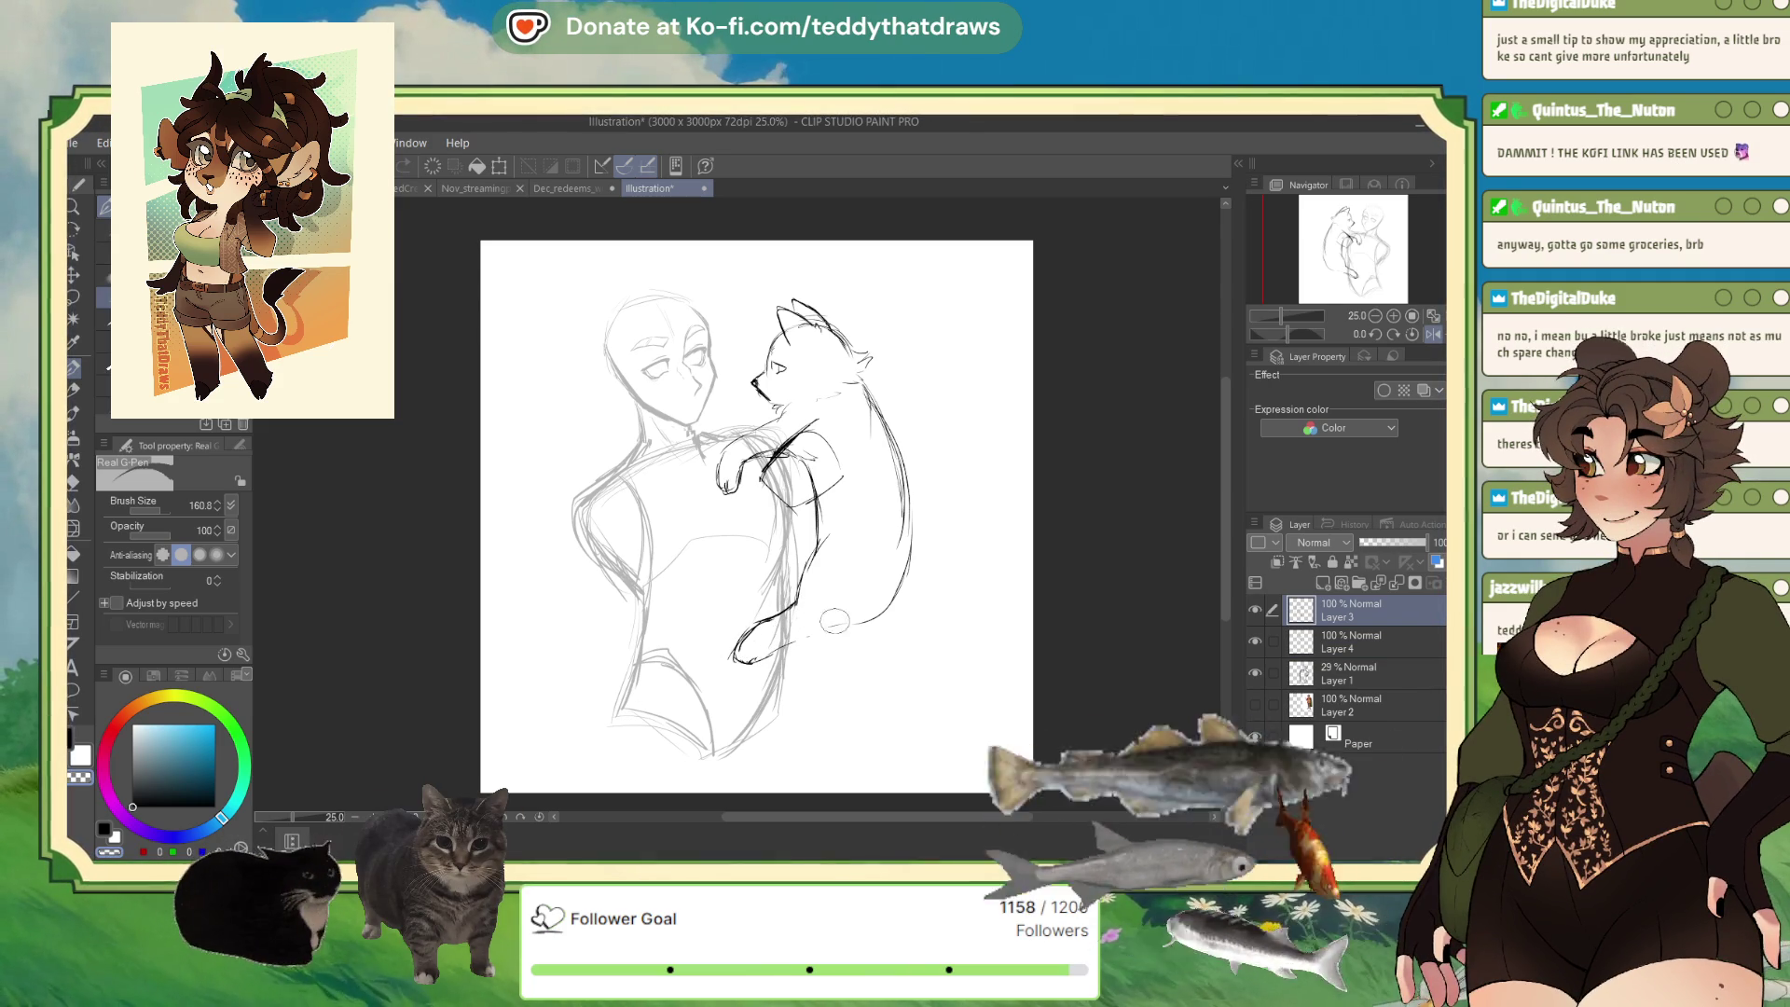
key("x")
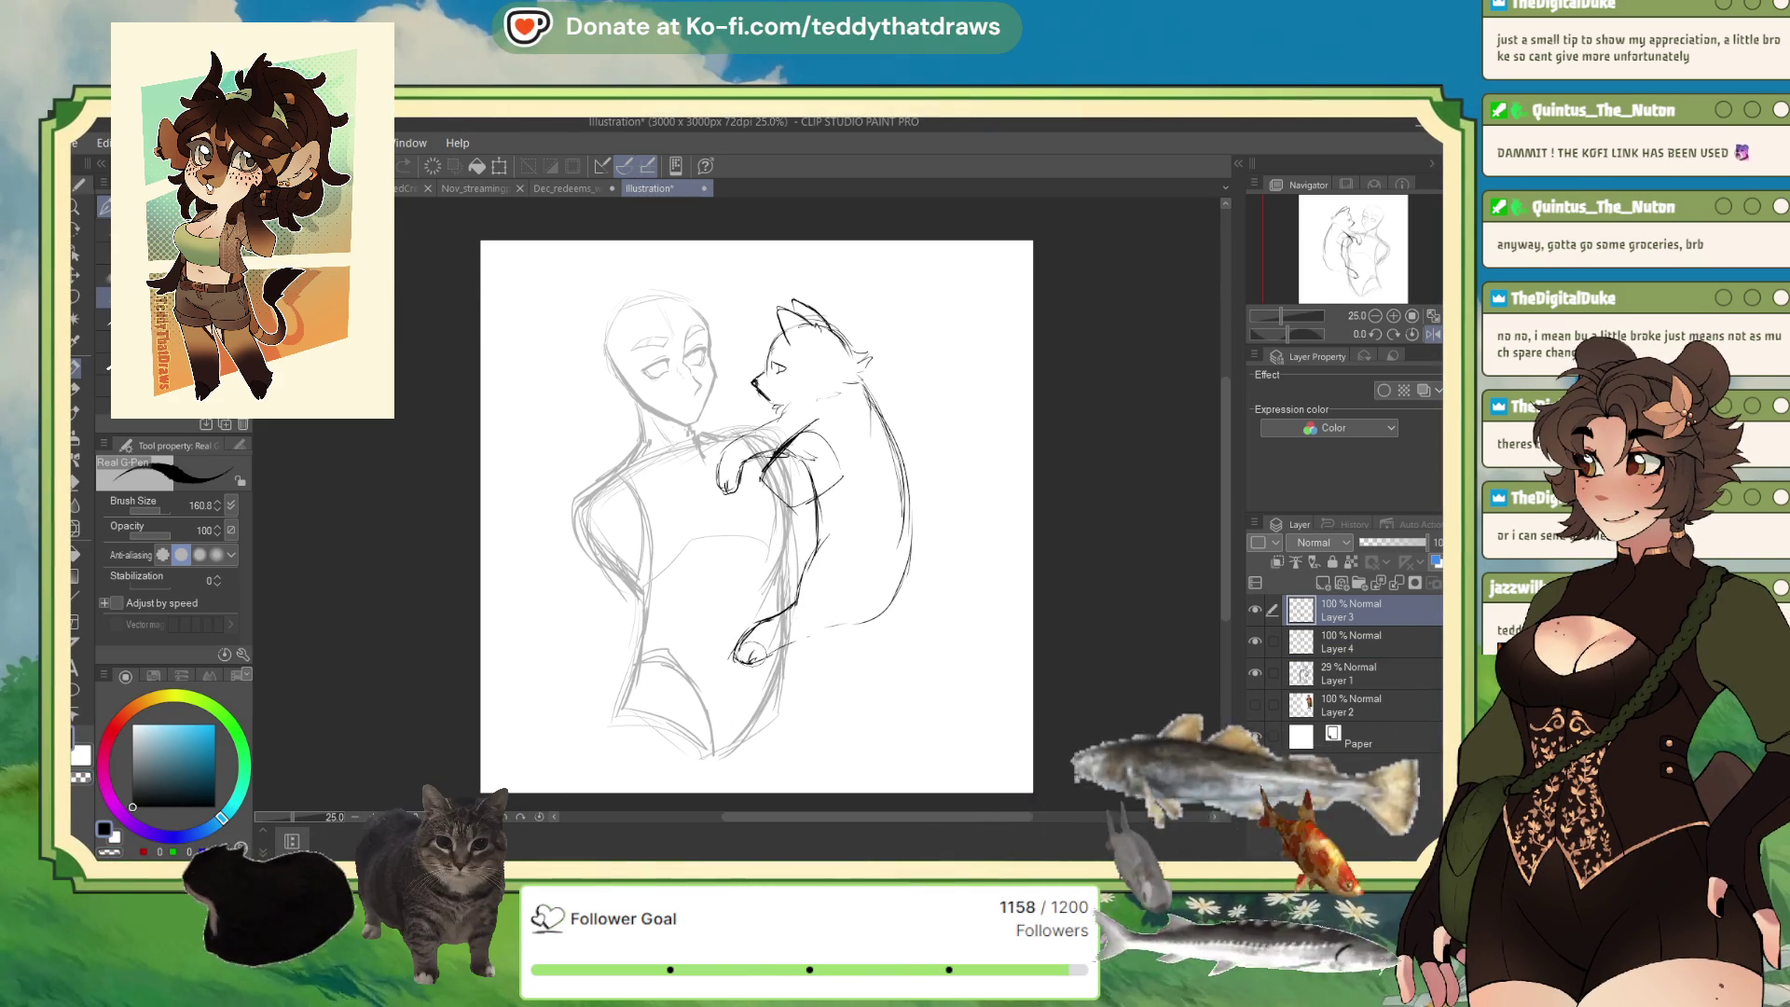
left_click_drag(737, 653, 886, 606)
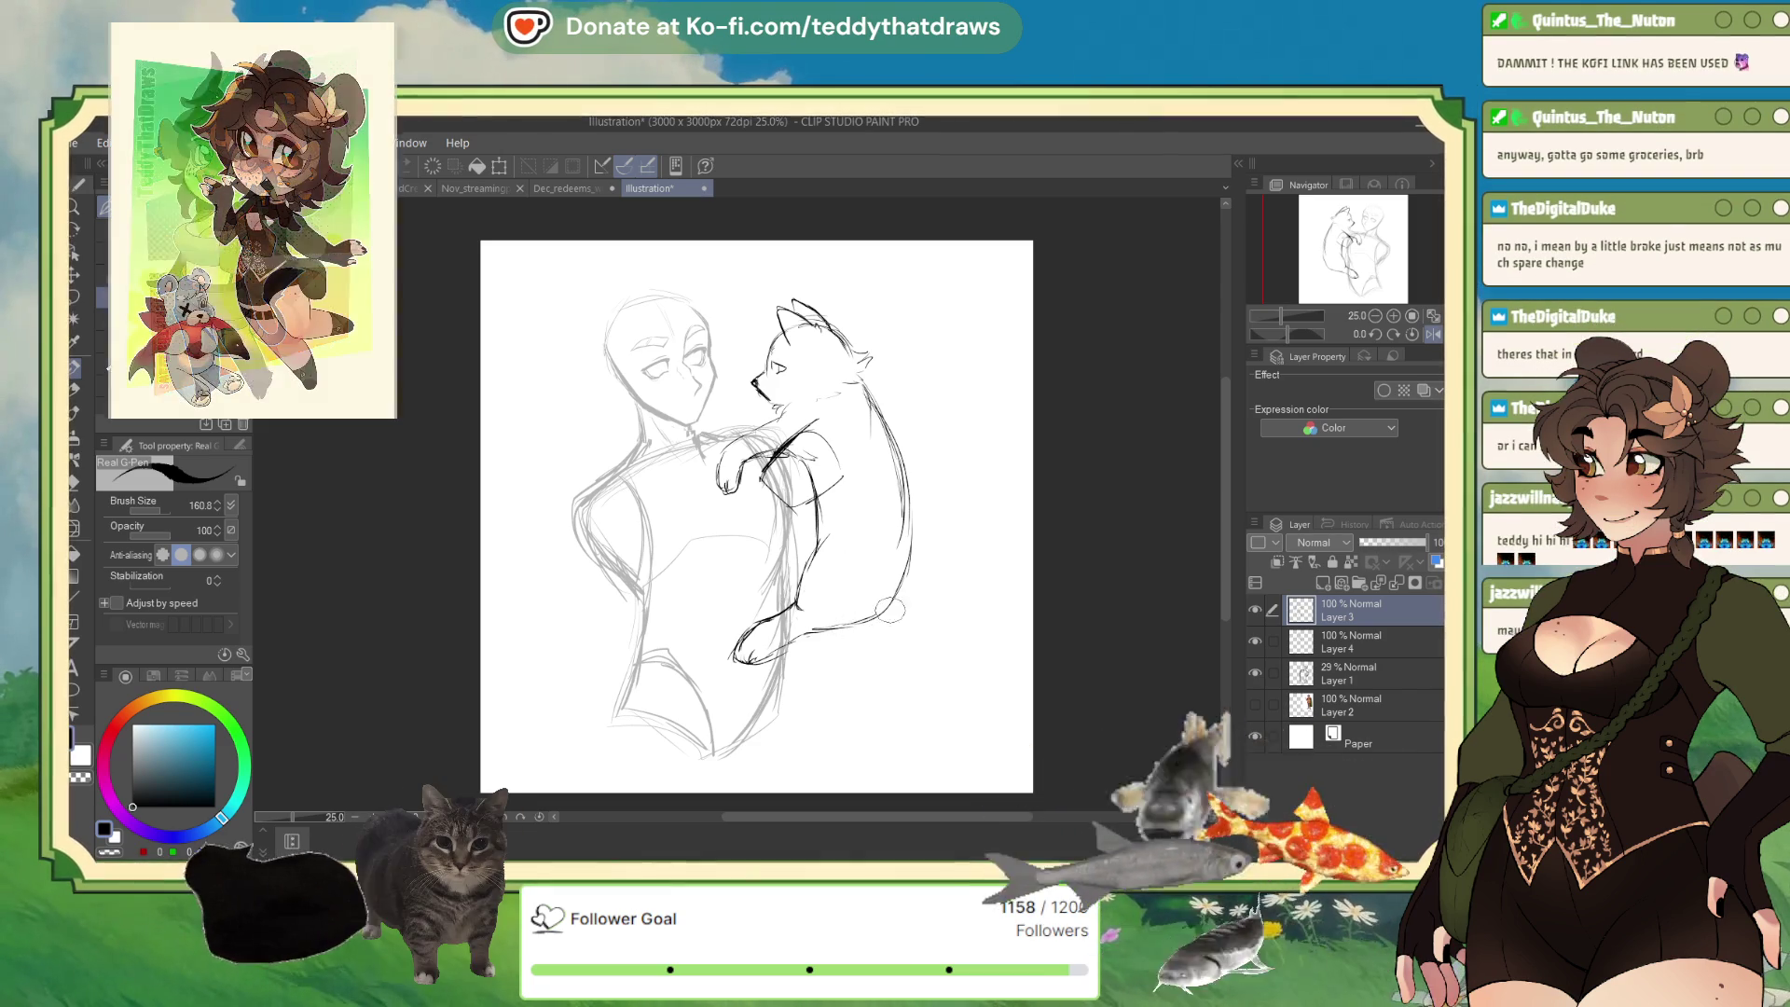
left_click_drag(744, 665, 749, 660)
mouse_move(746, 668)
left_mouse_down()
mouse_move(732, 701)
mouse_move(787, 742)
mouse_move(801, 736)
mouse_move(783, 708)
mouse_move(807, 742)
left_mouse_up()
left_click_drag(751, 675, 781, 692)
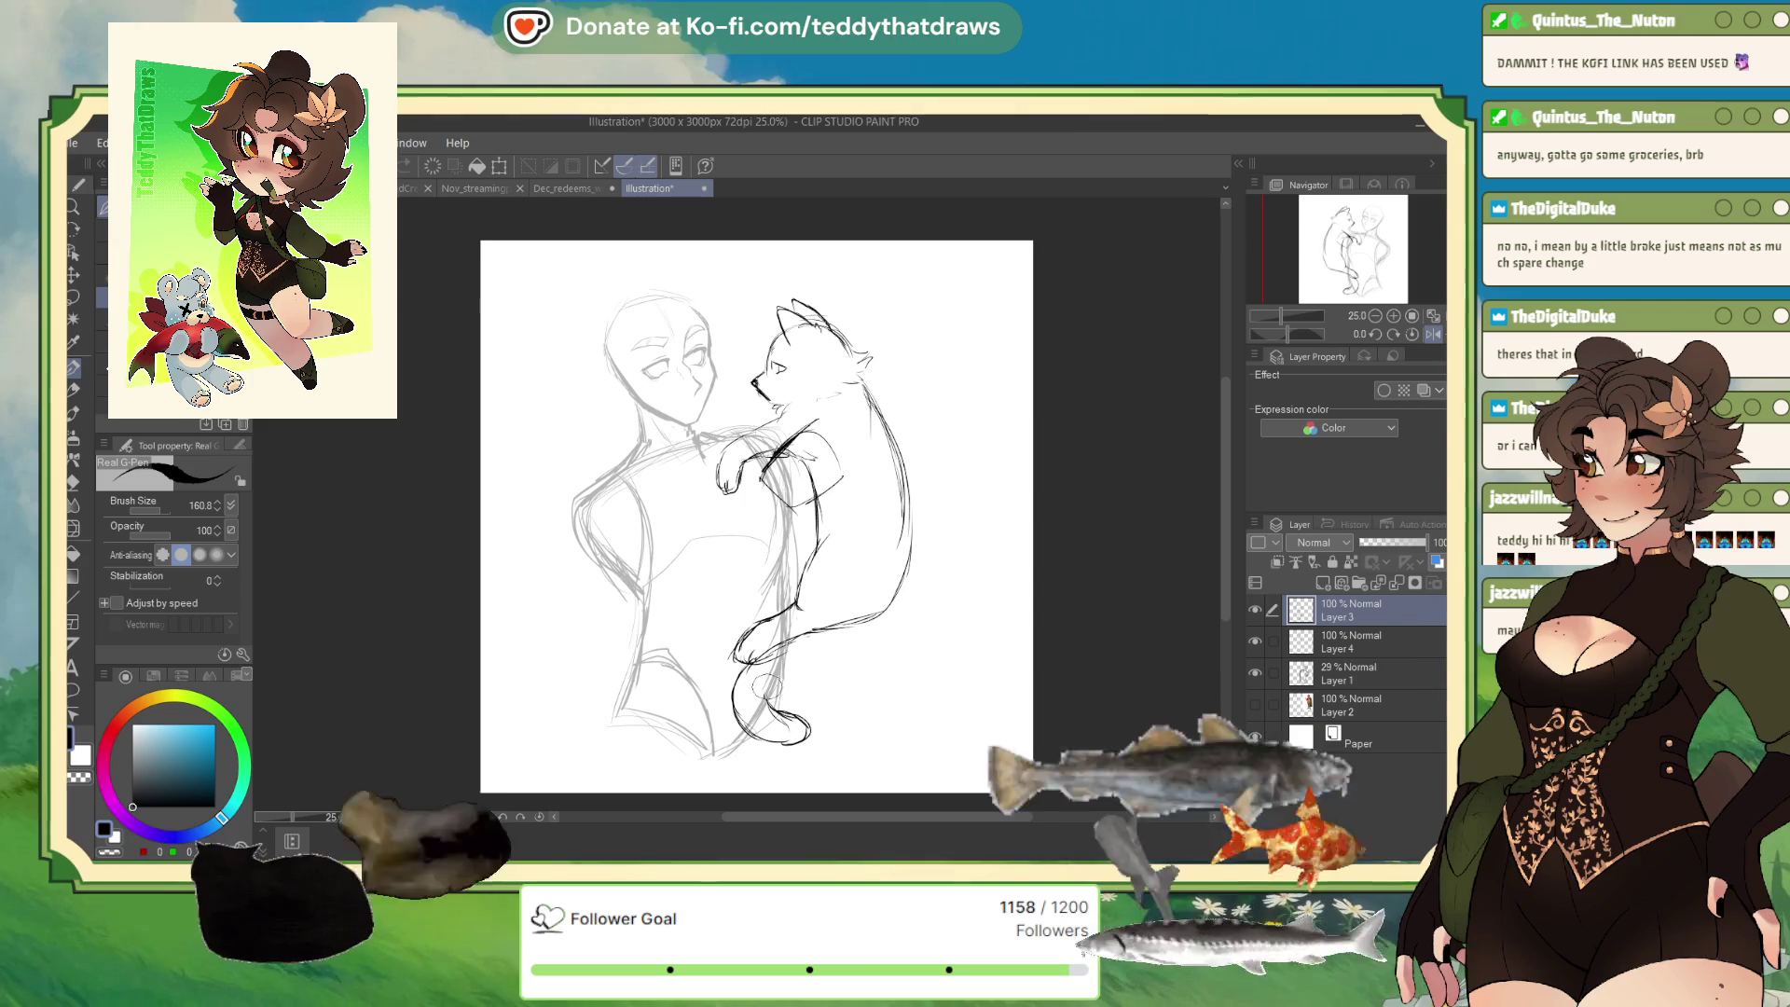
Darken the cat's back and tail curve, then thin the back line with white.
mouse_move(909, 564)
left_mouse_down()
mouse_move(865, 639)
mouse_move(788, 673)
mouse_move(884, 608)
mouse_move(854, 620)
left_mouse_up()
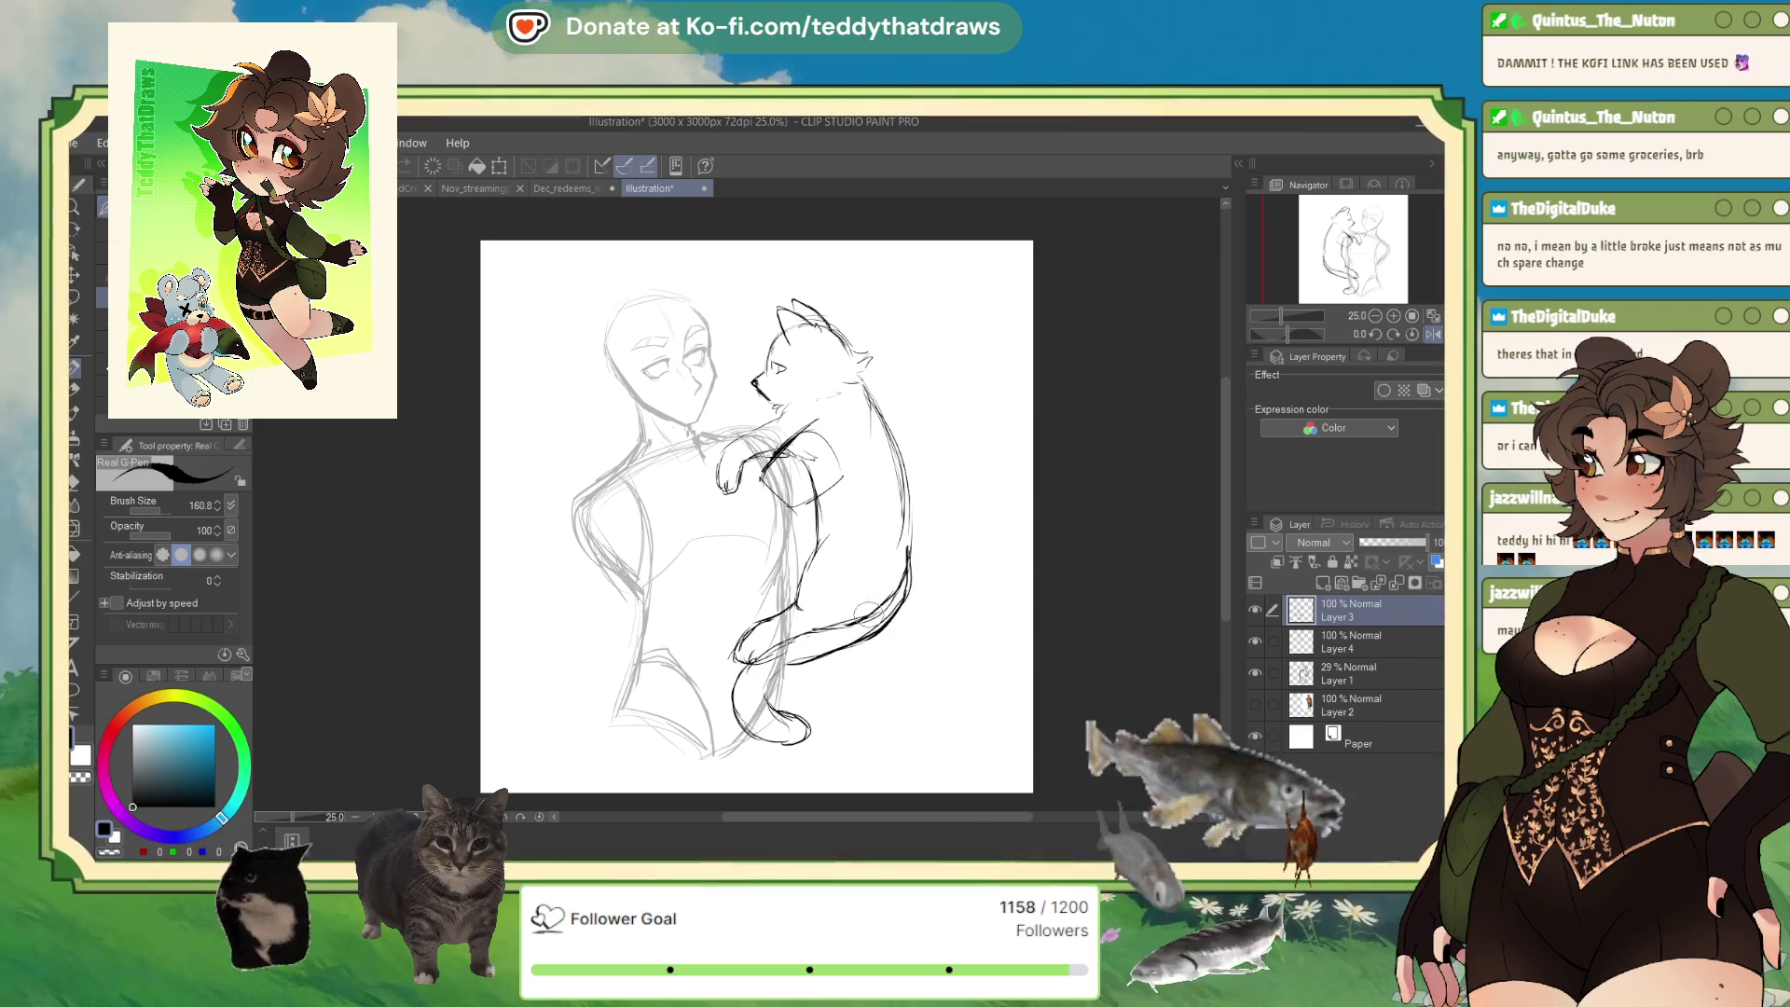
left_click_drag(908, 547, 898, 611)
key("x")
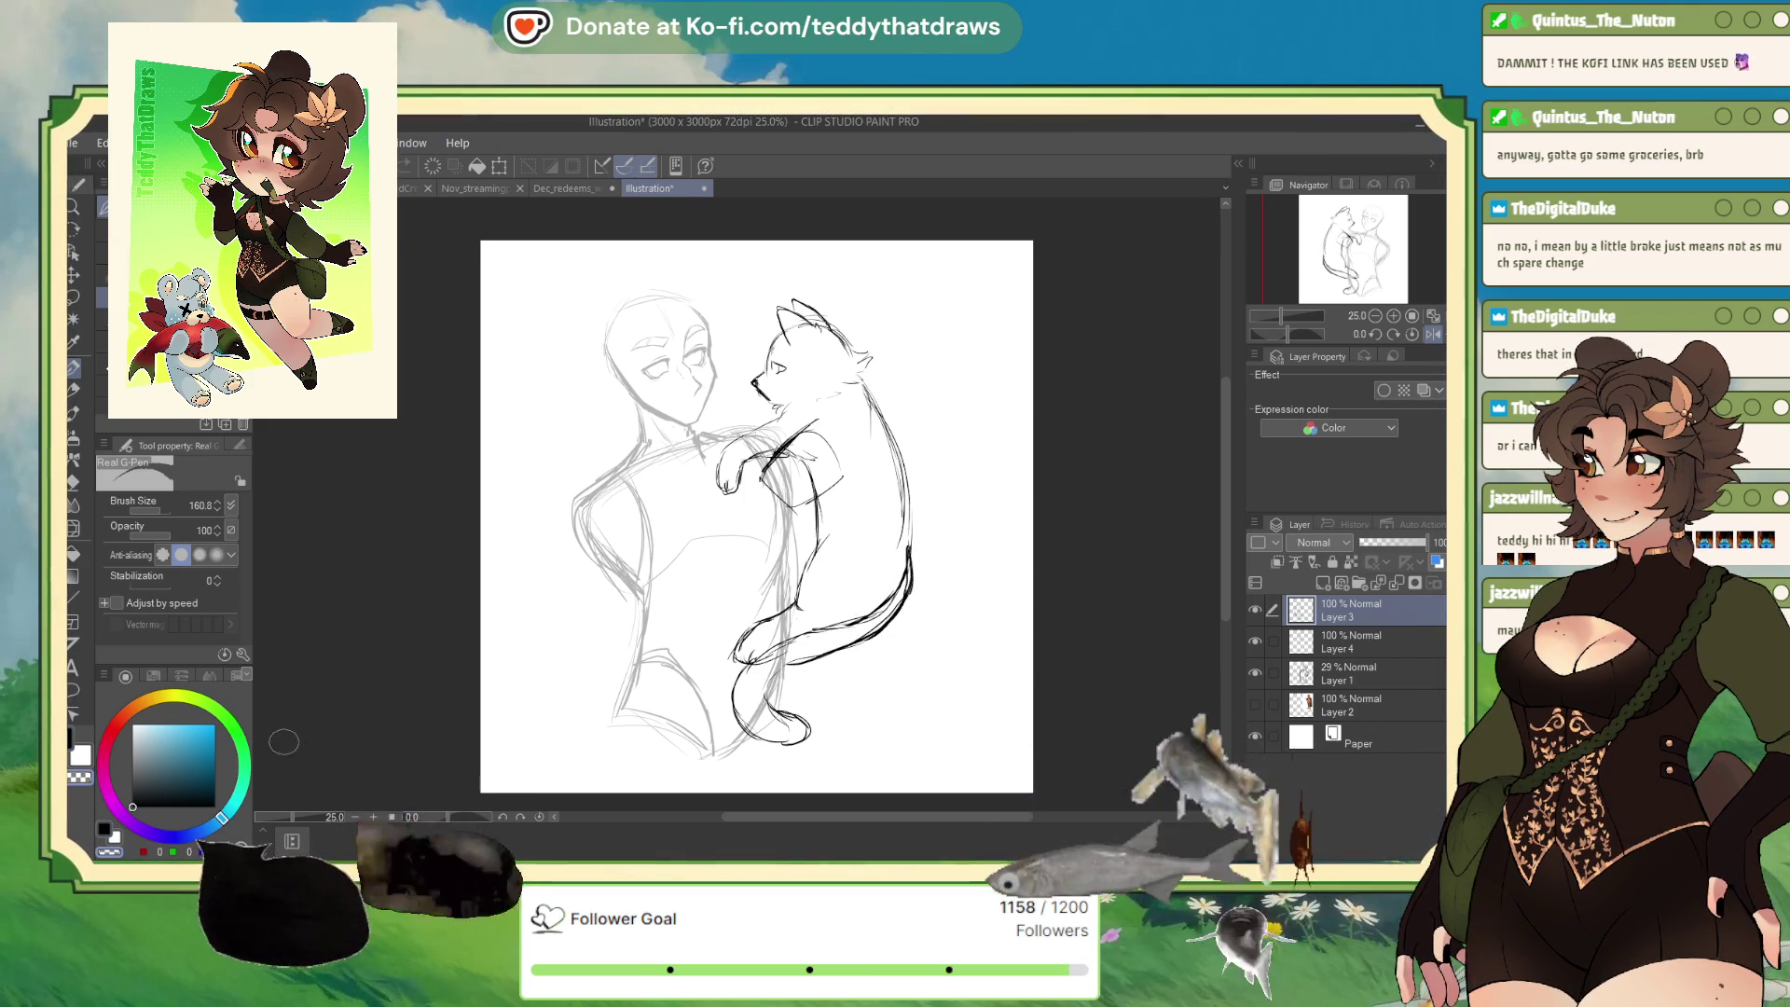
mouse_move(904, 527)
left_mouse_down()
mouse_move(904, 587)
mouse_move(901, 494)
left_mouse_up()
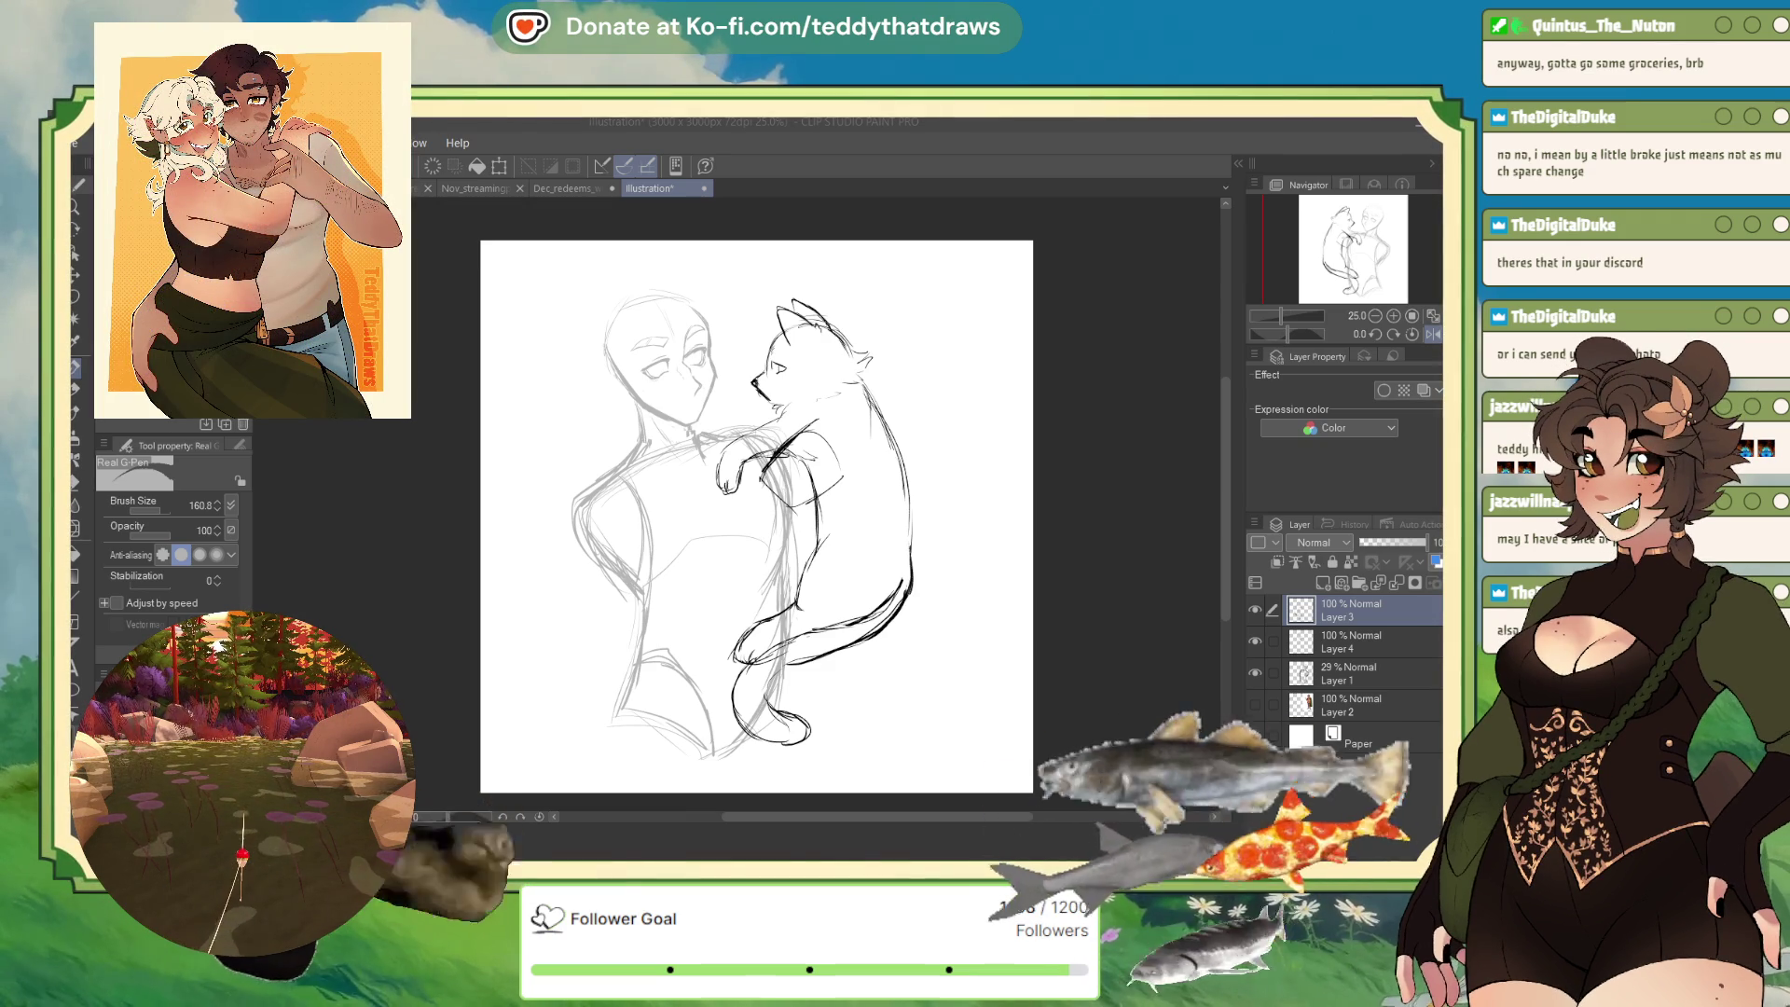
key("alt+Tab")
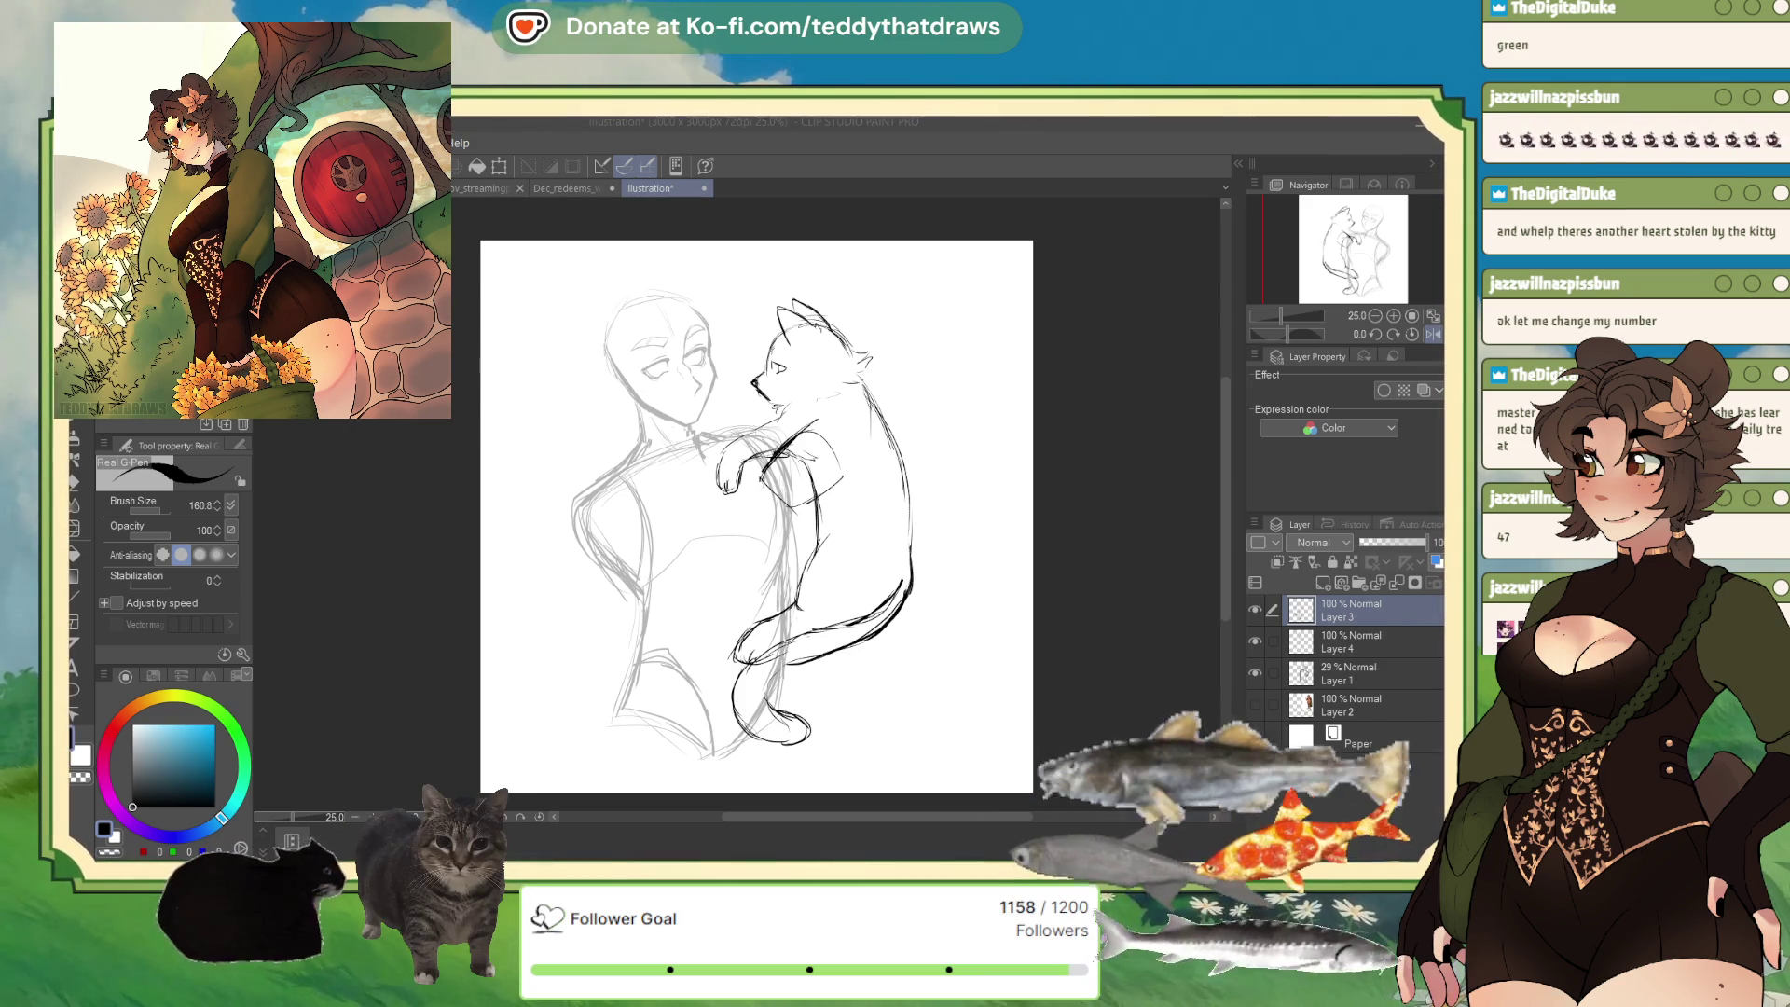
Toggle the cat lineart to compare, merge Layer 3 down into Layer 4, and mirror the view.
left_click(1255, 611)
left_click(1255, 611)
left_click(1255, 612)
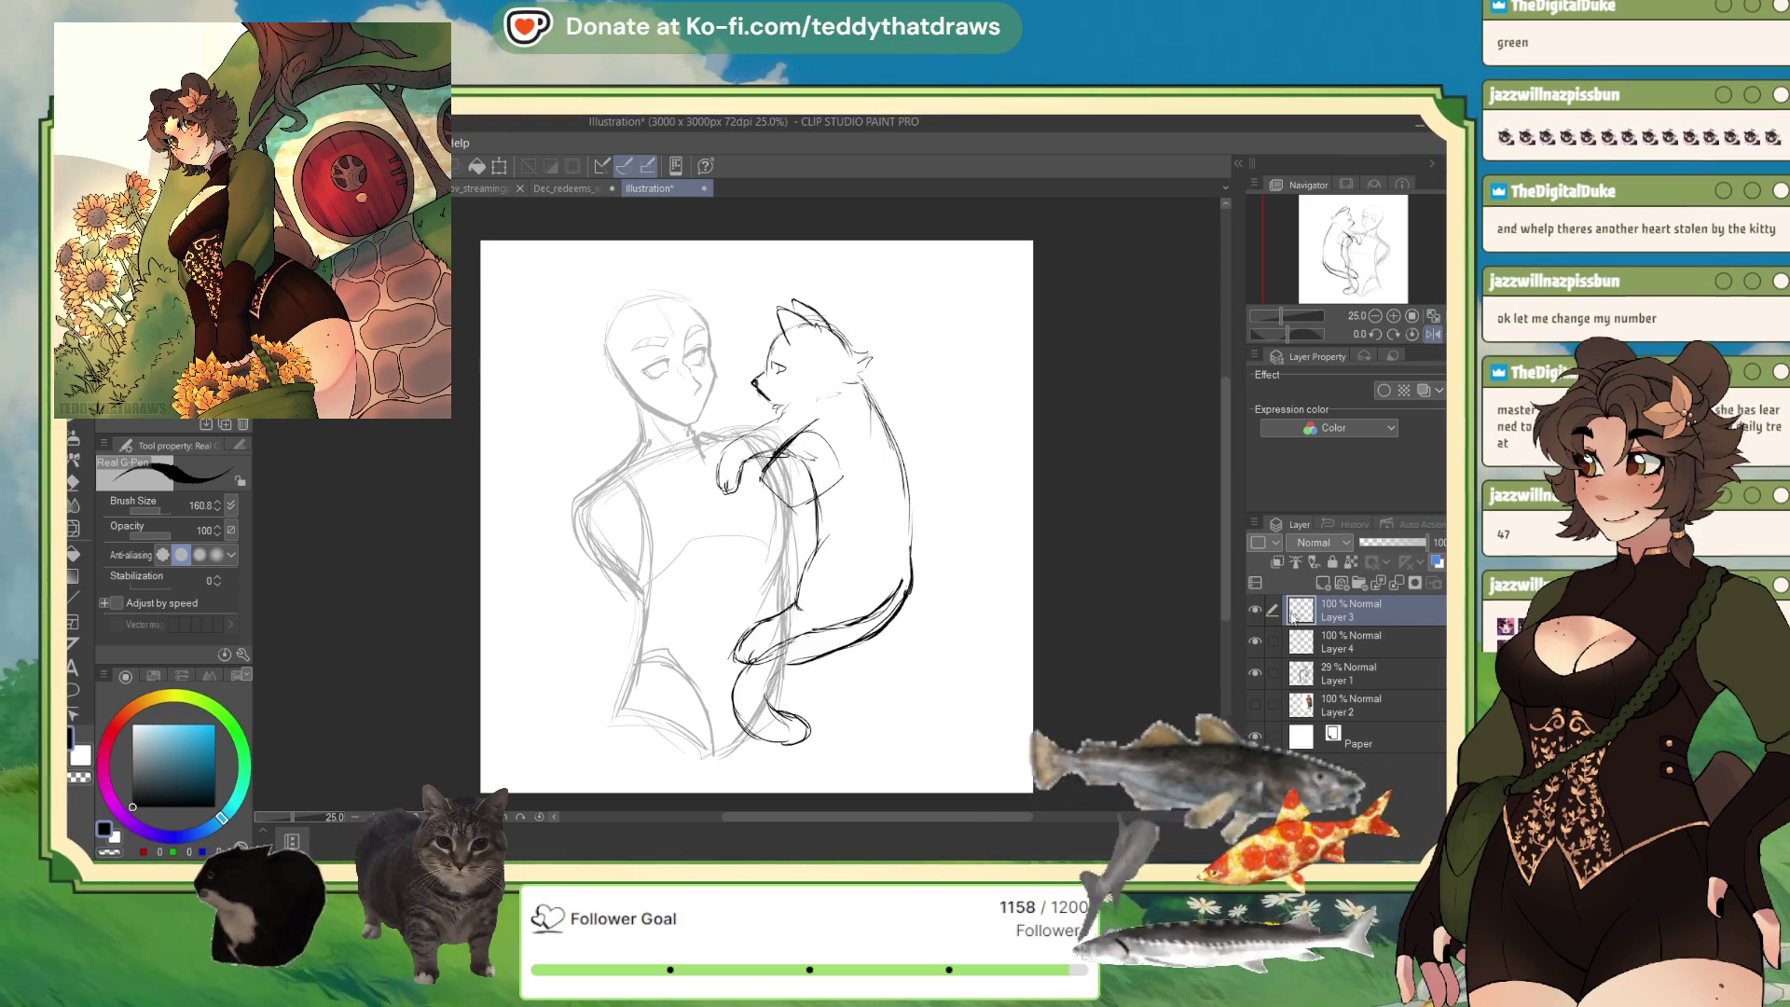
left_click(1255, 611)
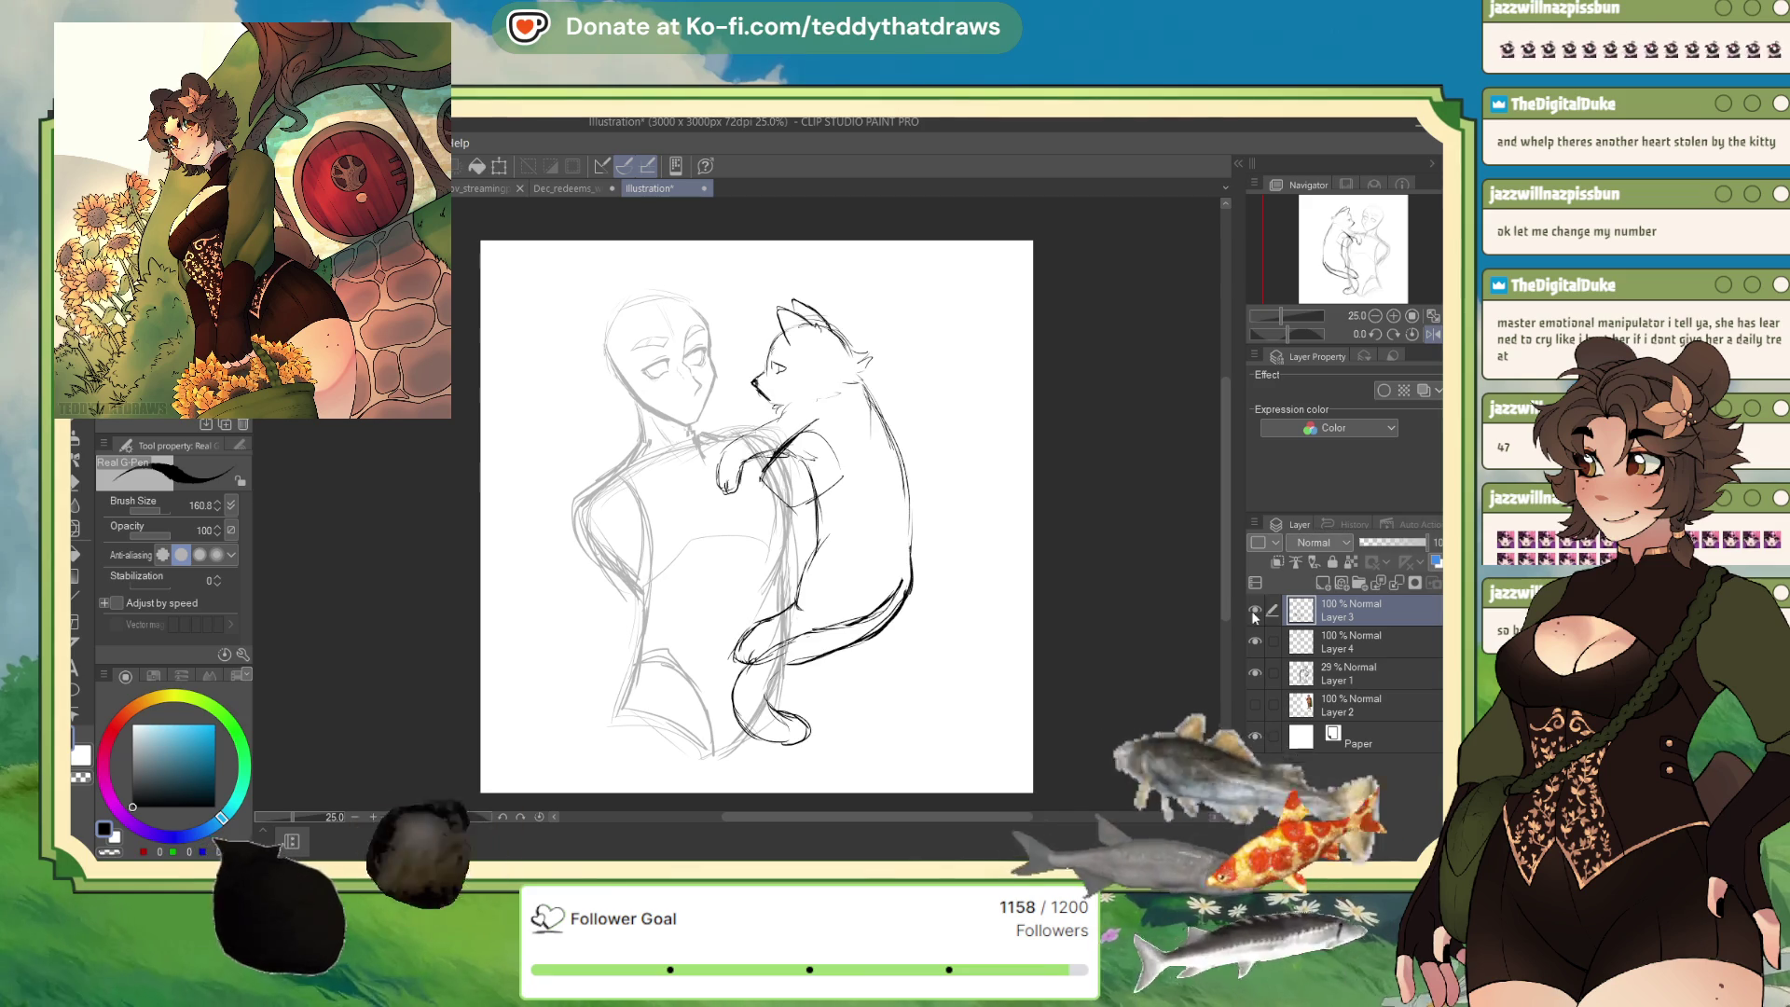
left_click(1255, 612)
left_click(1404, 582)
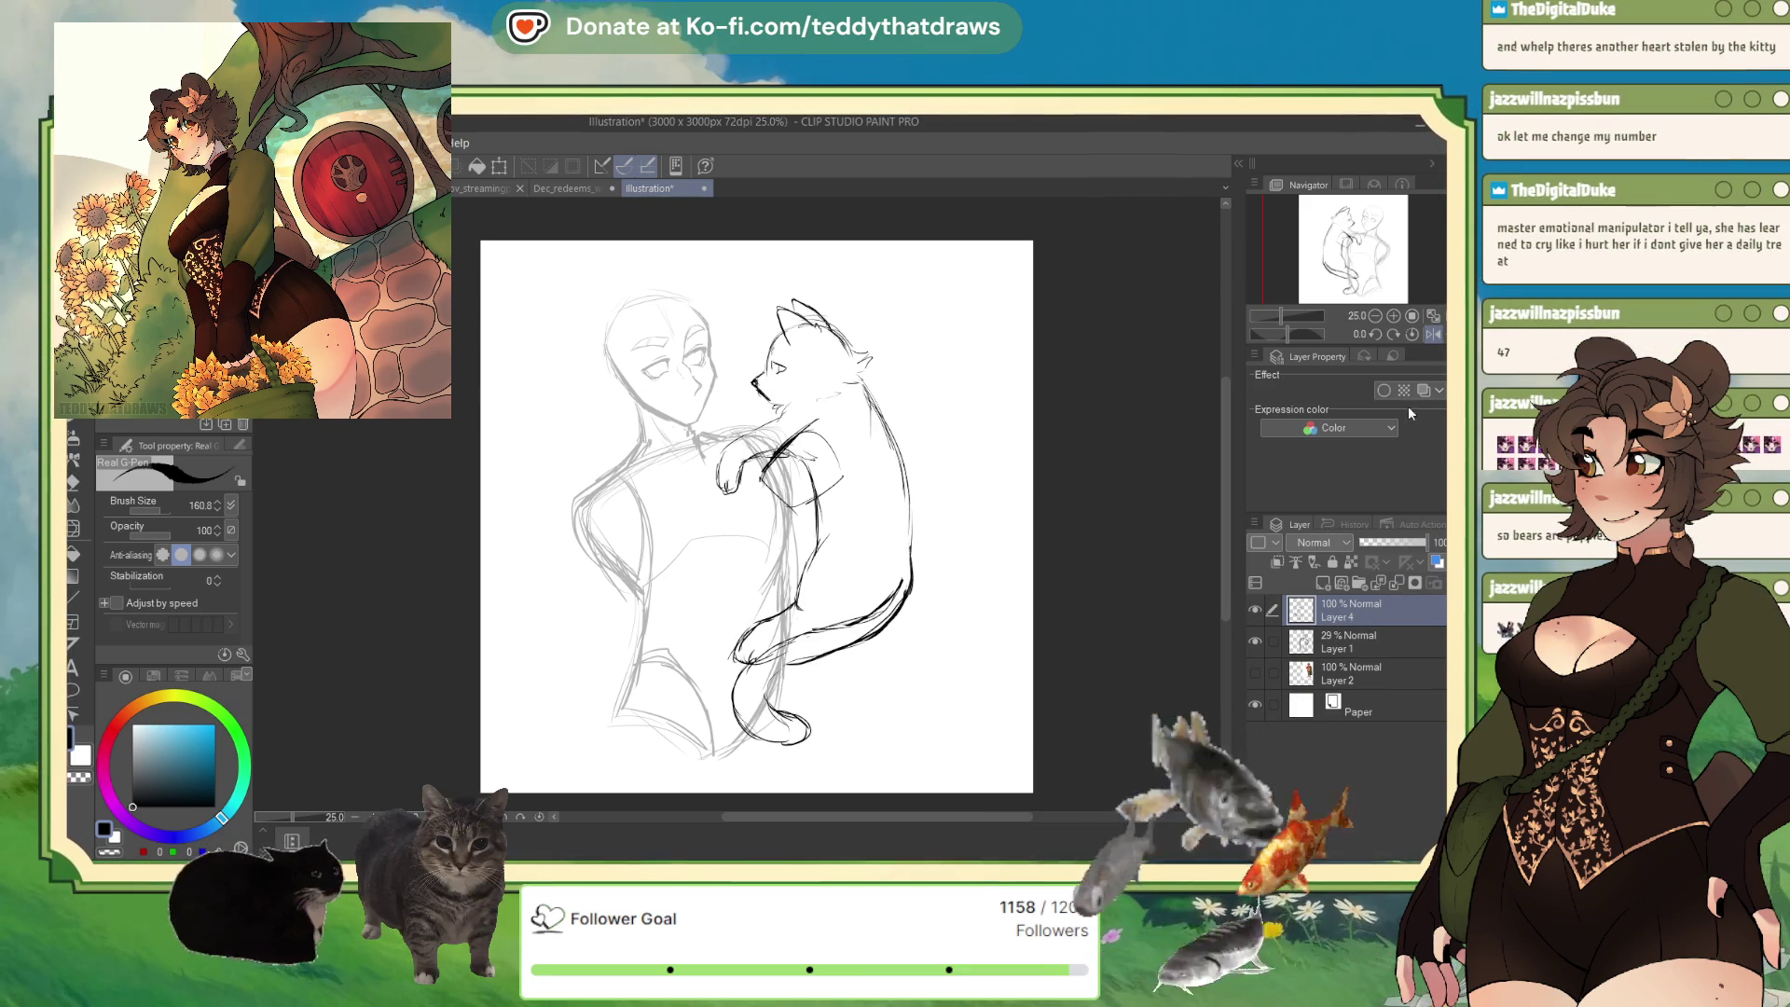
key("h")
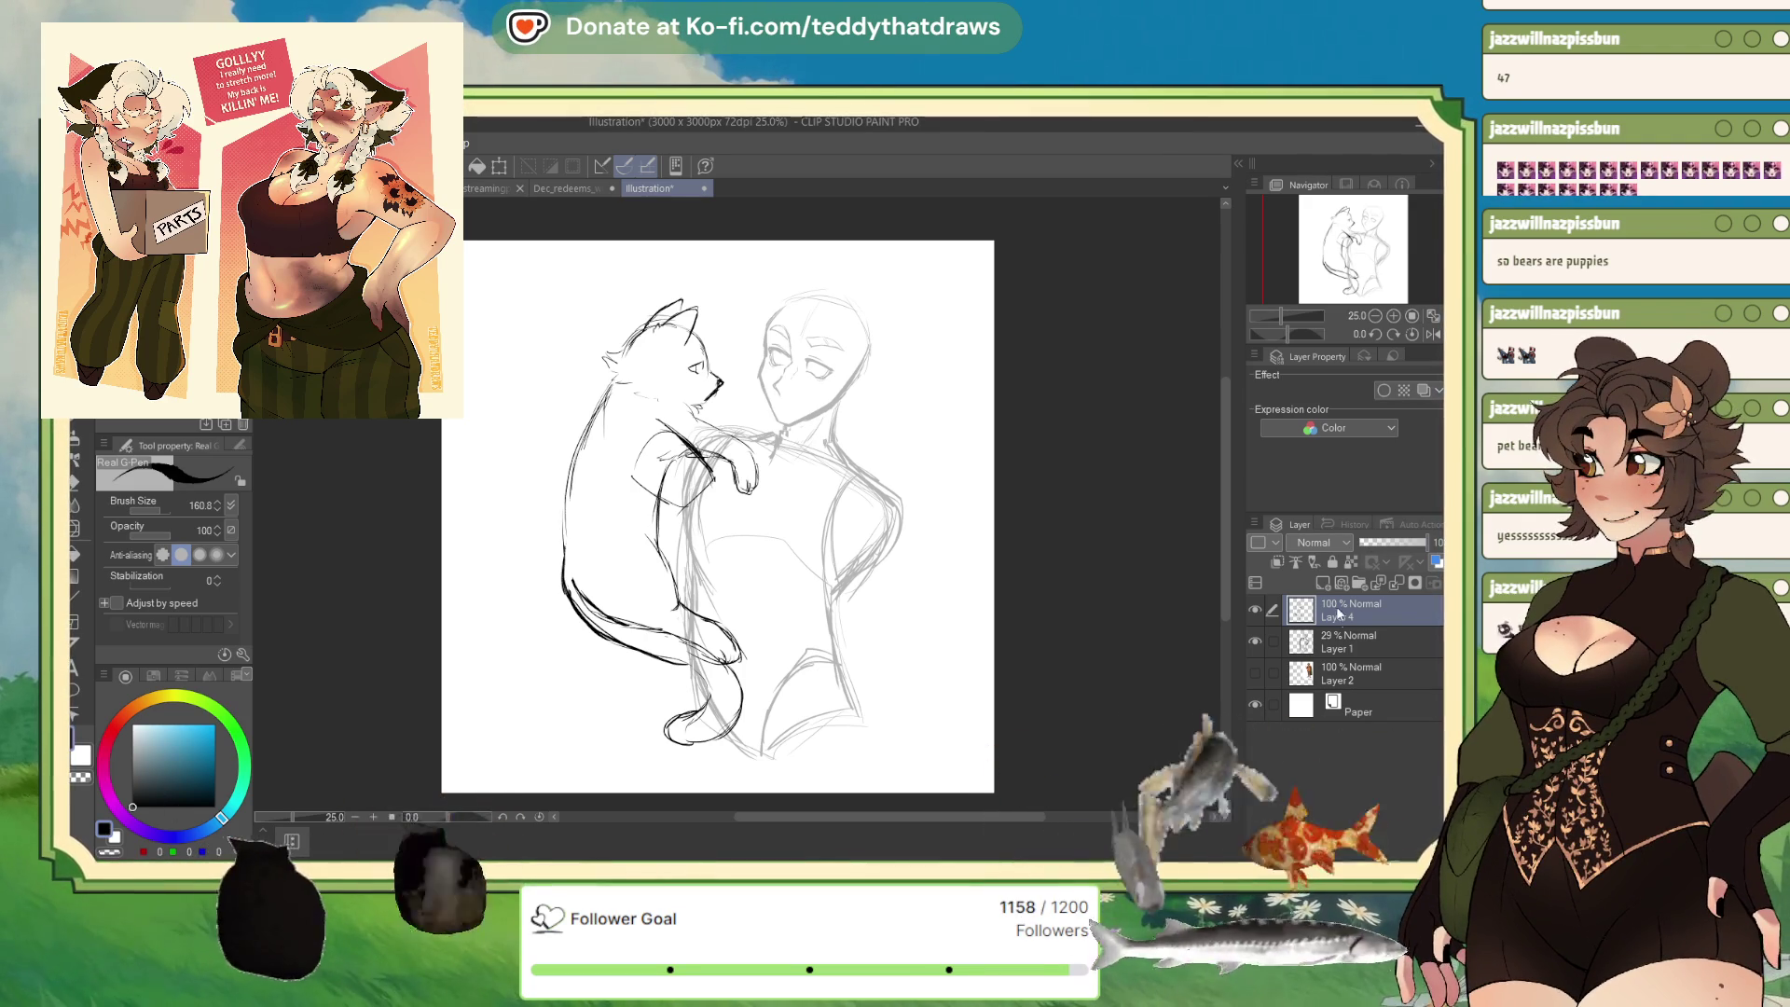
Extend and thicken the cat's shoulder line, then mirror-check the view and flip it back.
scroll(528, 588, "up", 3)
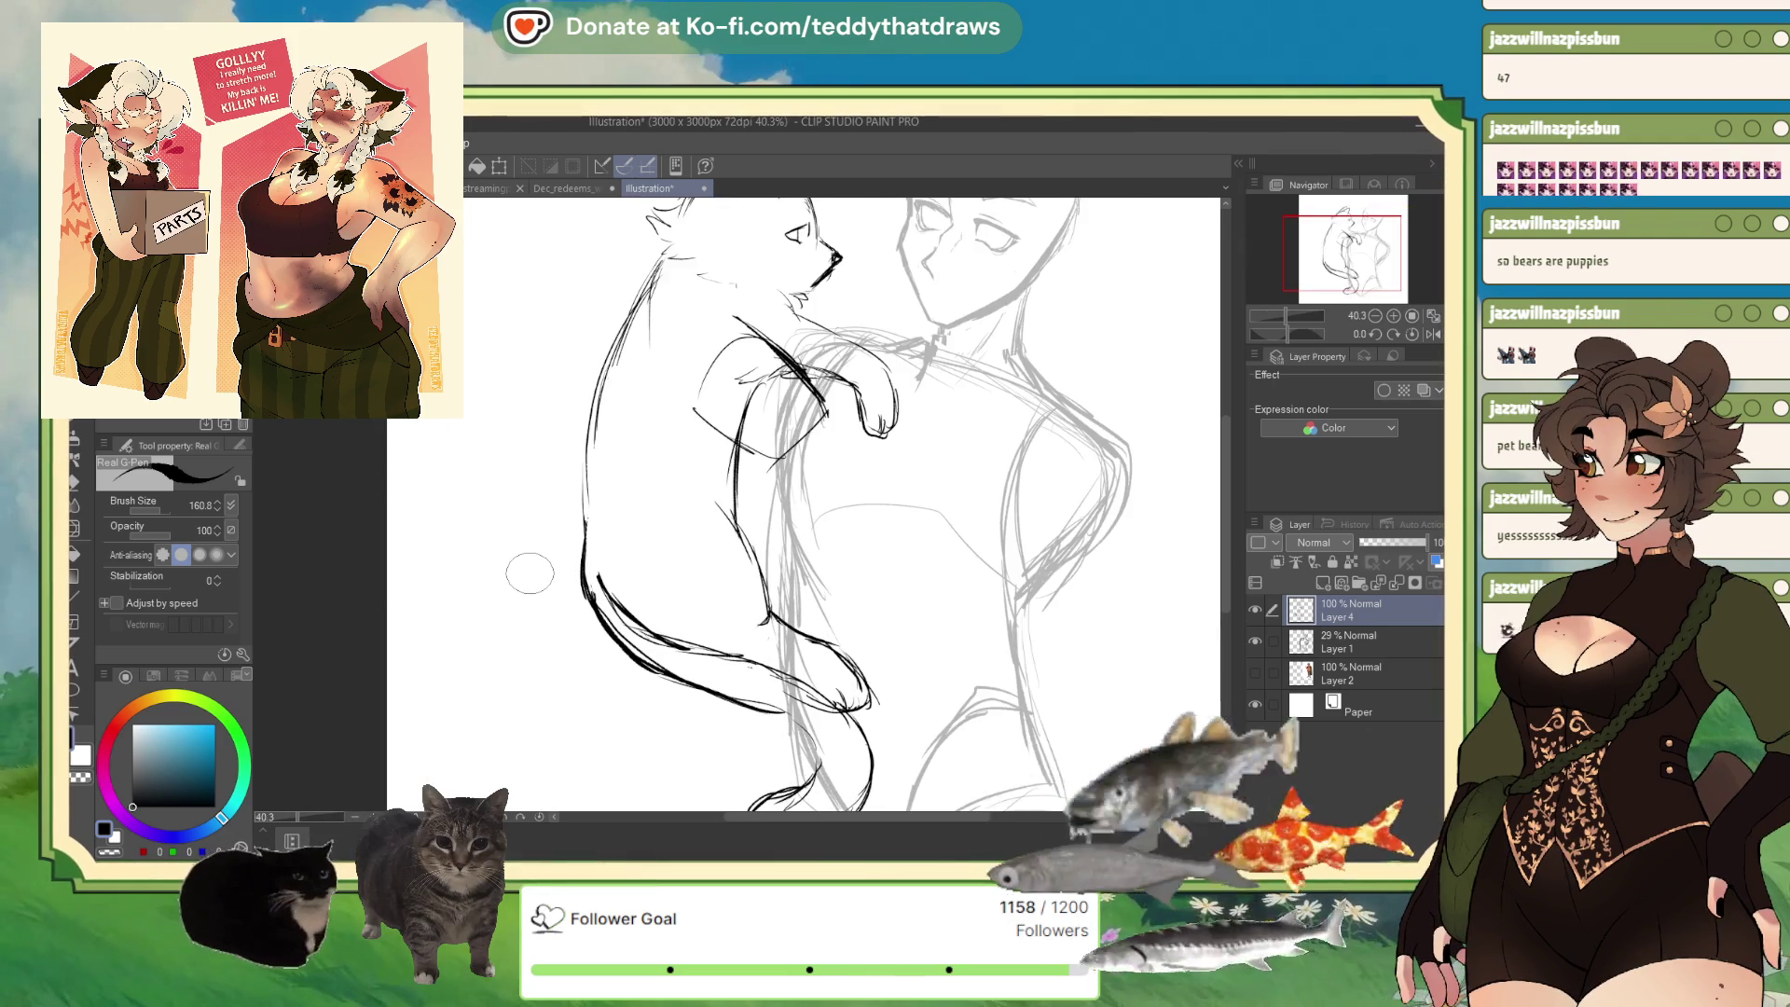
left_click_drag(736, 318, 688, 328)
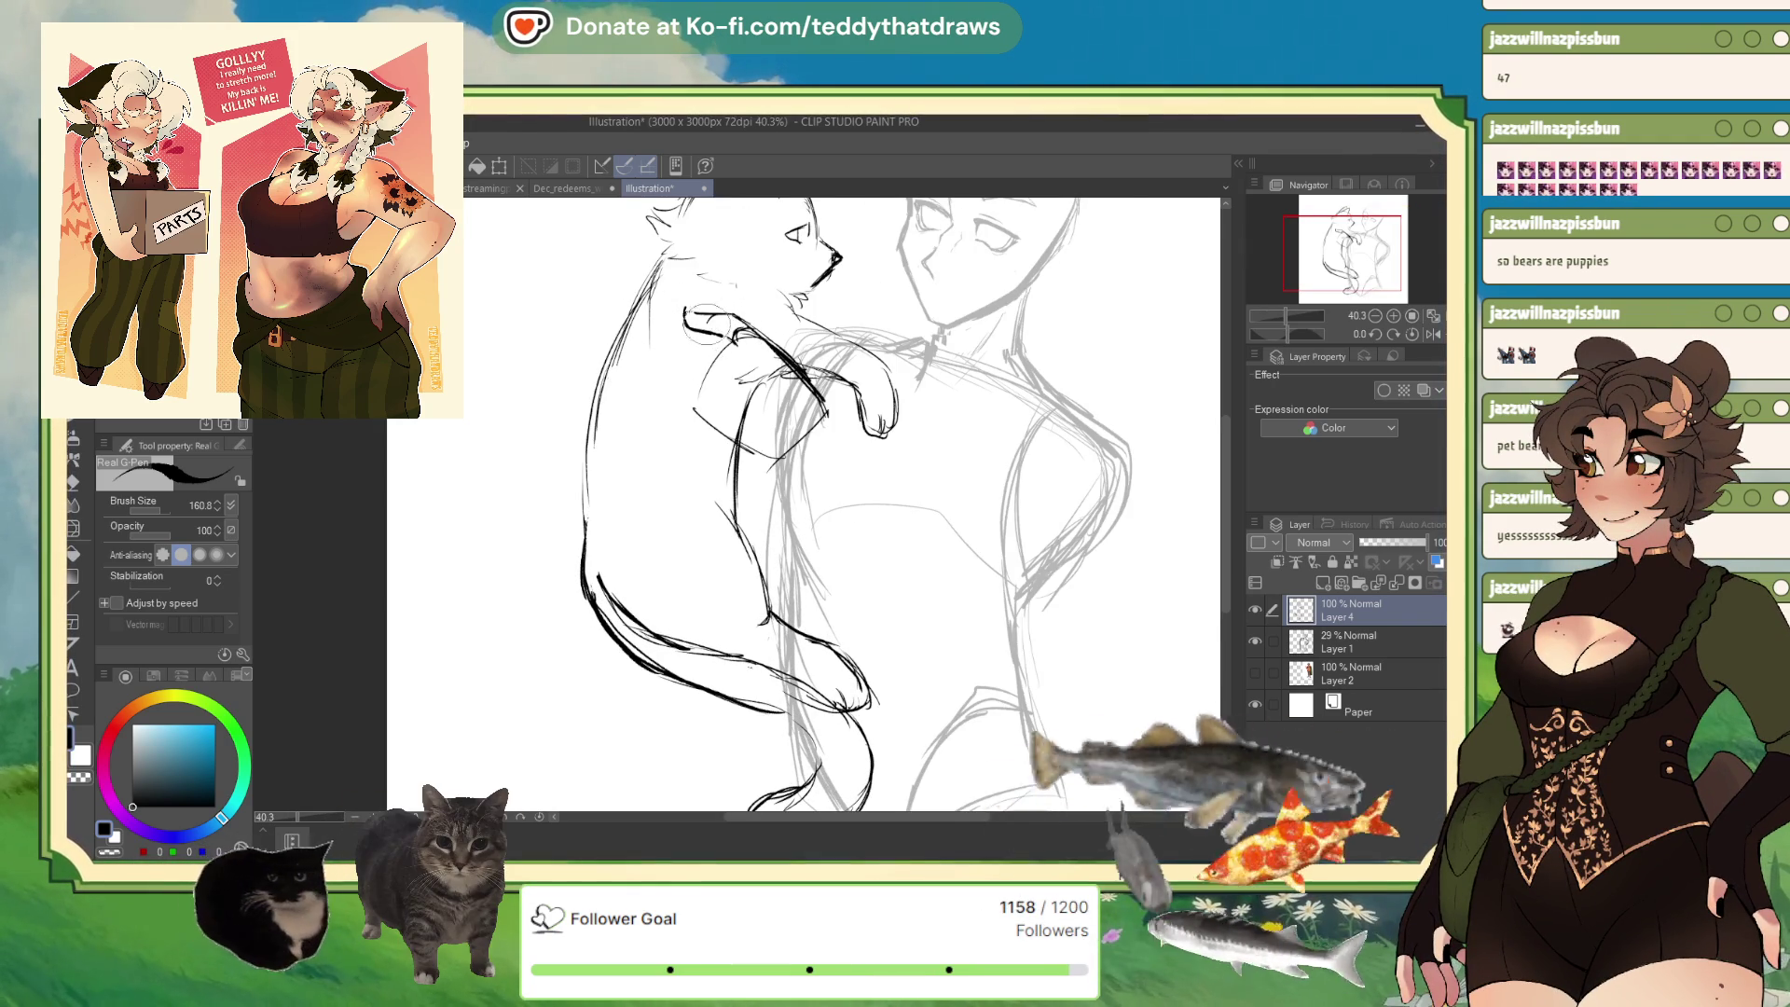
mouse_move(699, 312)
left_mouse_down()
mouse_move(673, 319)
mouse_move(718, 304)
left_mouse_up()
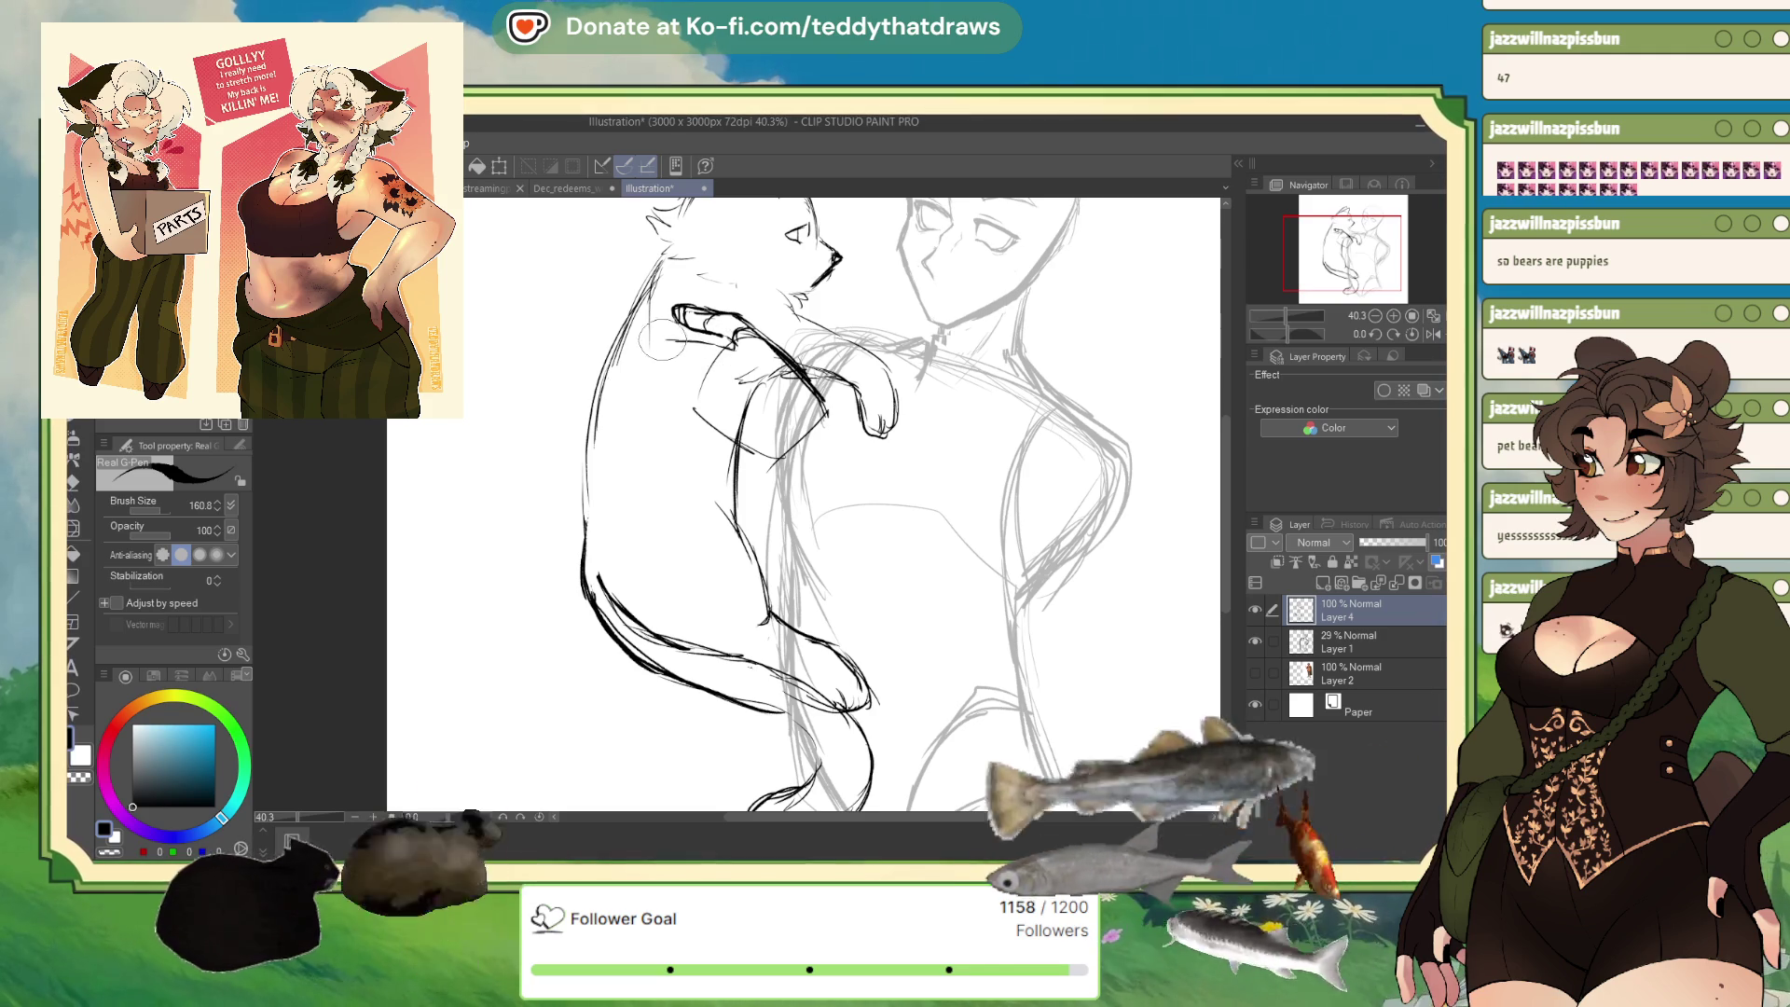
left_click(1431, 335)
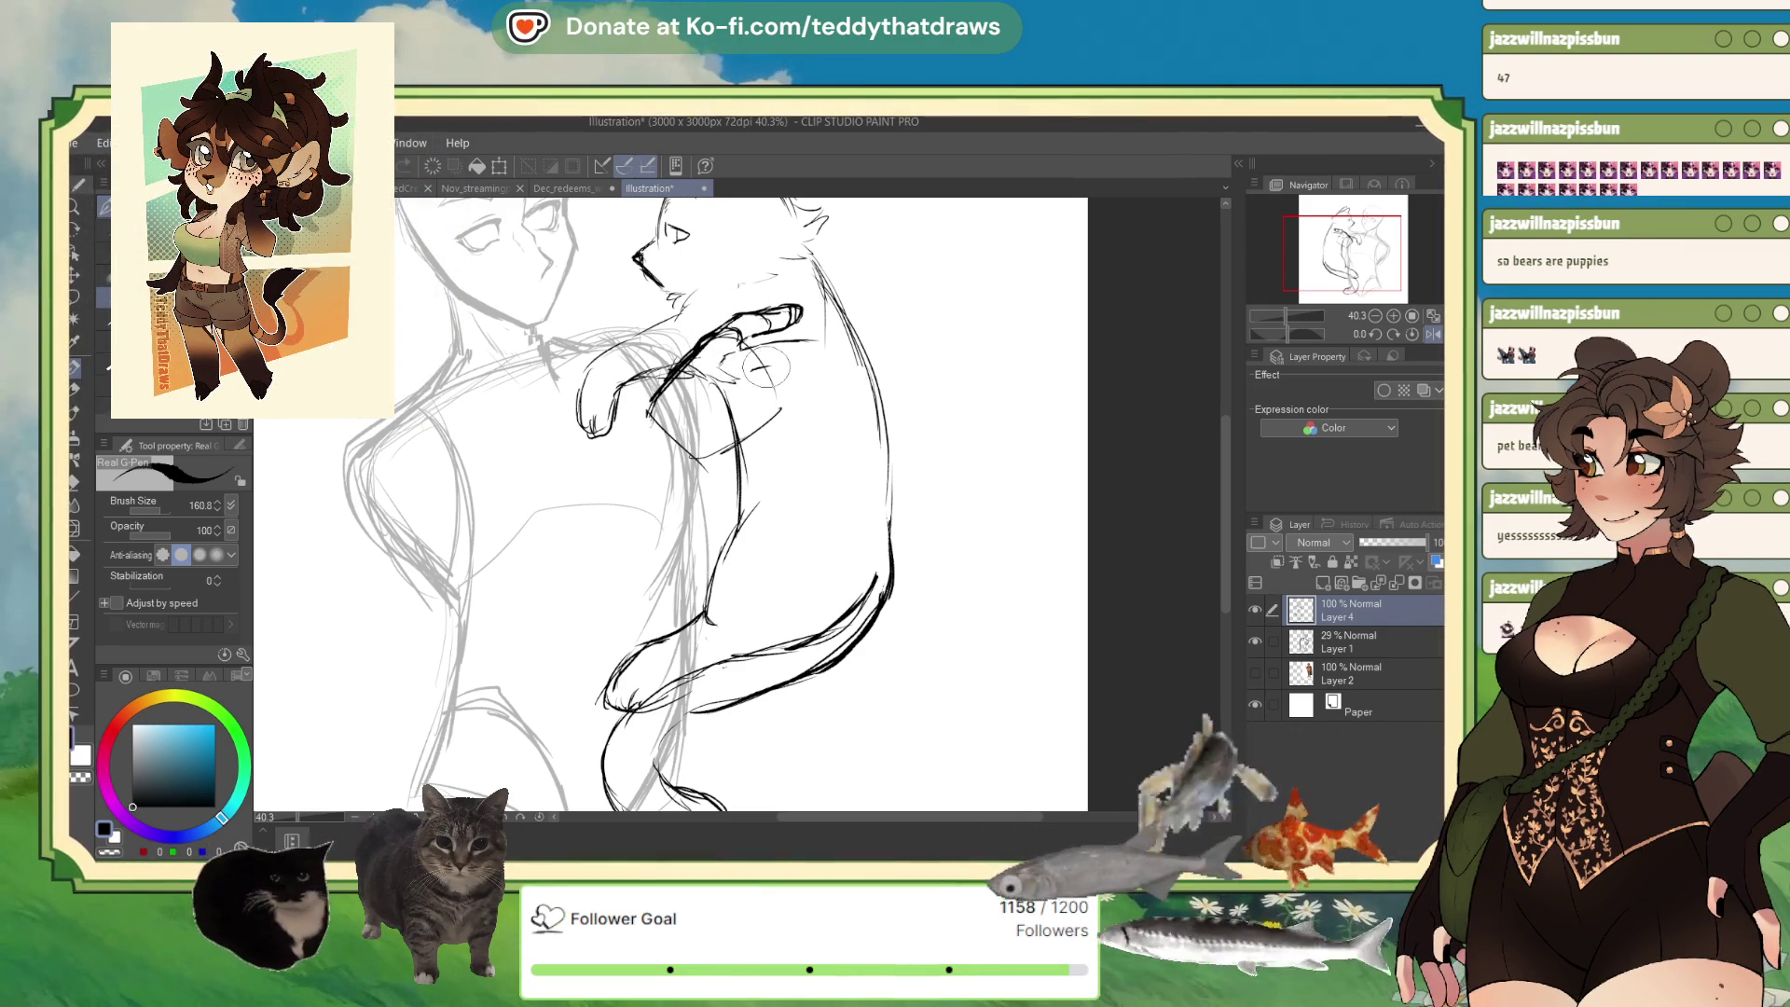
key("h")
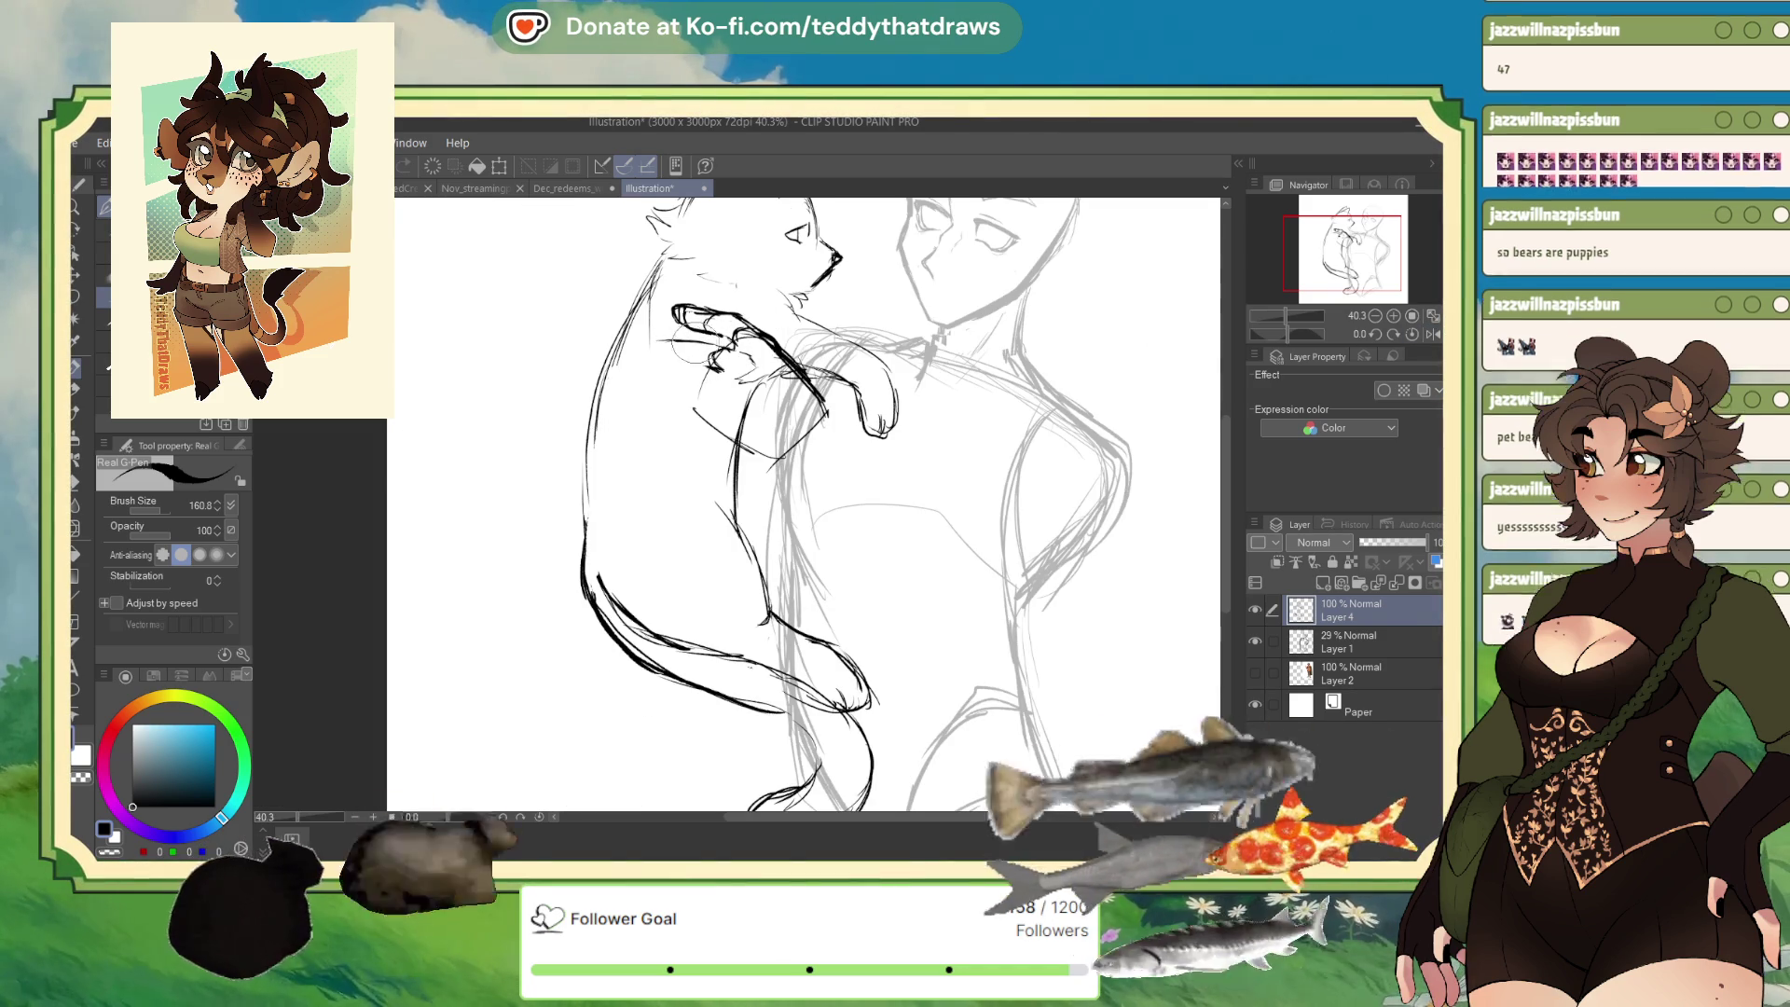
Add dark strokes across the cat's paw and toggle between black and transparent colour.
mouse_move(718, 364)
left_mouse_down()
mouse_move(649, 352)
mouse_move(685, 370)
left_mouse_up()
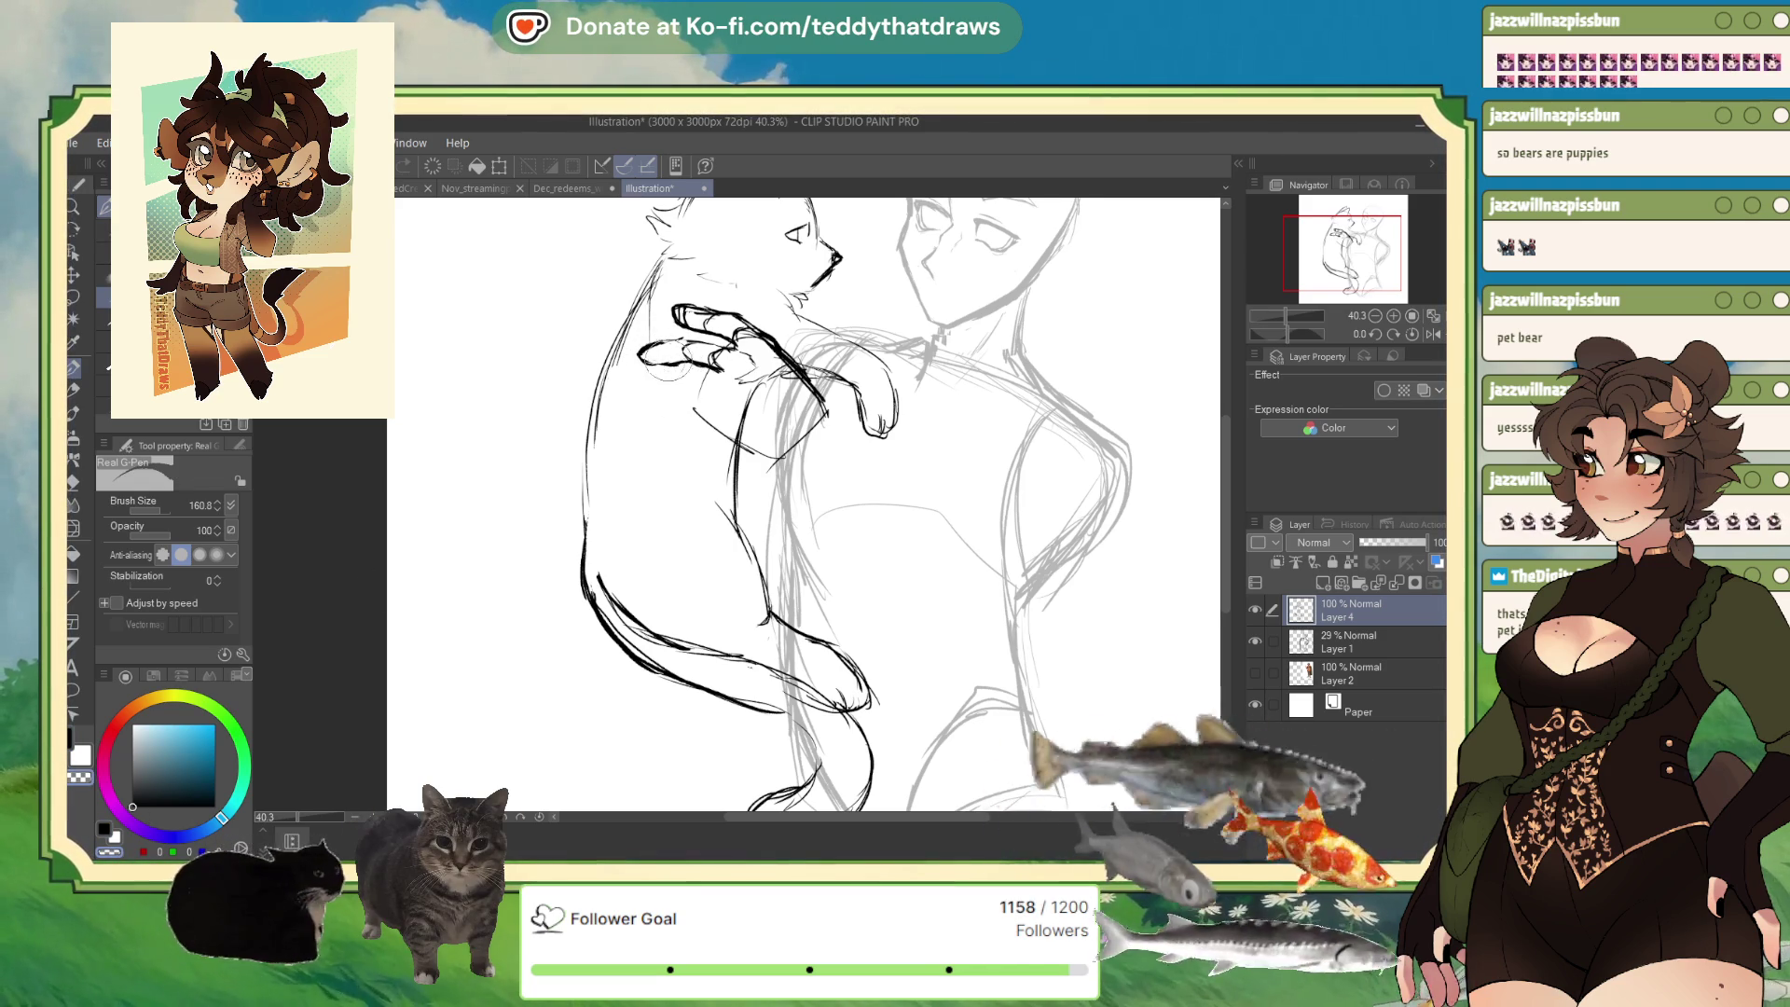
key("x")
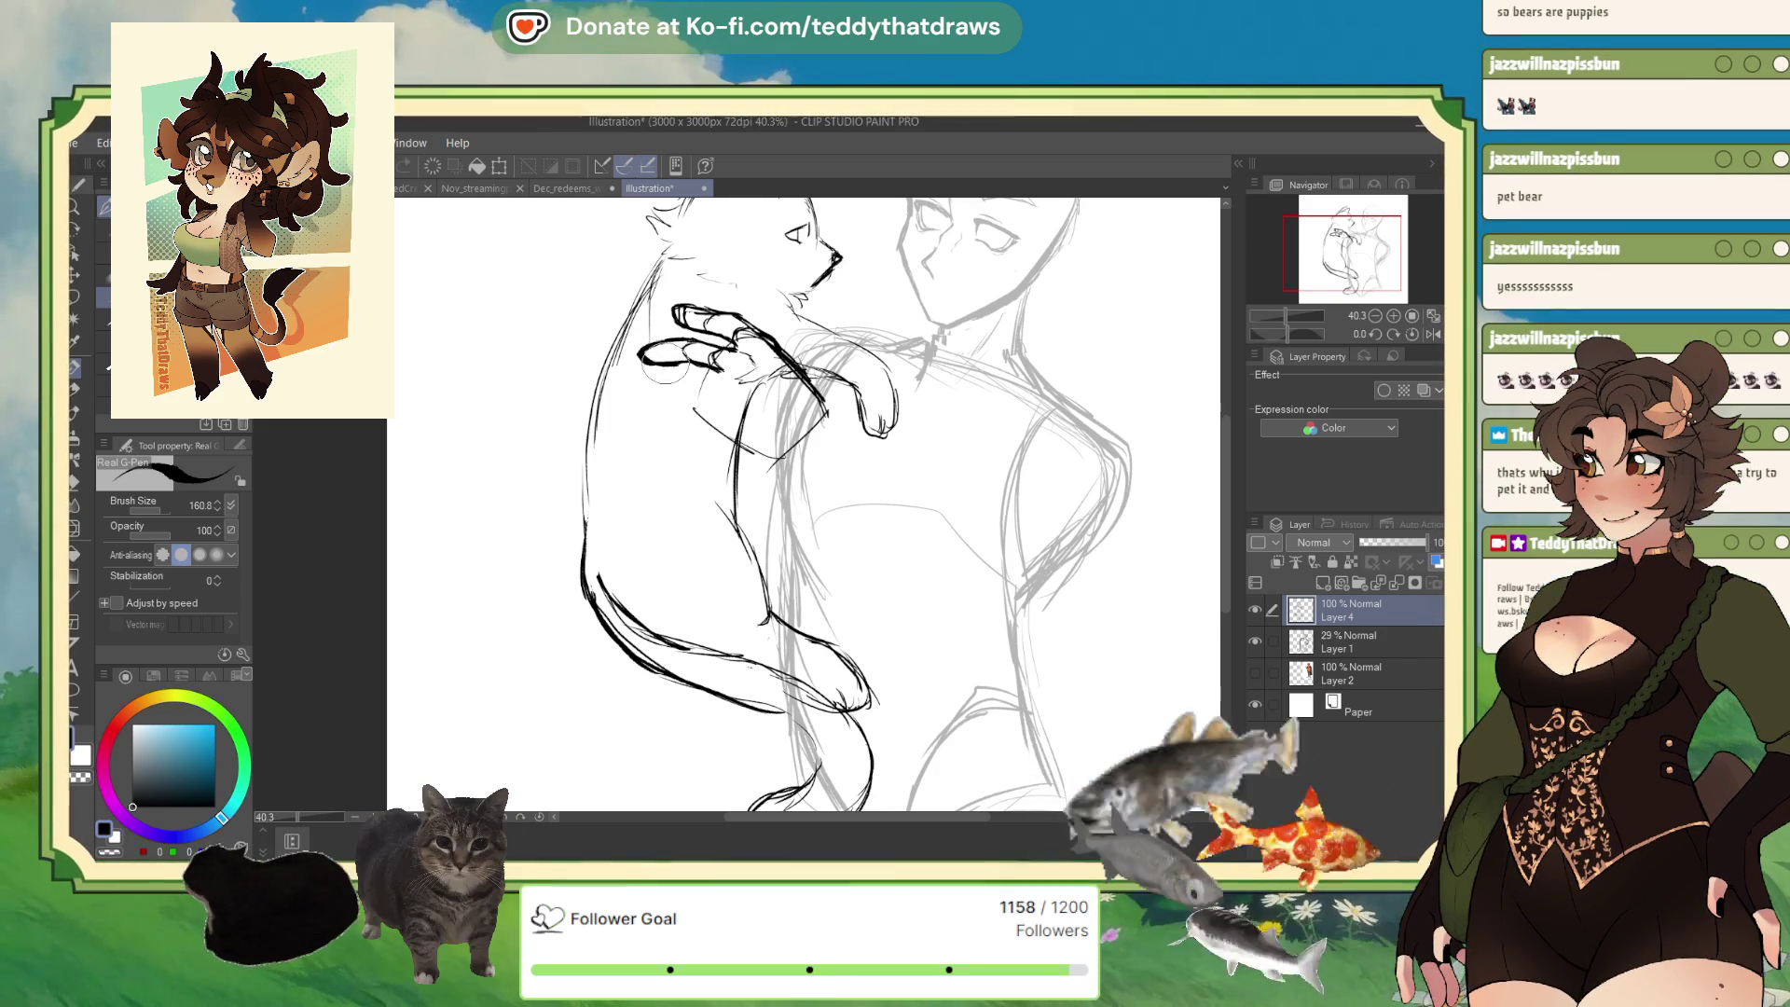
key("c")
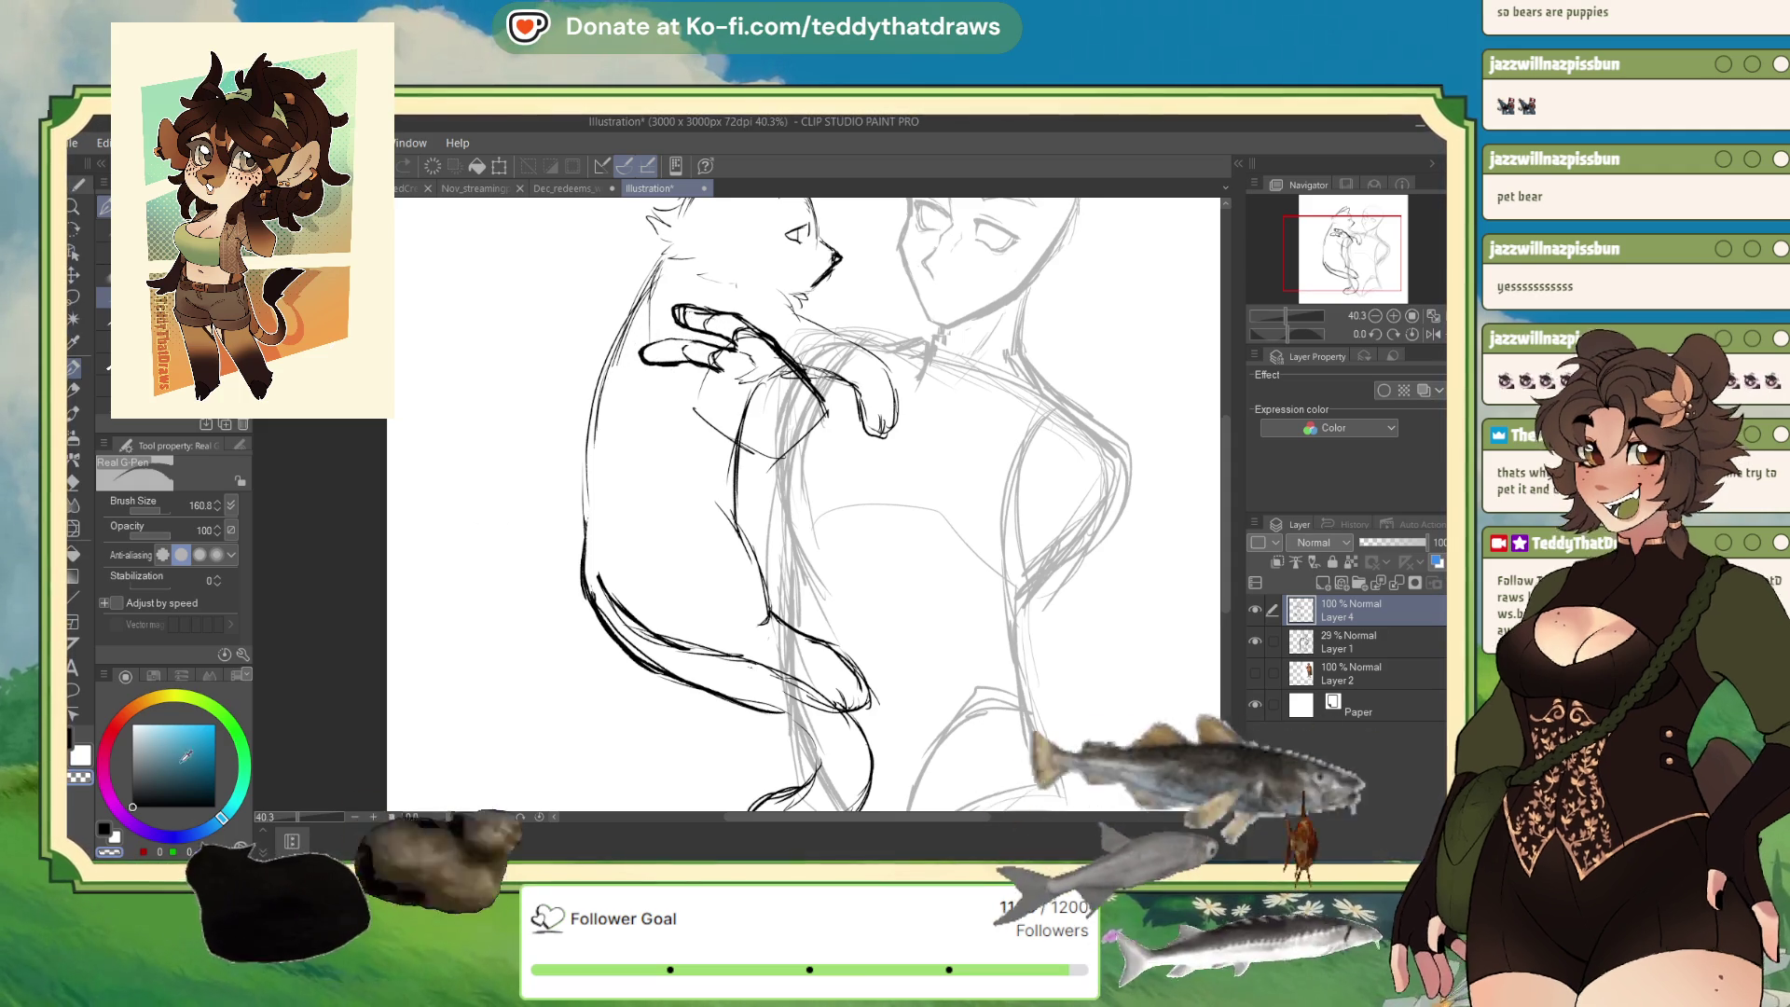
left_click_drag(1286, 334, 1256, 347)
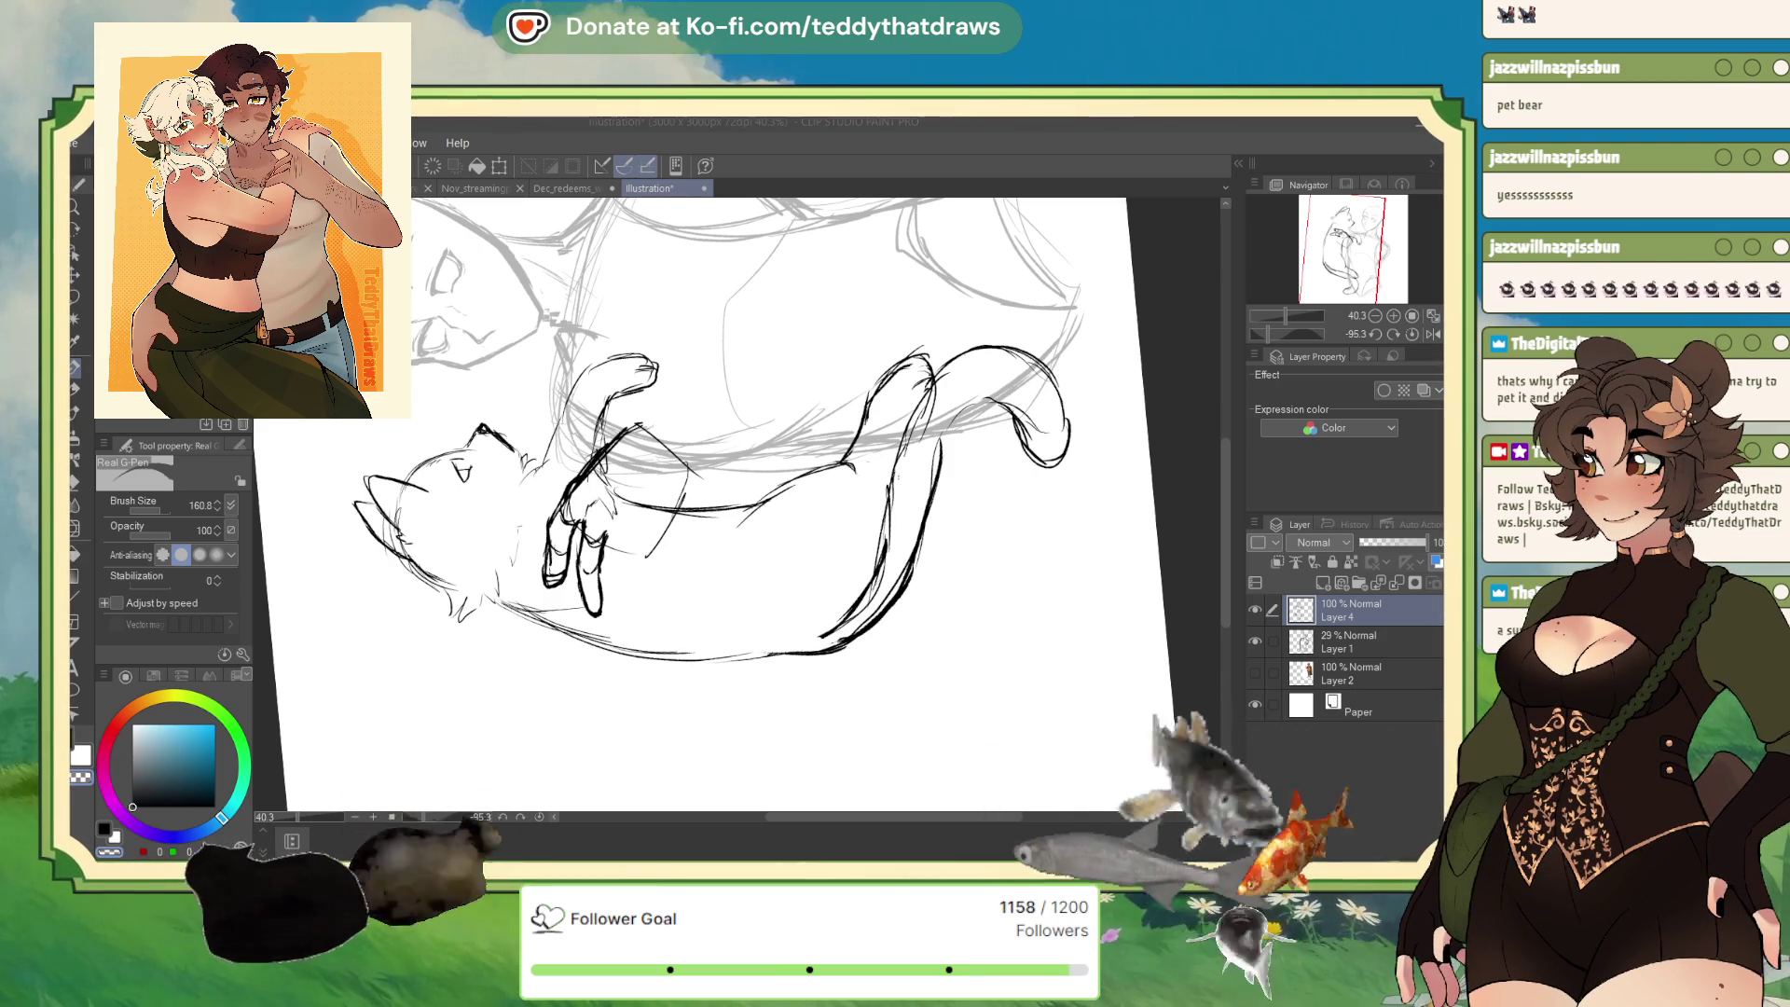
key("alt+Tab")
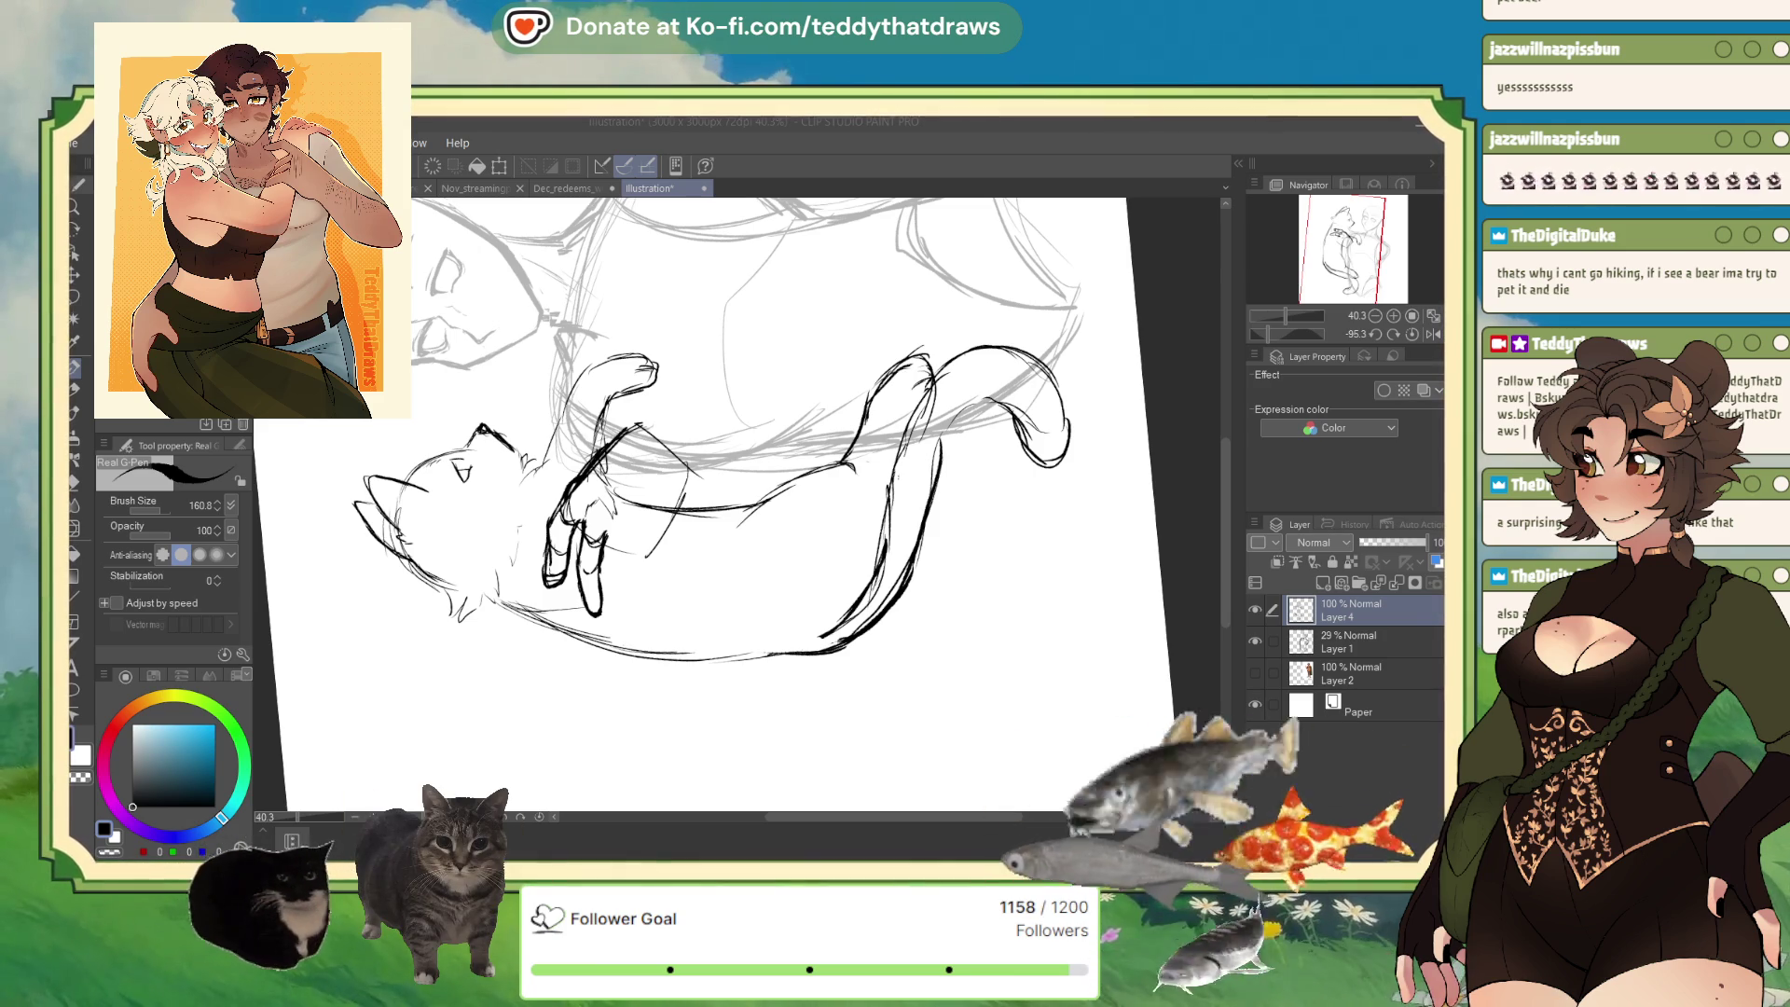
left_click(1392, 342)
left_click(1392, 342)
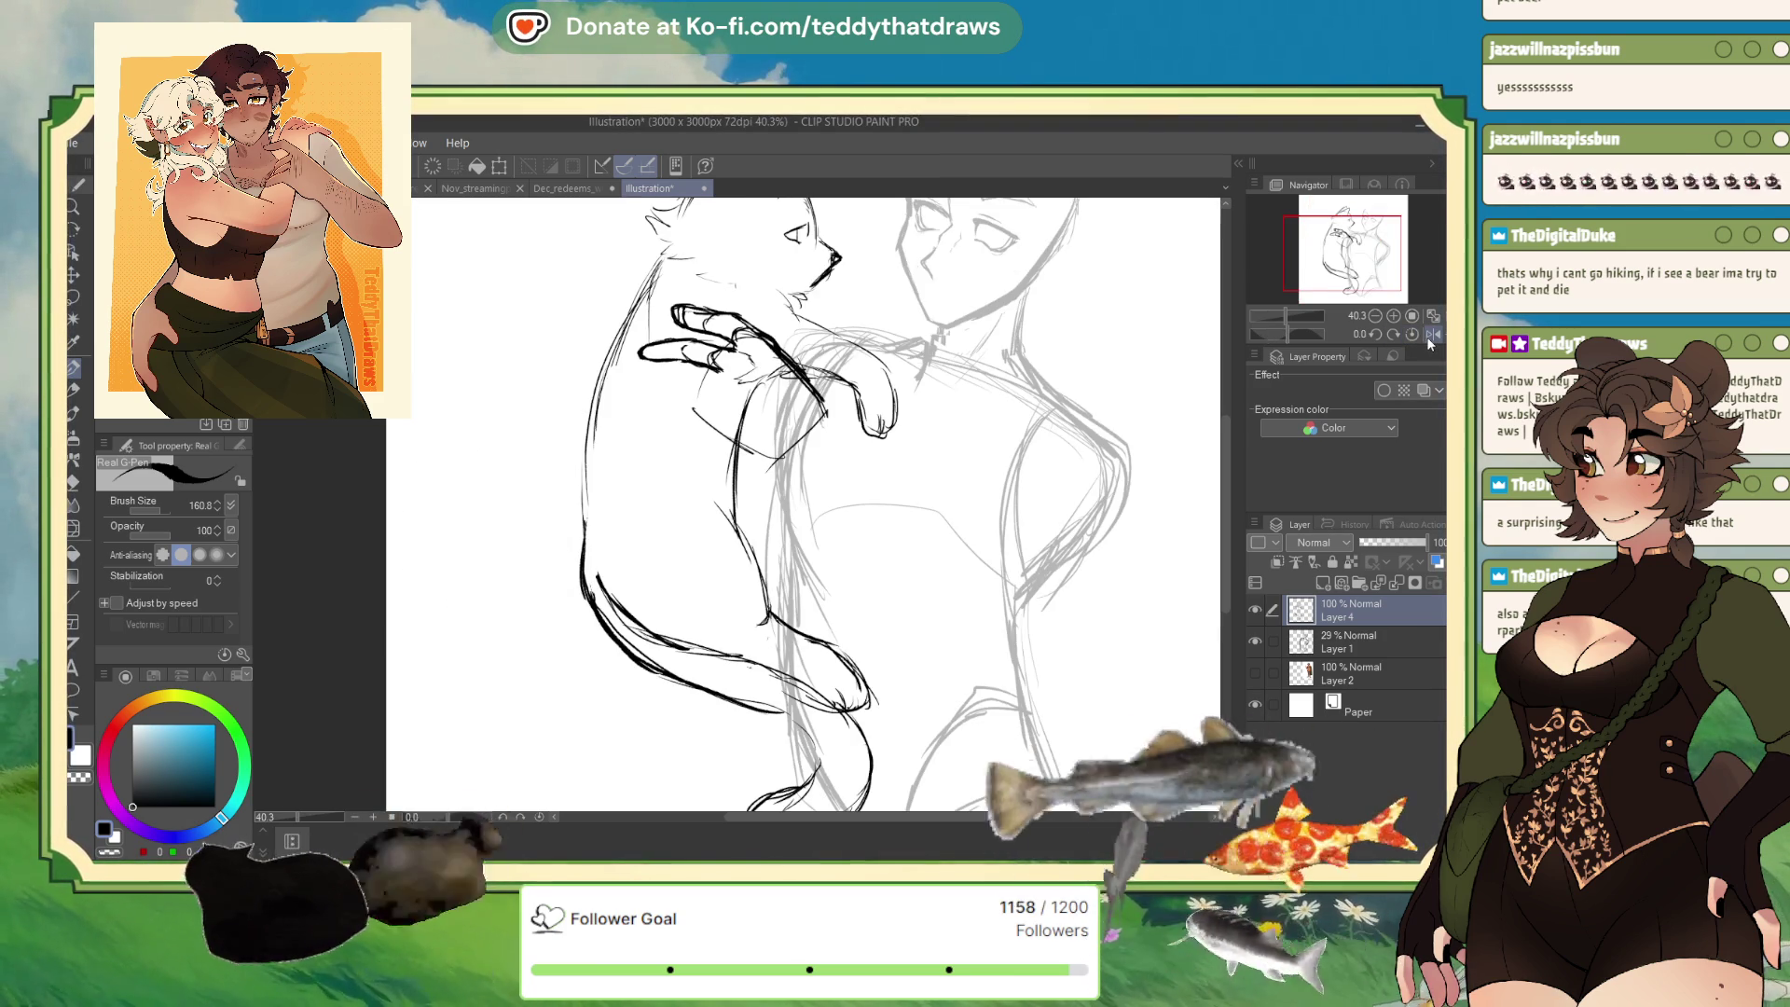
With the pen, strengthen the cat's lower paw and forearm contour below the sketched hand.
scroll(746, 503, "up", 2)
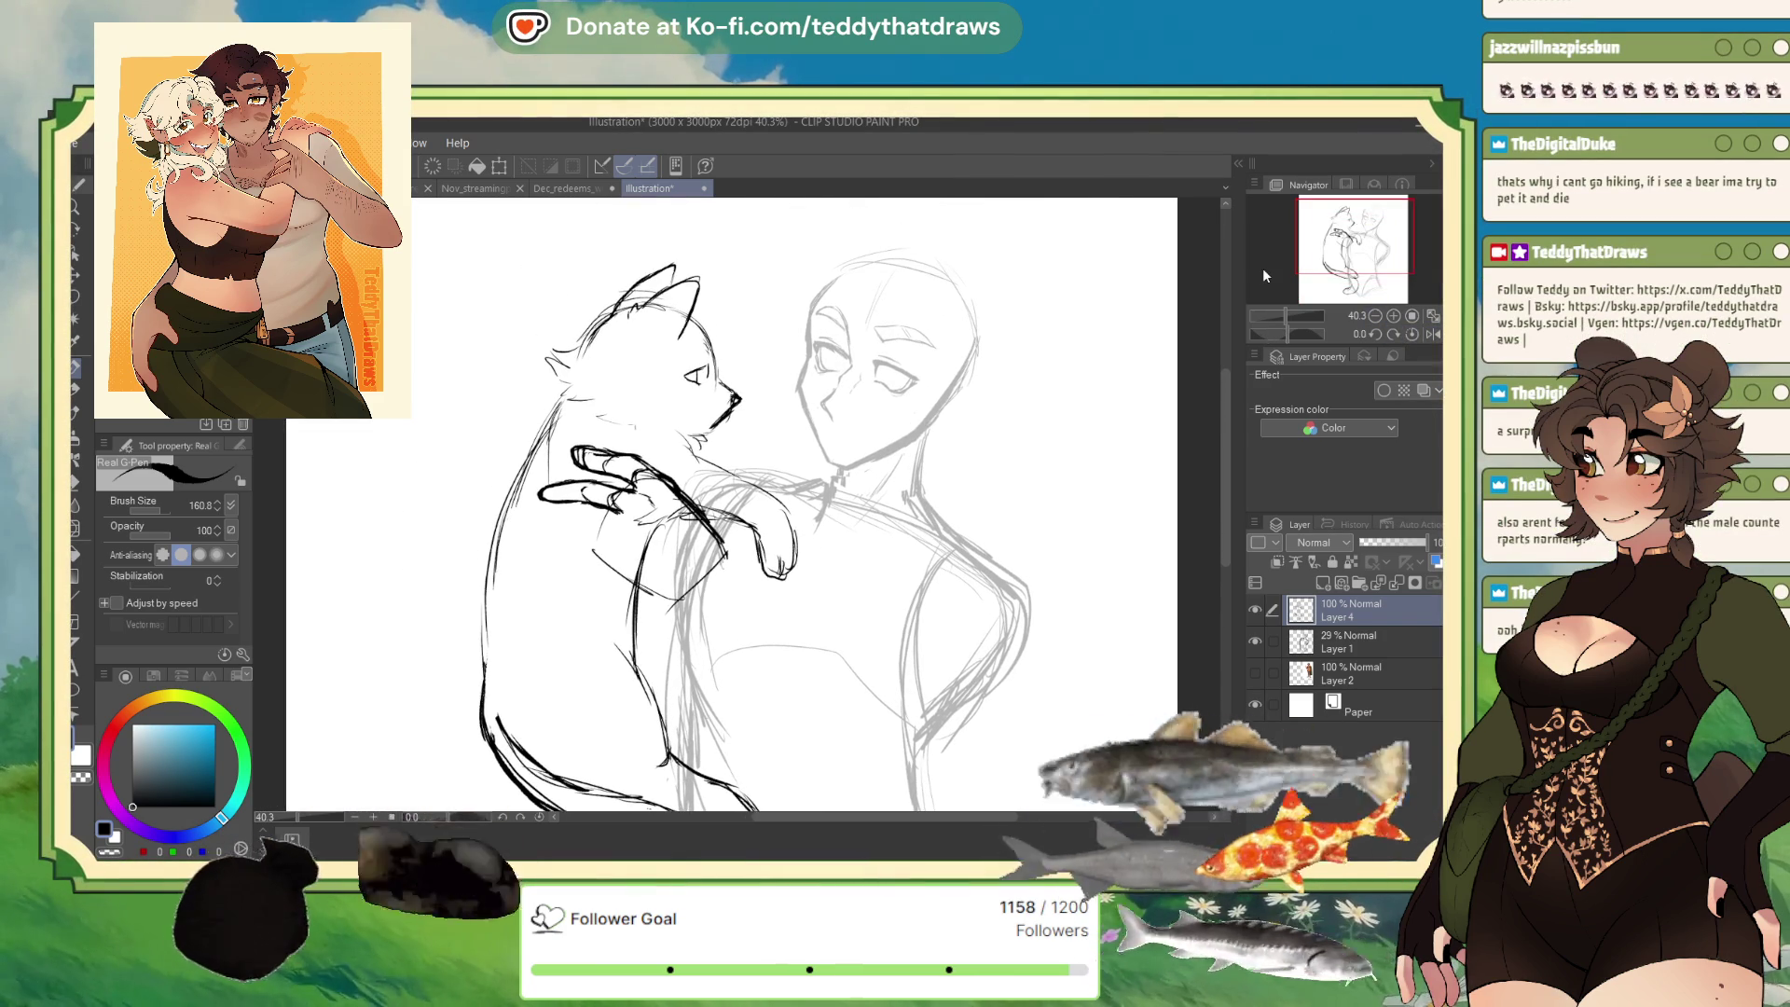
left_click(75, 529)
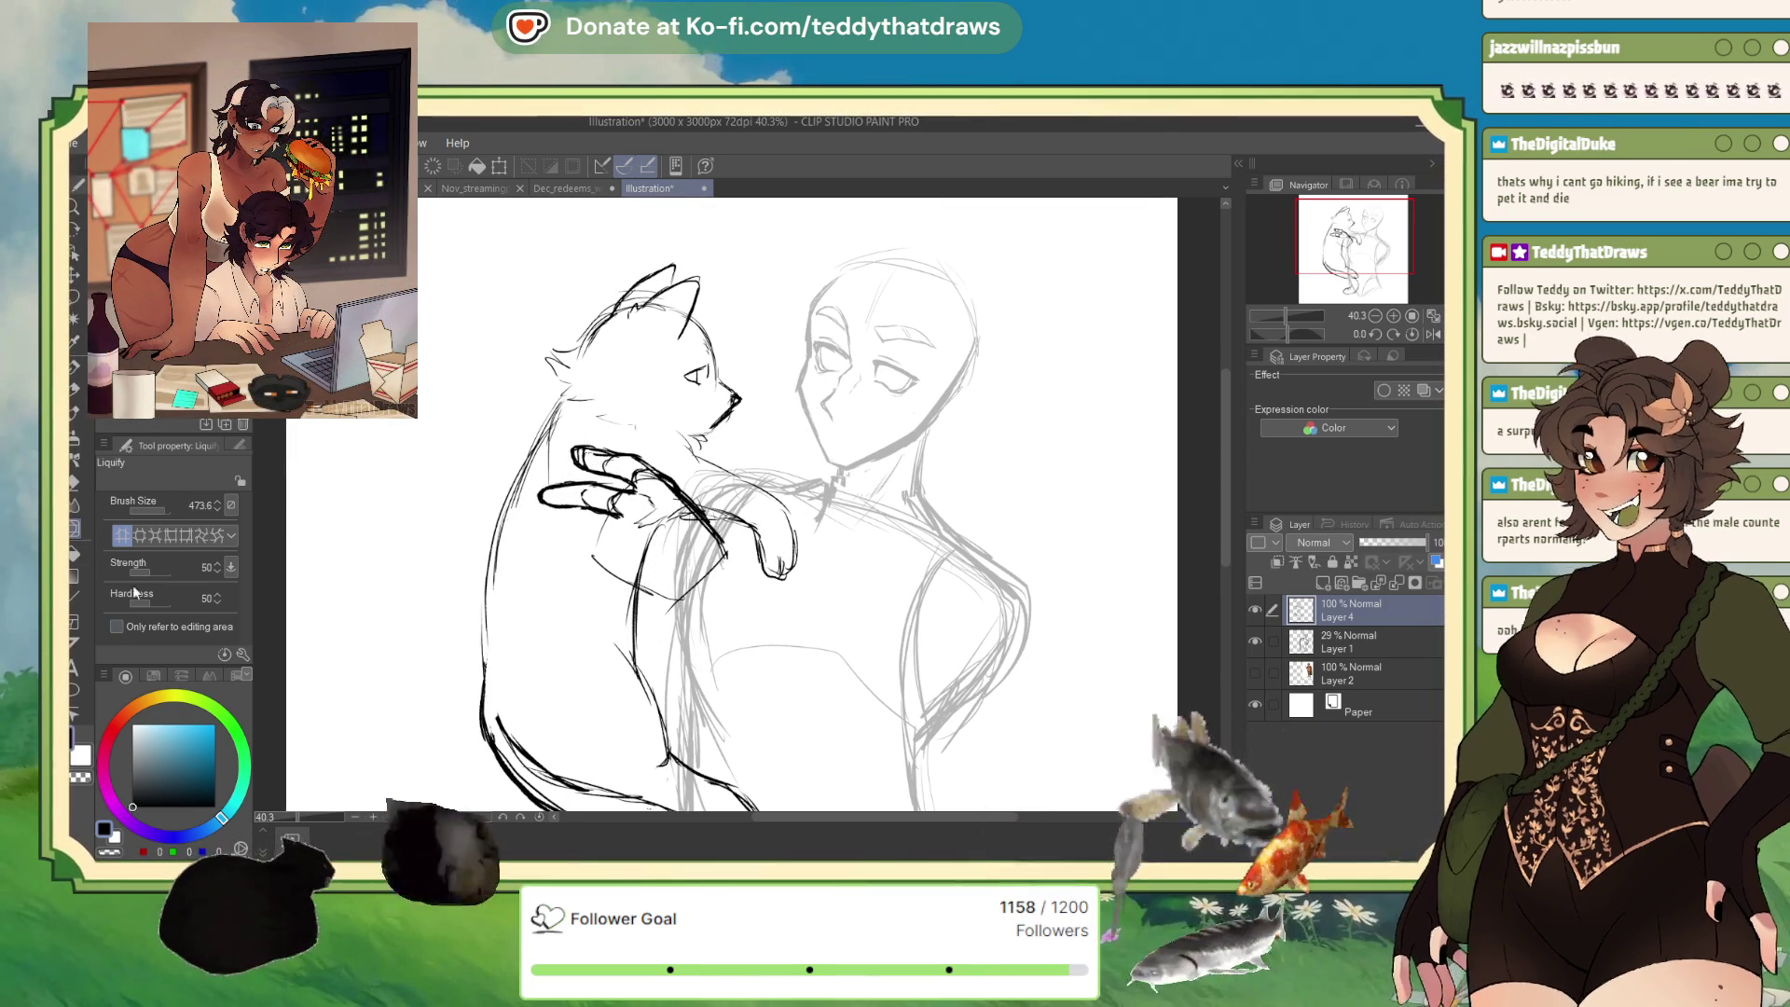
key("p")
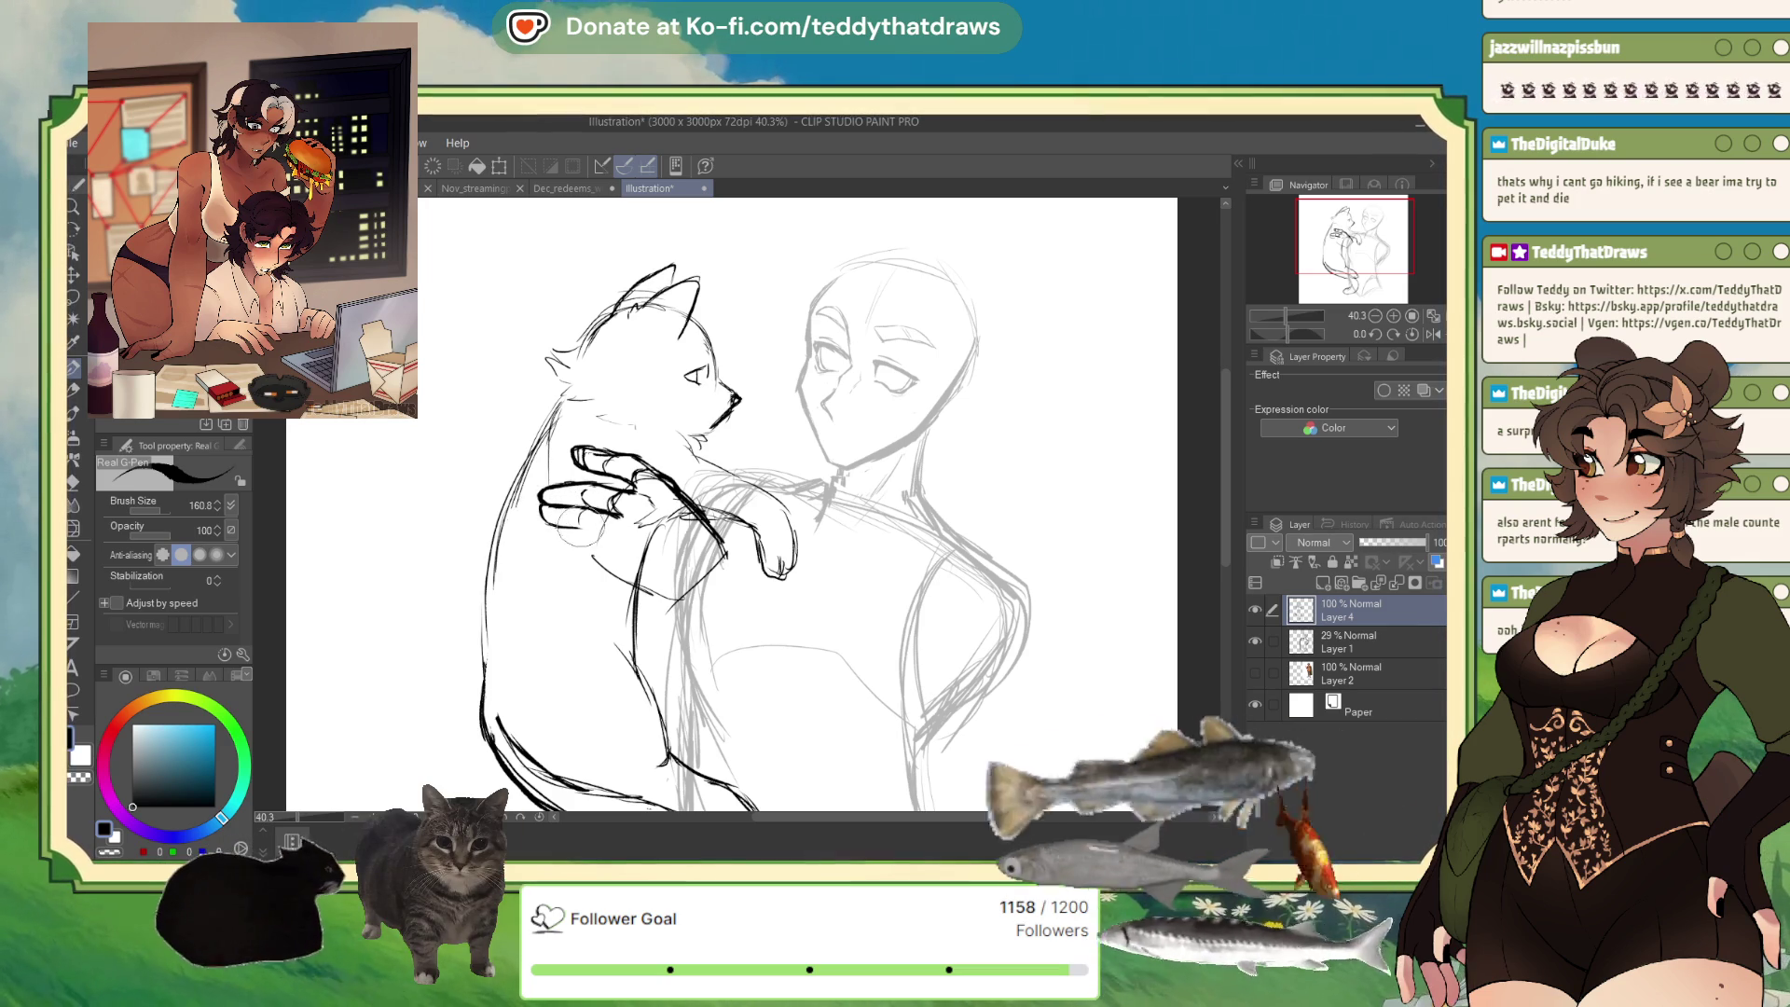
left_click_drag(591, 554, 627, 570)
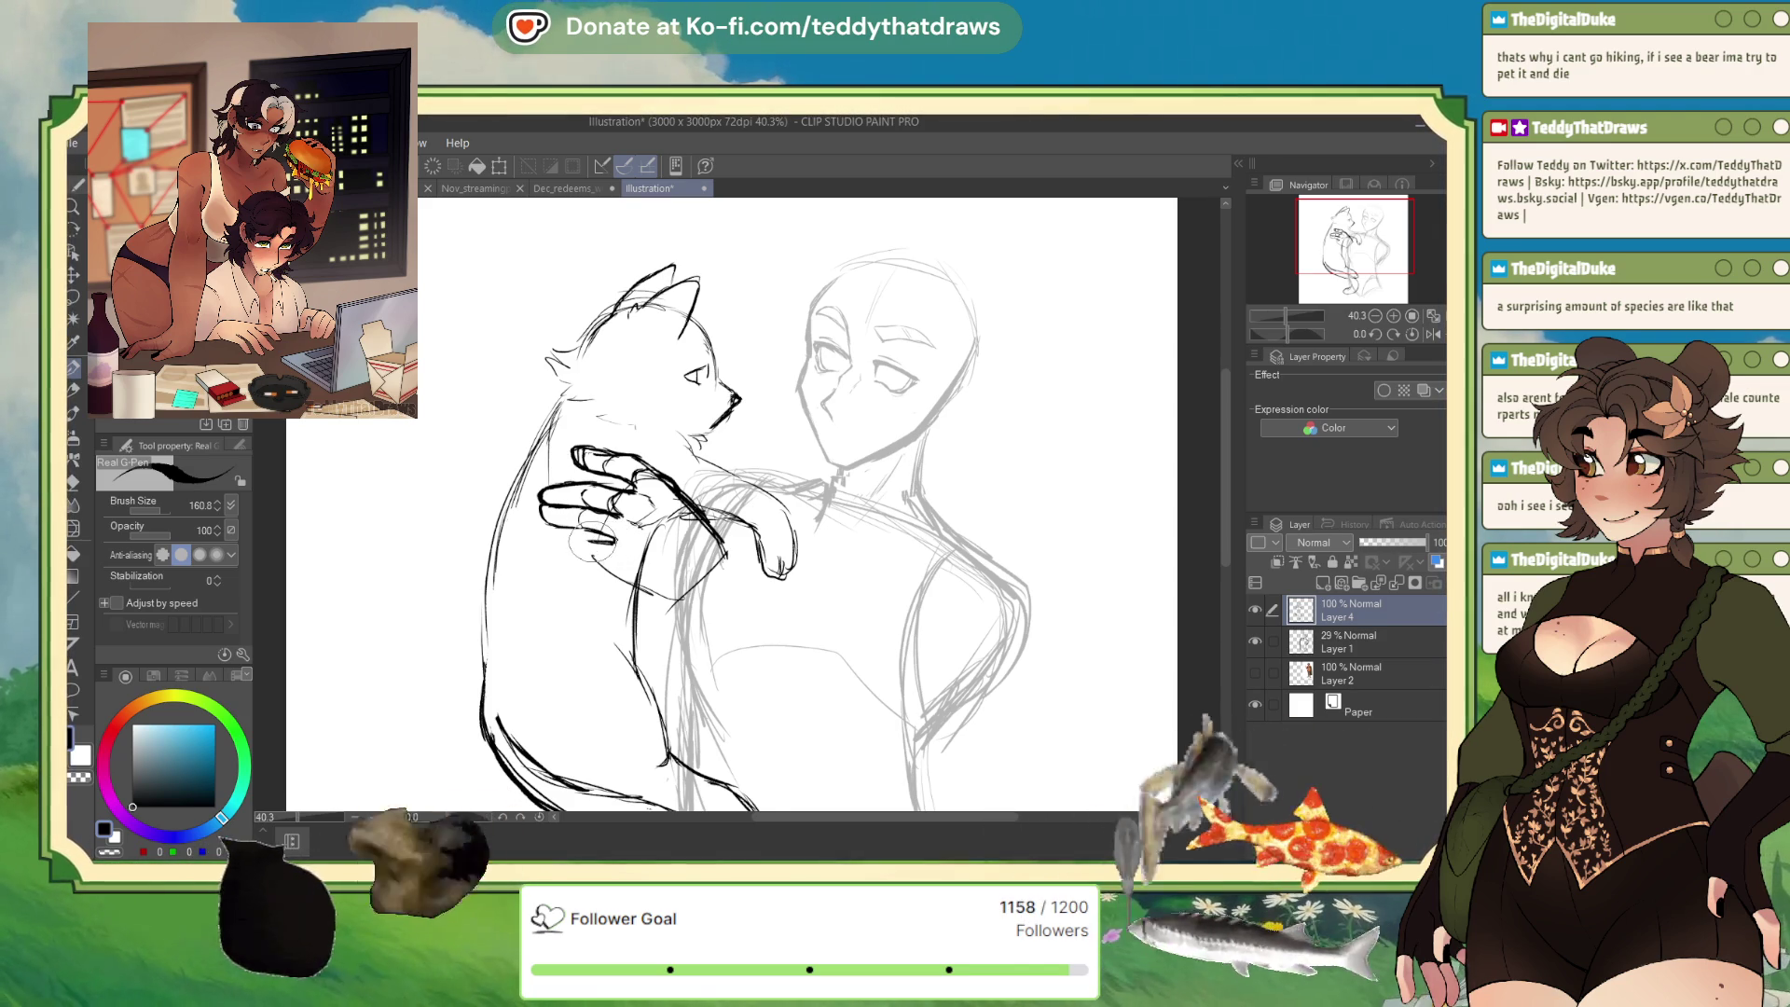
left_click_drag(557, 548, 681, 606)
left_click_drag(688, 508, 741, 611)
left_click_drag(616, 559, 709, 596)
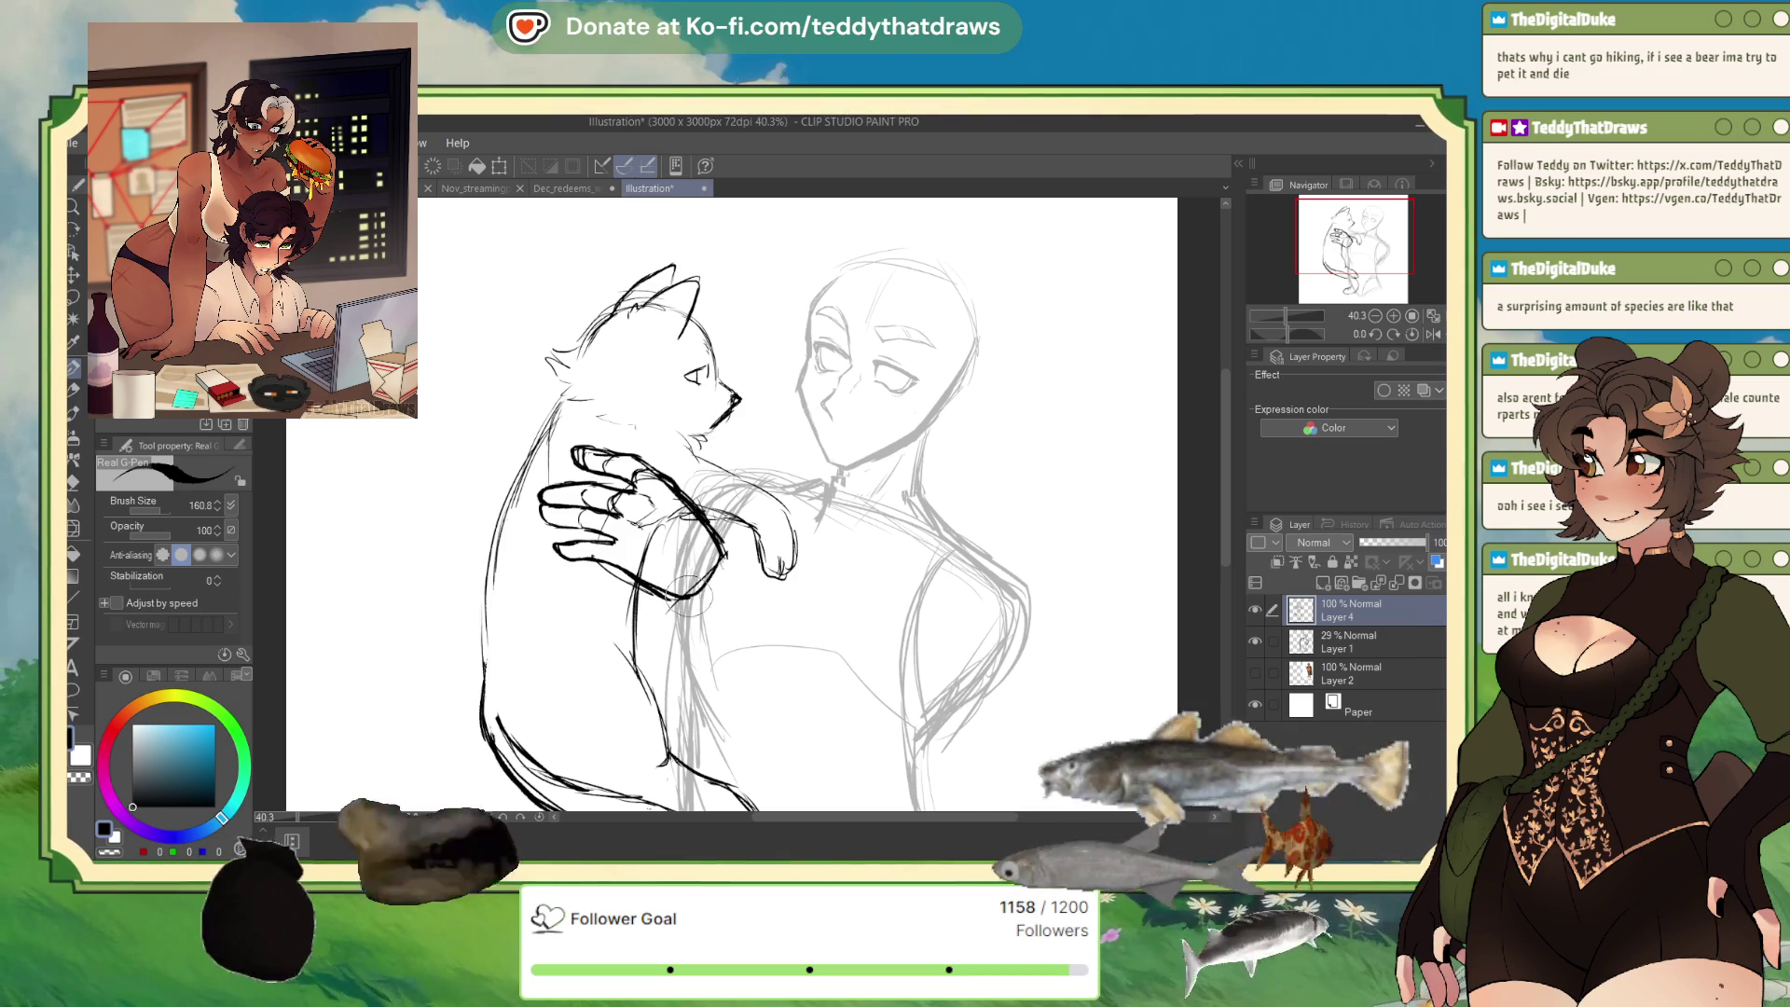
left_click_drag(695, 528, 736, 578)
Mirror-check the drawing, return to Layer 4, and zoom out to see the whole drawing.
left_click(1427, 333)
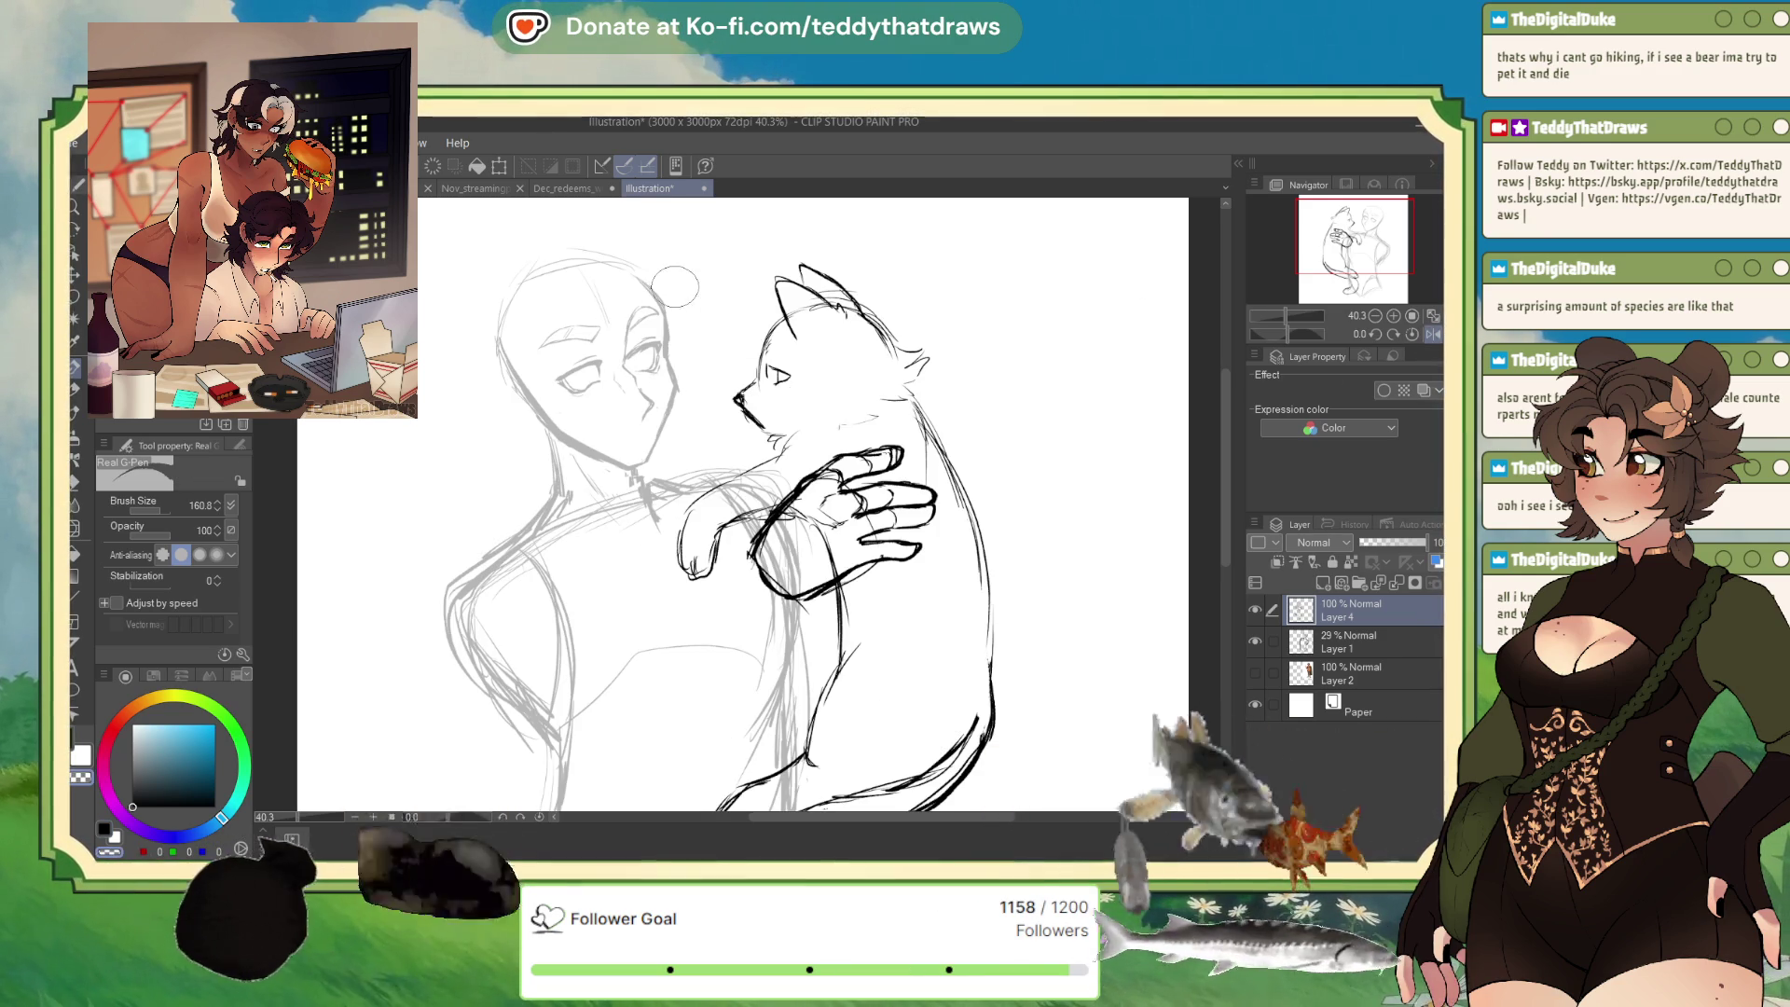
left_click(1359, 639)
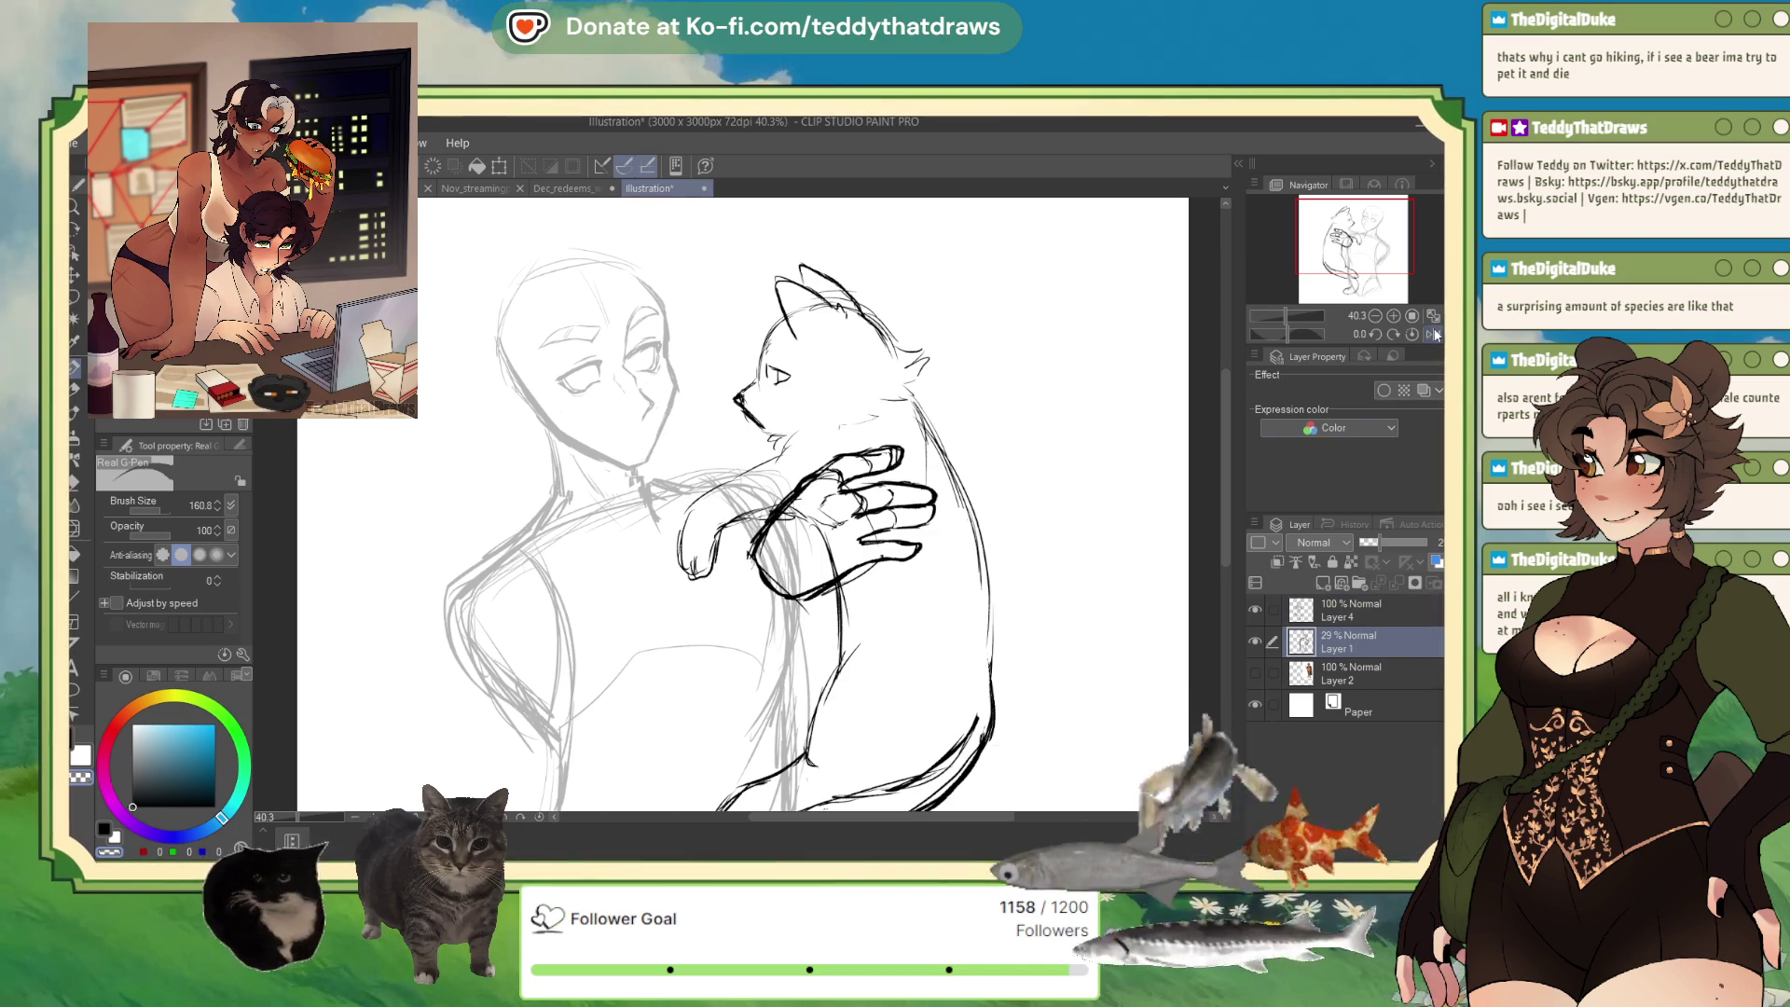
left_click(1433, 334)
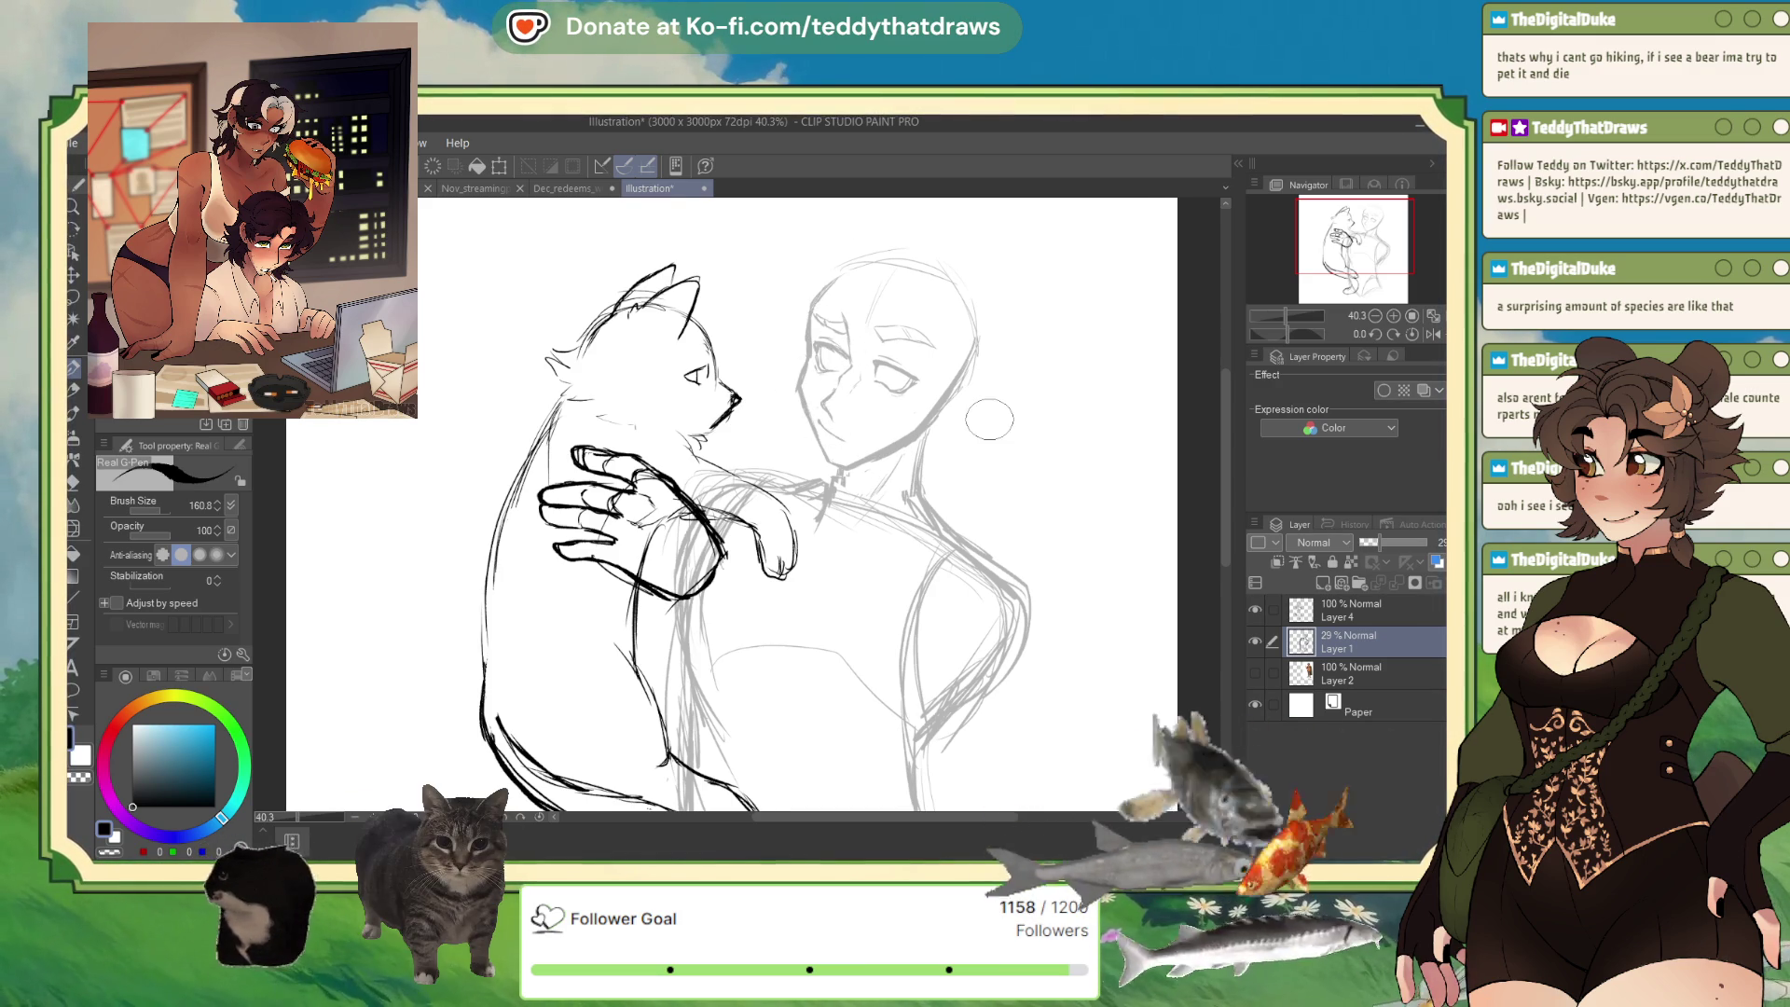
left_click(1331, 621)
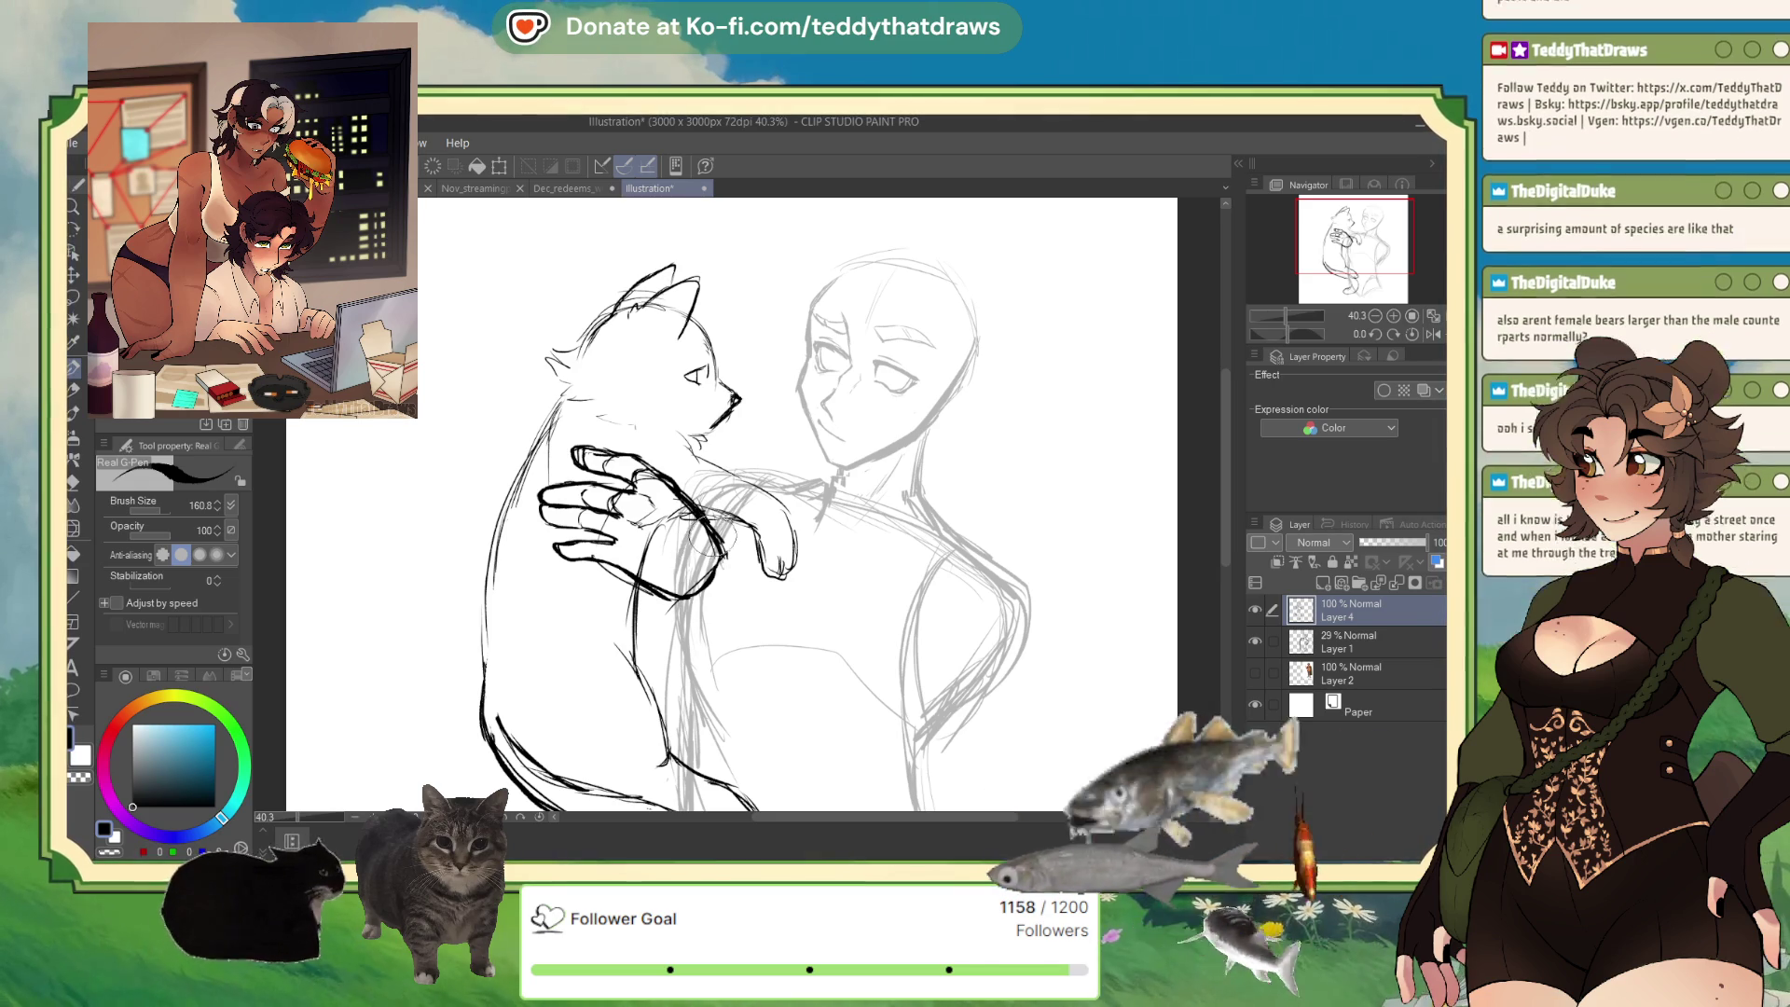
key("ctrl+minus")
key("ctrl+minus")
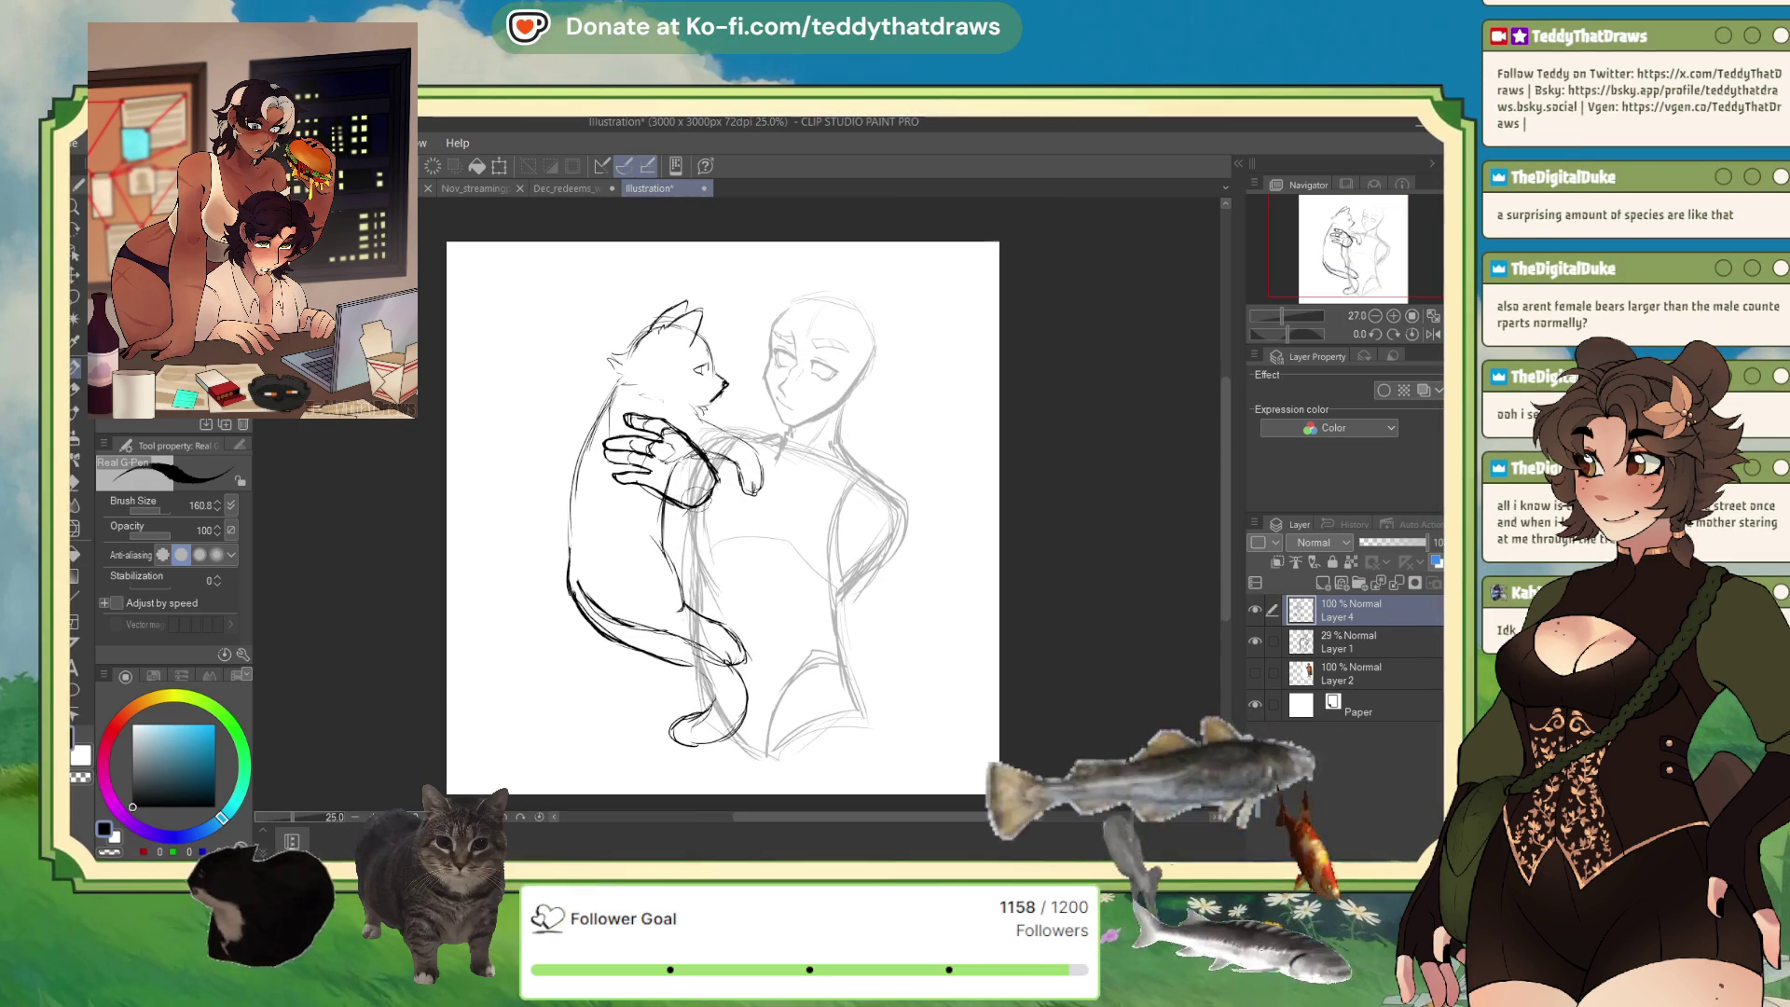
Erase the cat's lower body and tail lines with transparent colour.
scroll(692, 496, "up", 1)
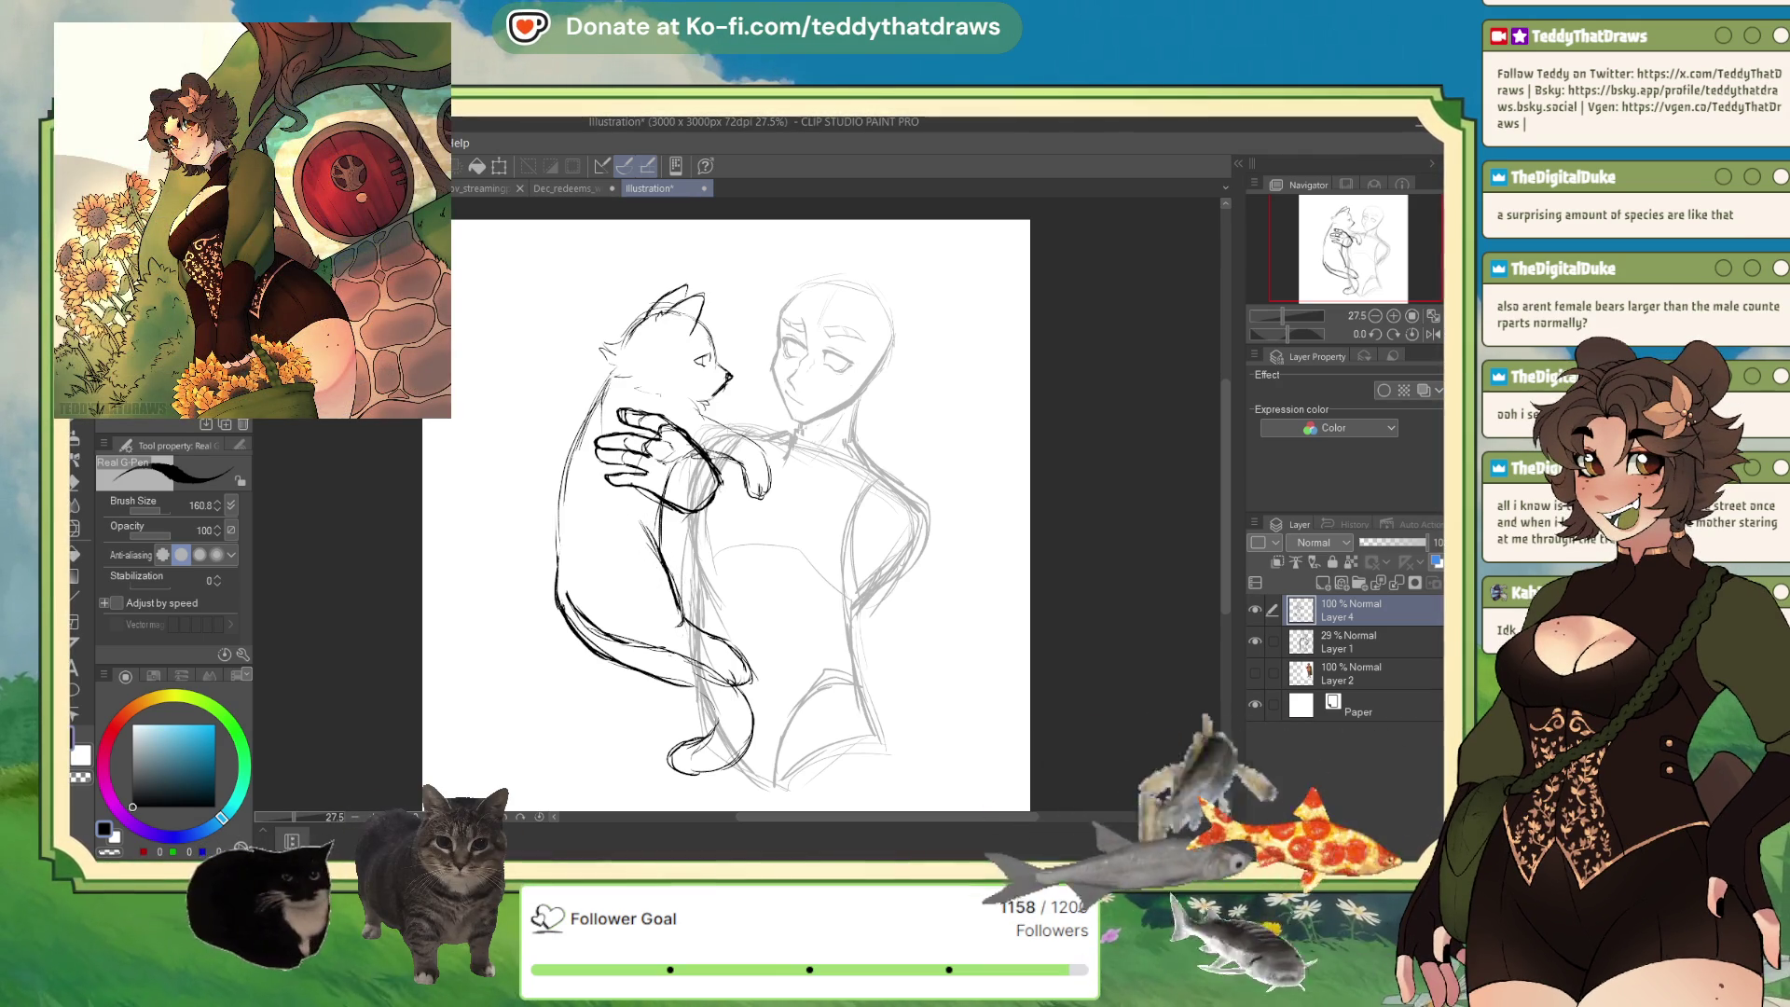
key("c")
mouse_move(699, 597)
left_mouse_down()
mouse_move(690, 708)
mouse_move(735, 760)
mouse_move(663, 763)
left_mouse_up()
left_click_drag(564, 597, 648, 663)
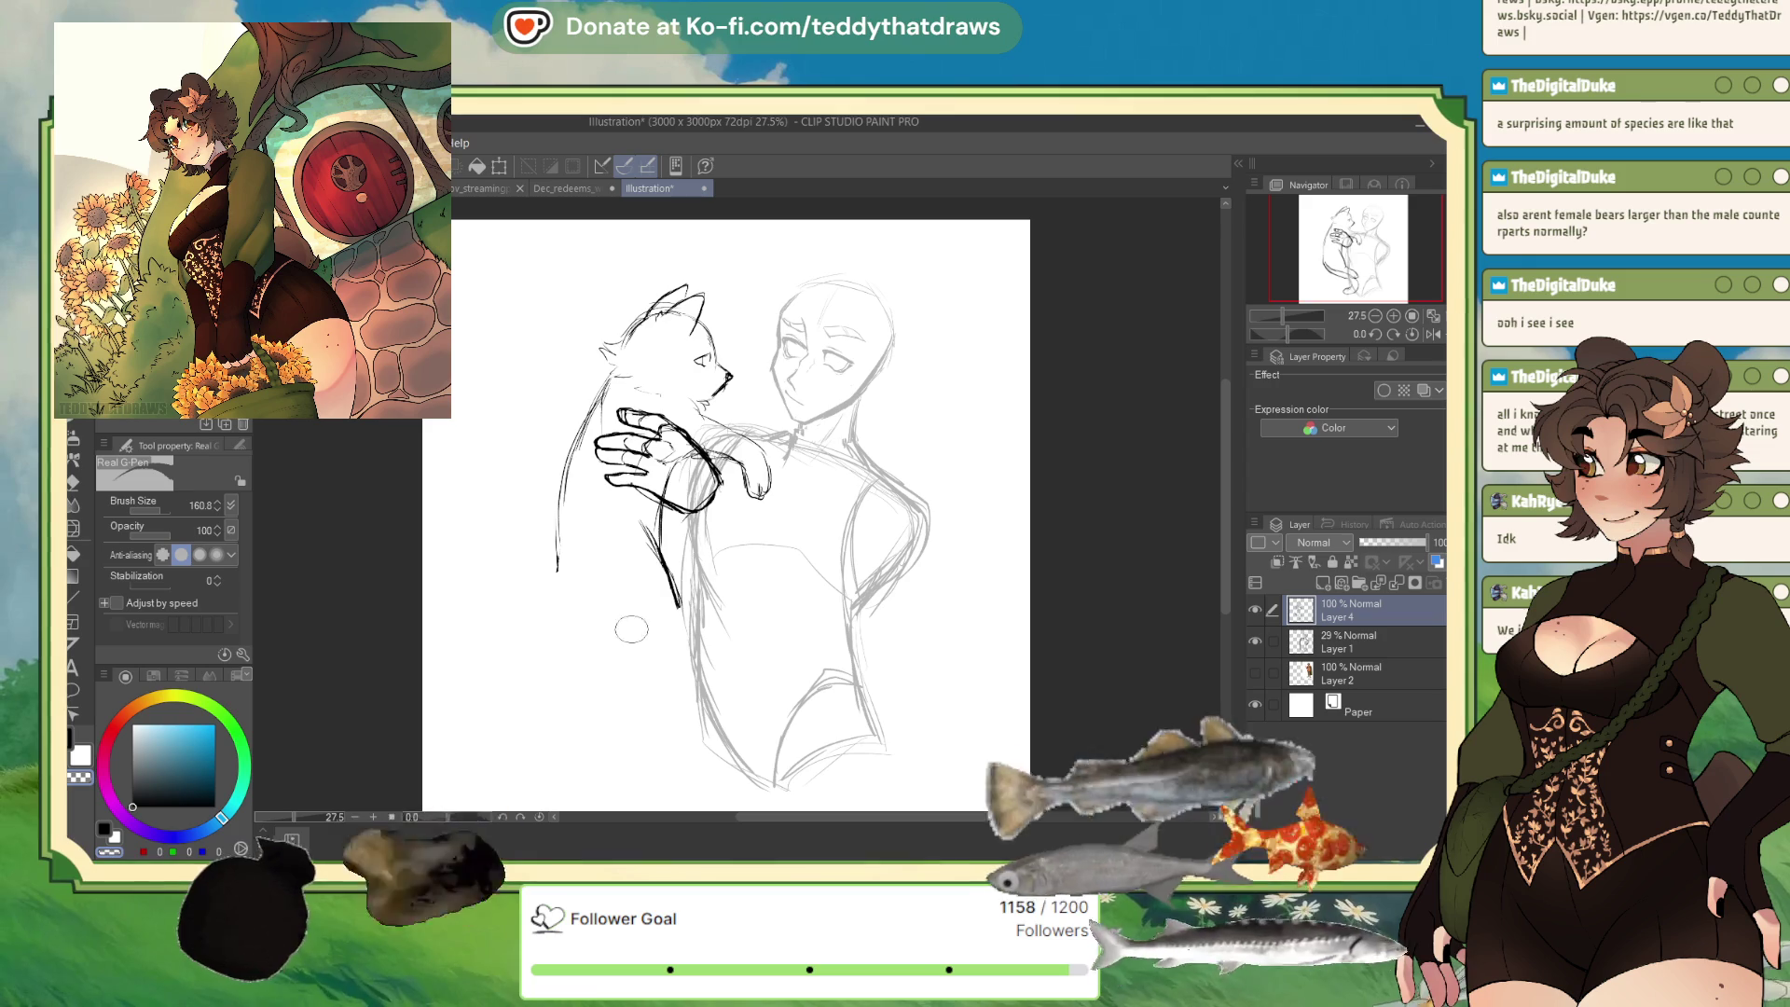
left_click_drag(678, 604, 658, 550)
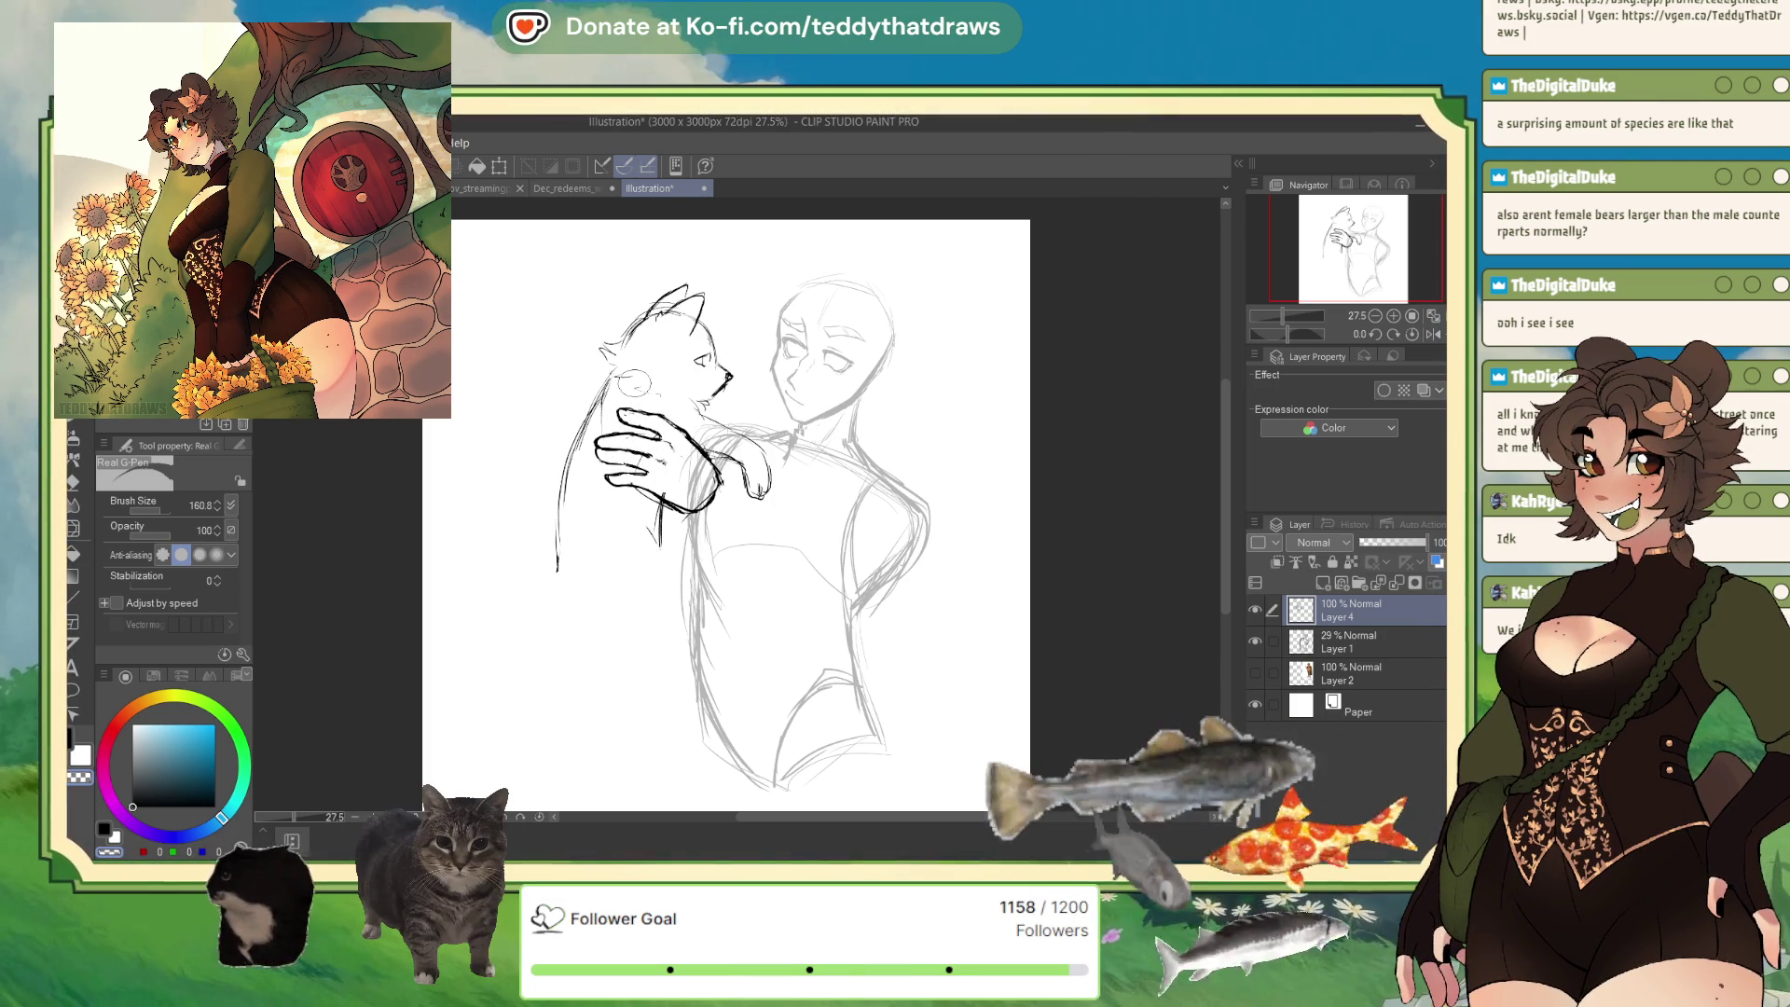
key("c")
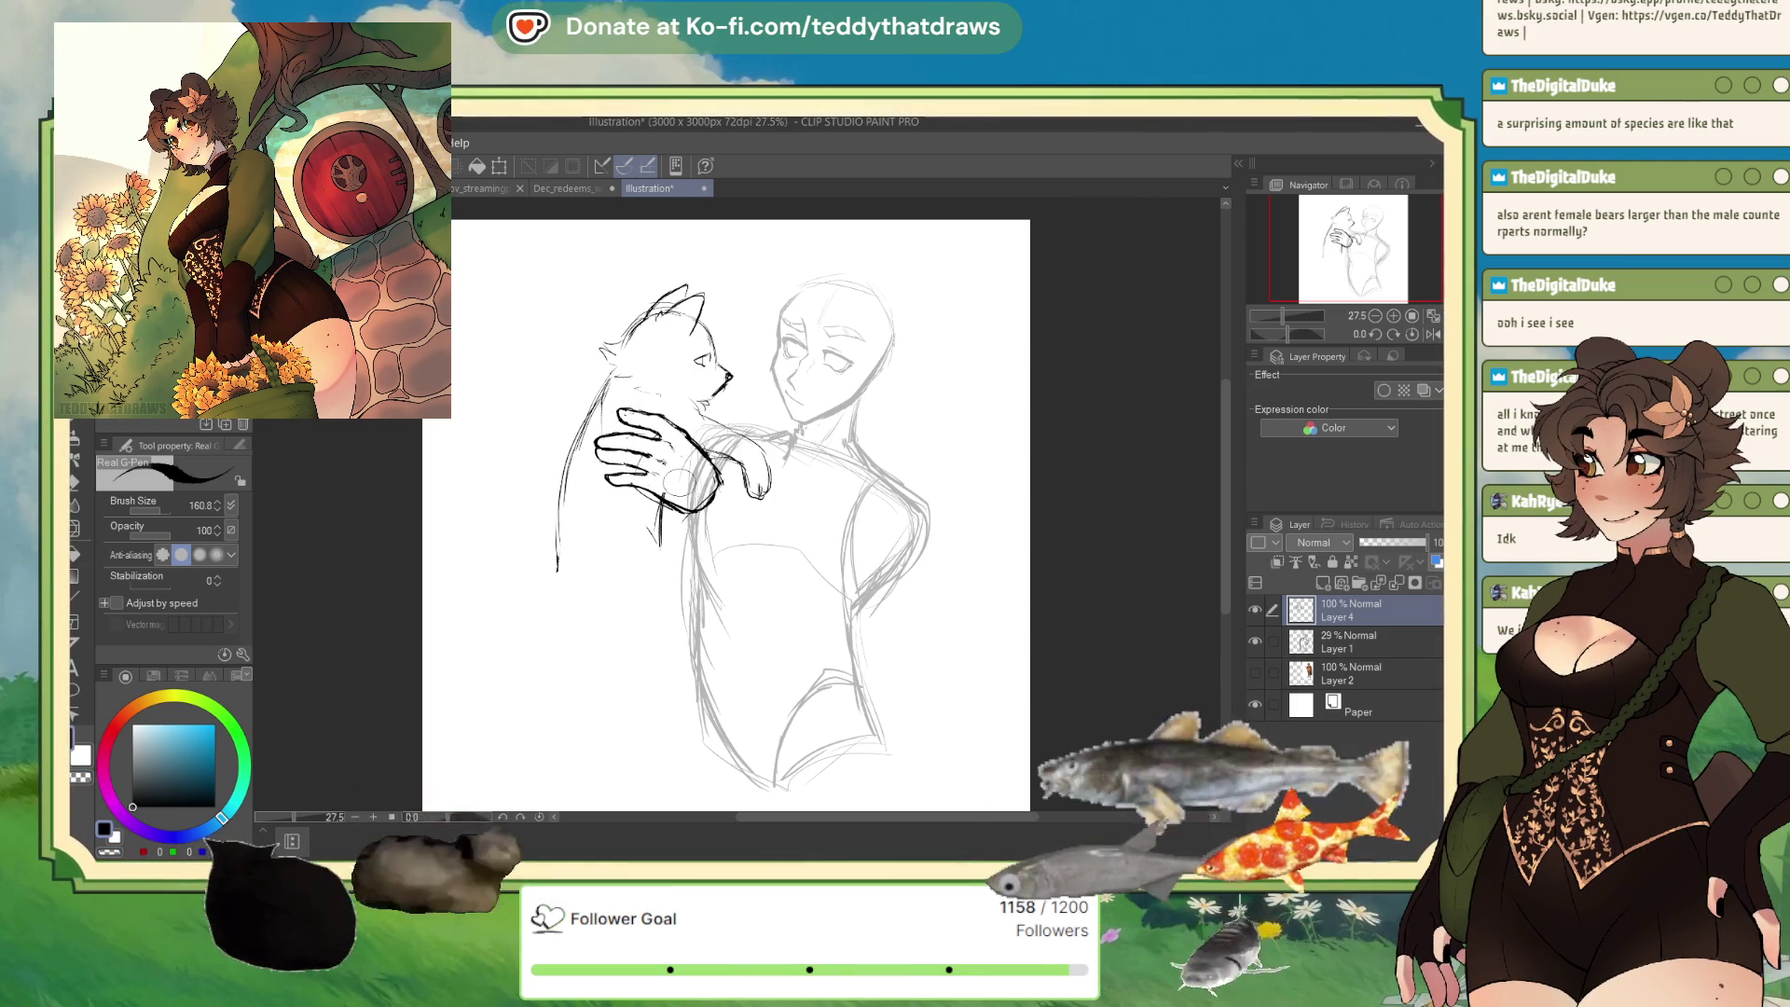
Rotate the cat sketch slightly clockwise with Ctrl+T and mirror the view to check.
left_click(123, 849)
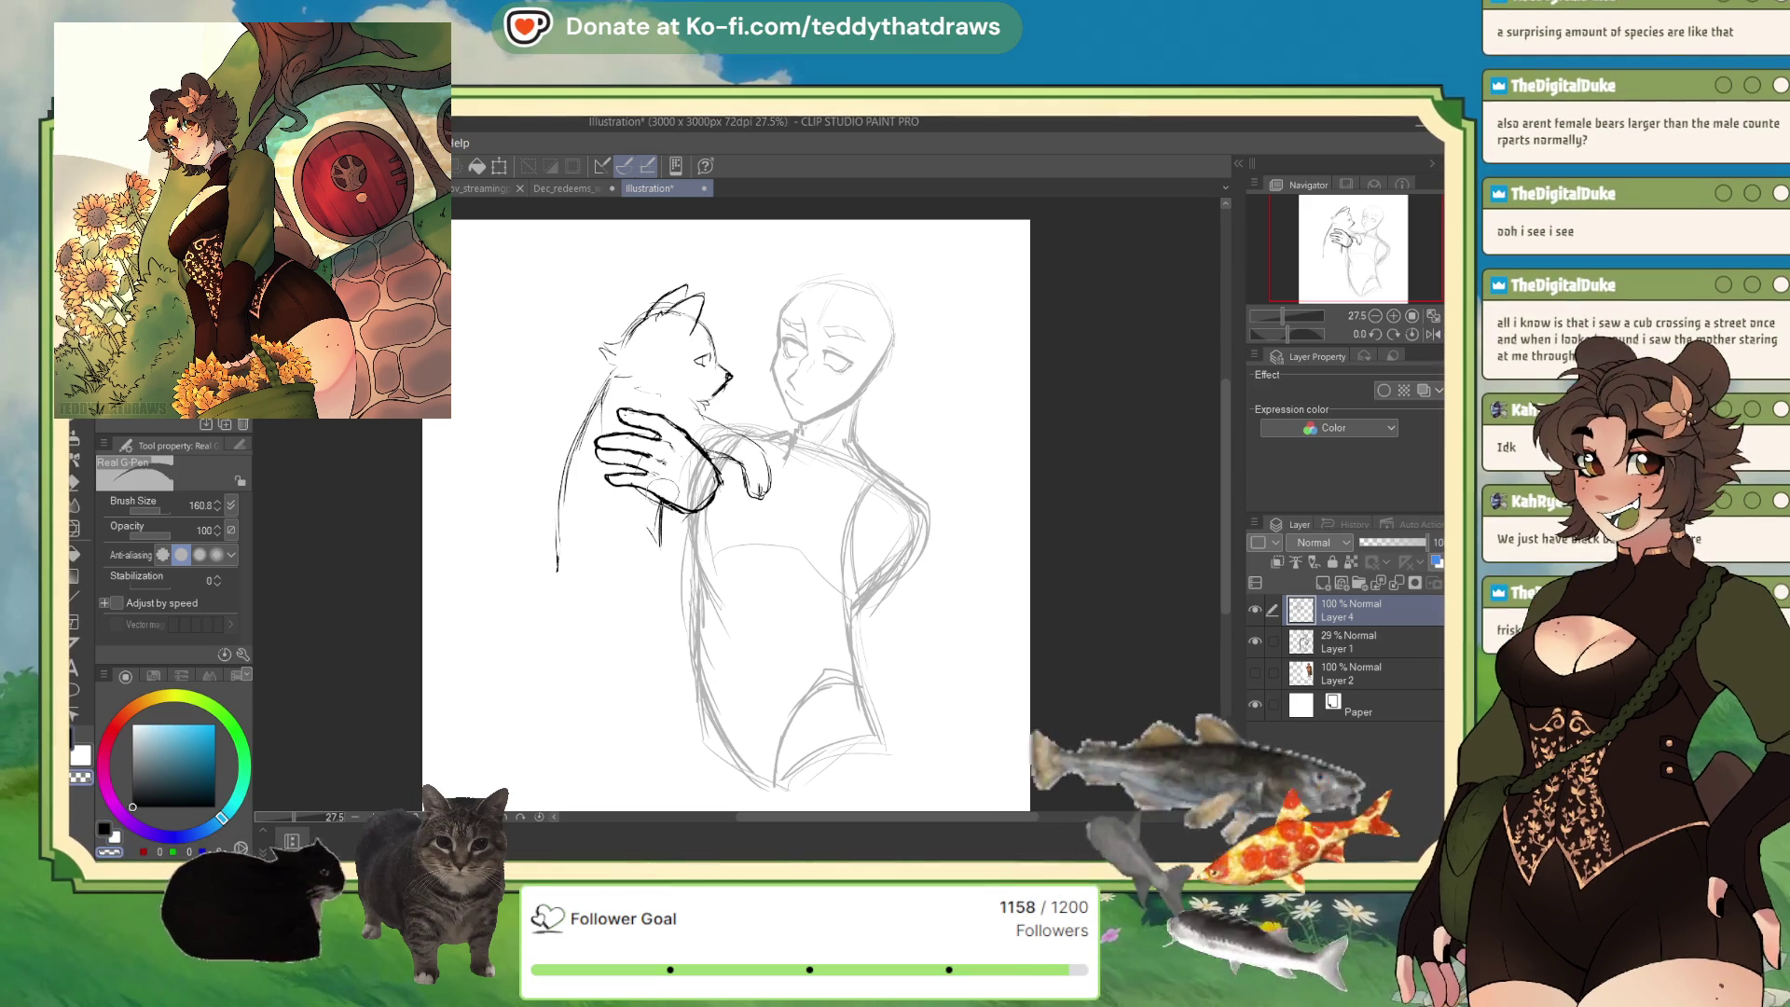
key("ctrl+t")
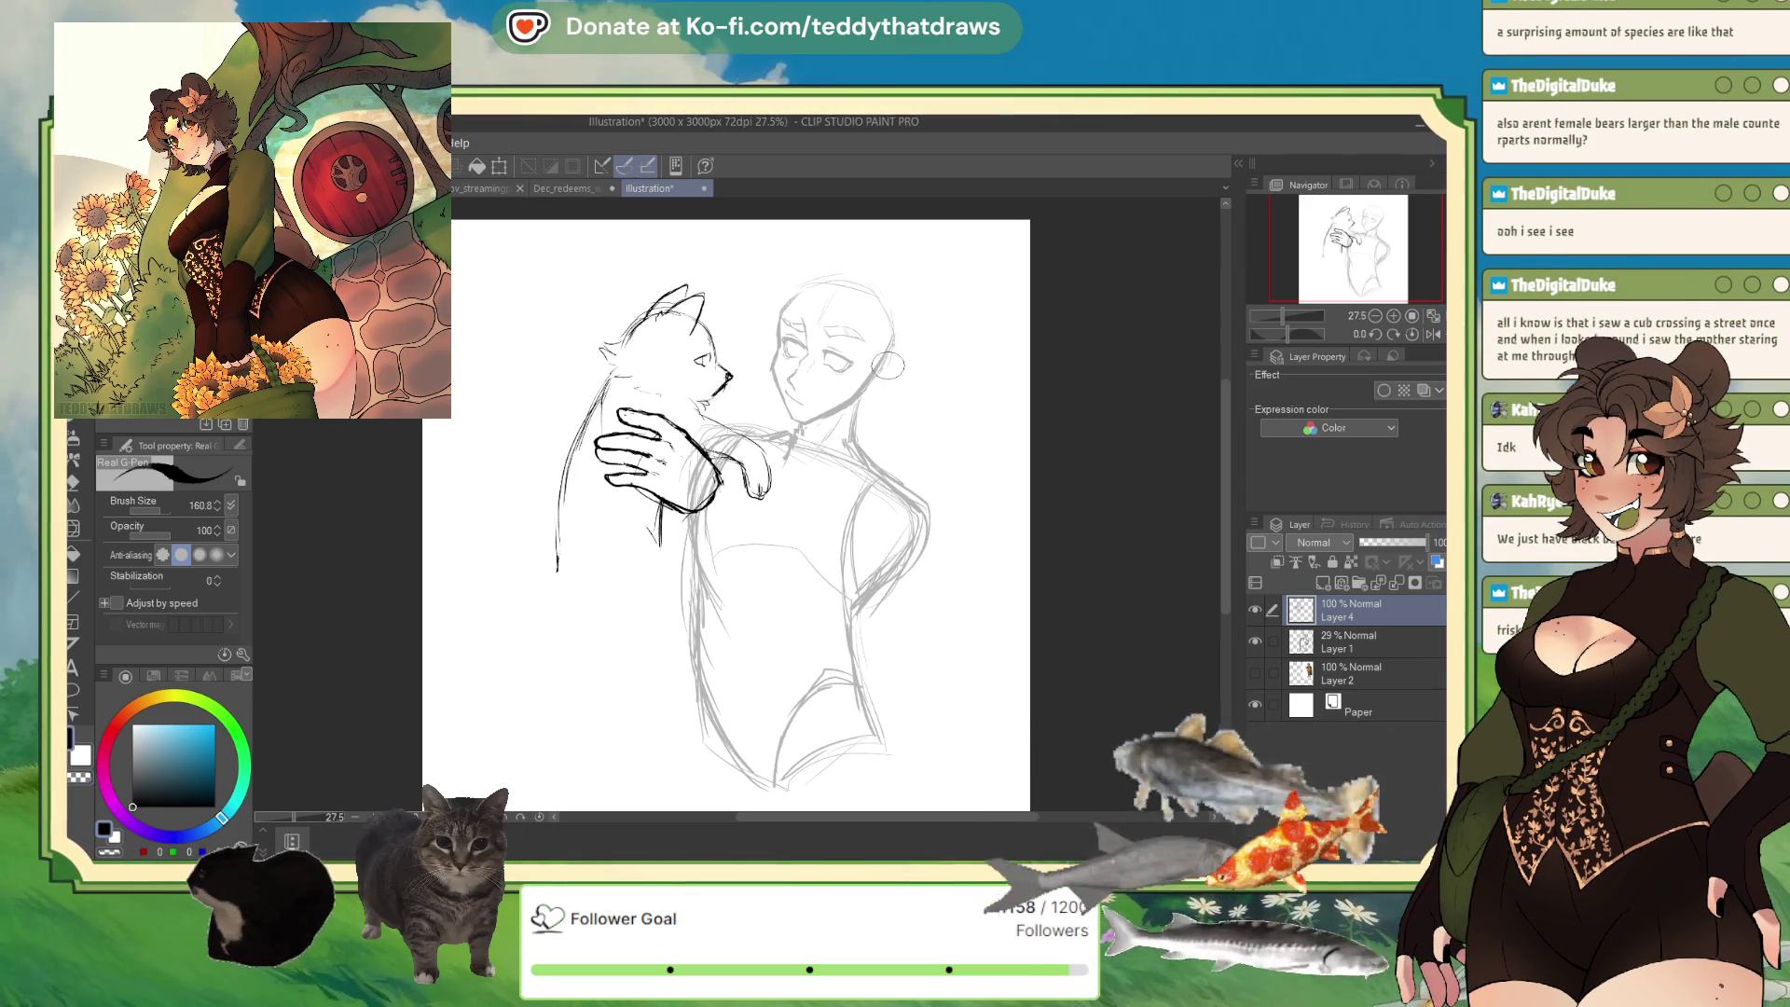
left_click_drag(741, 413, 738, 418)
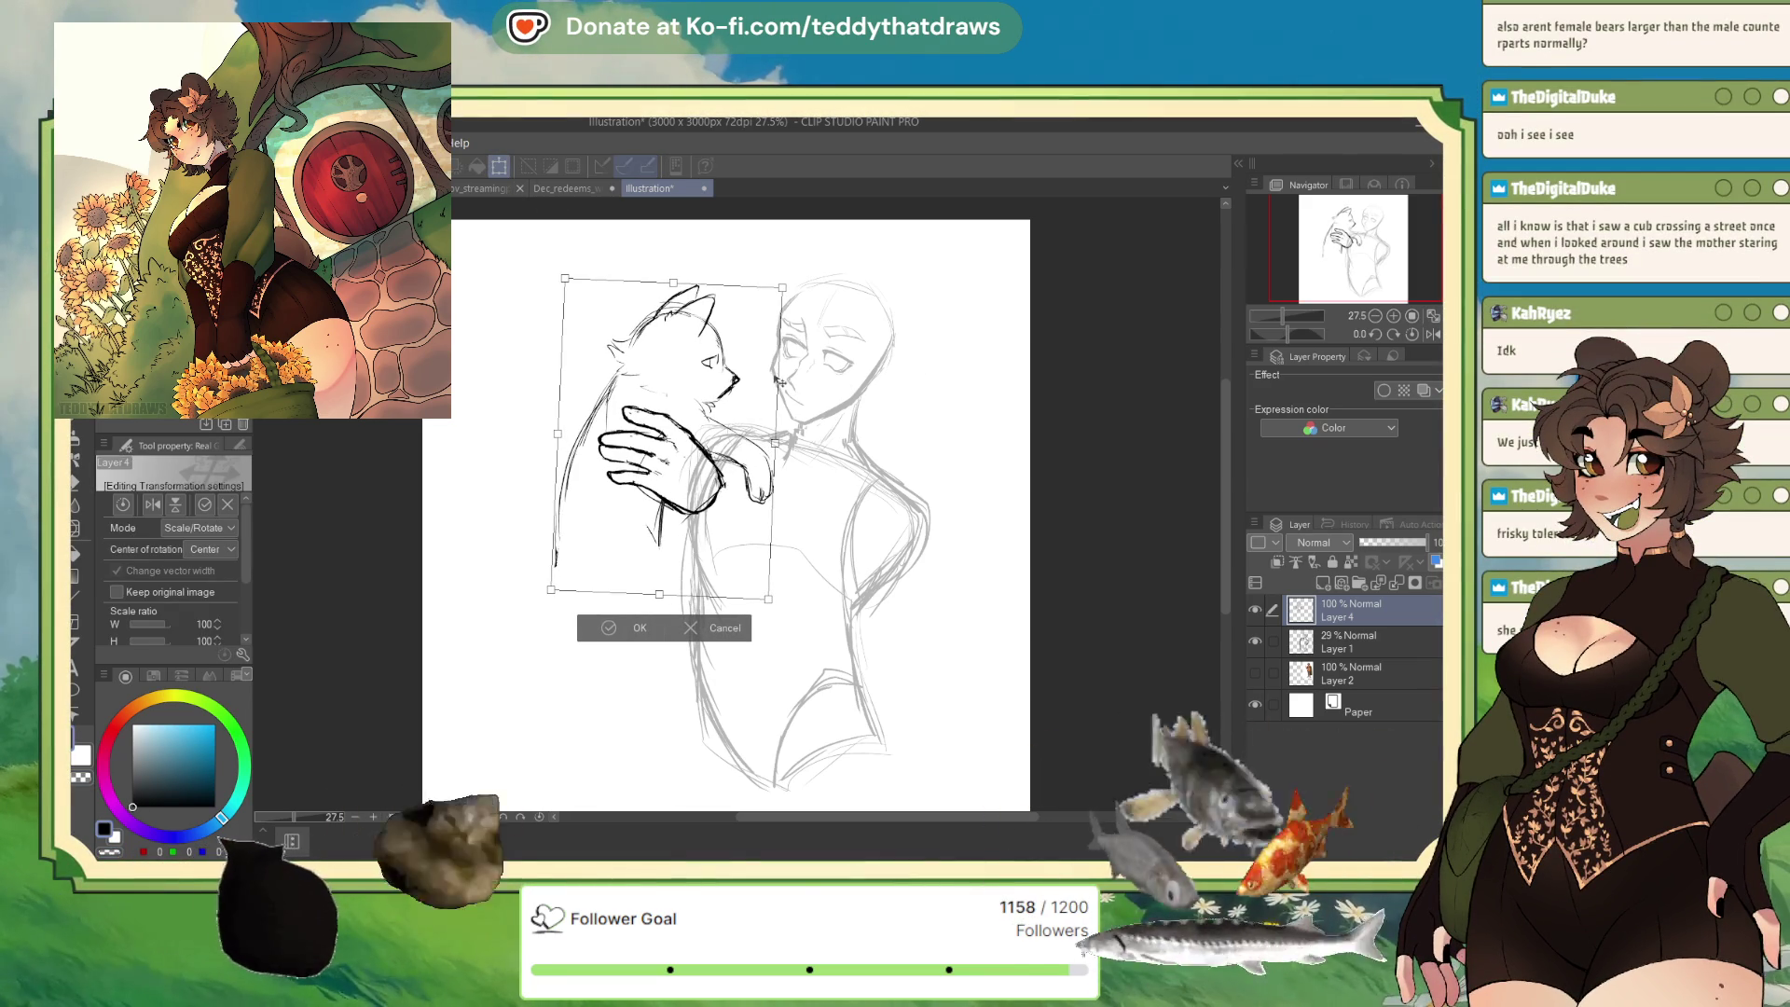
left_click(620, 627)
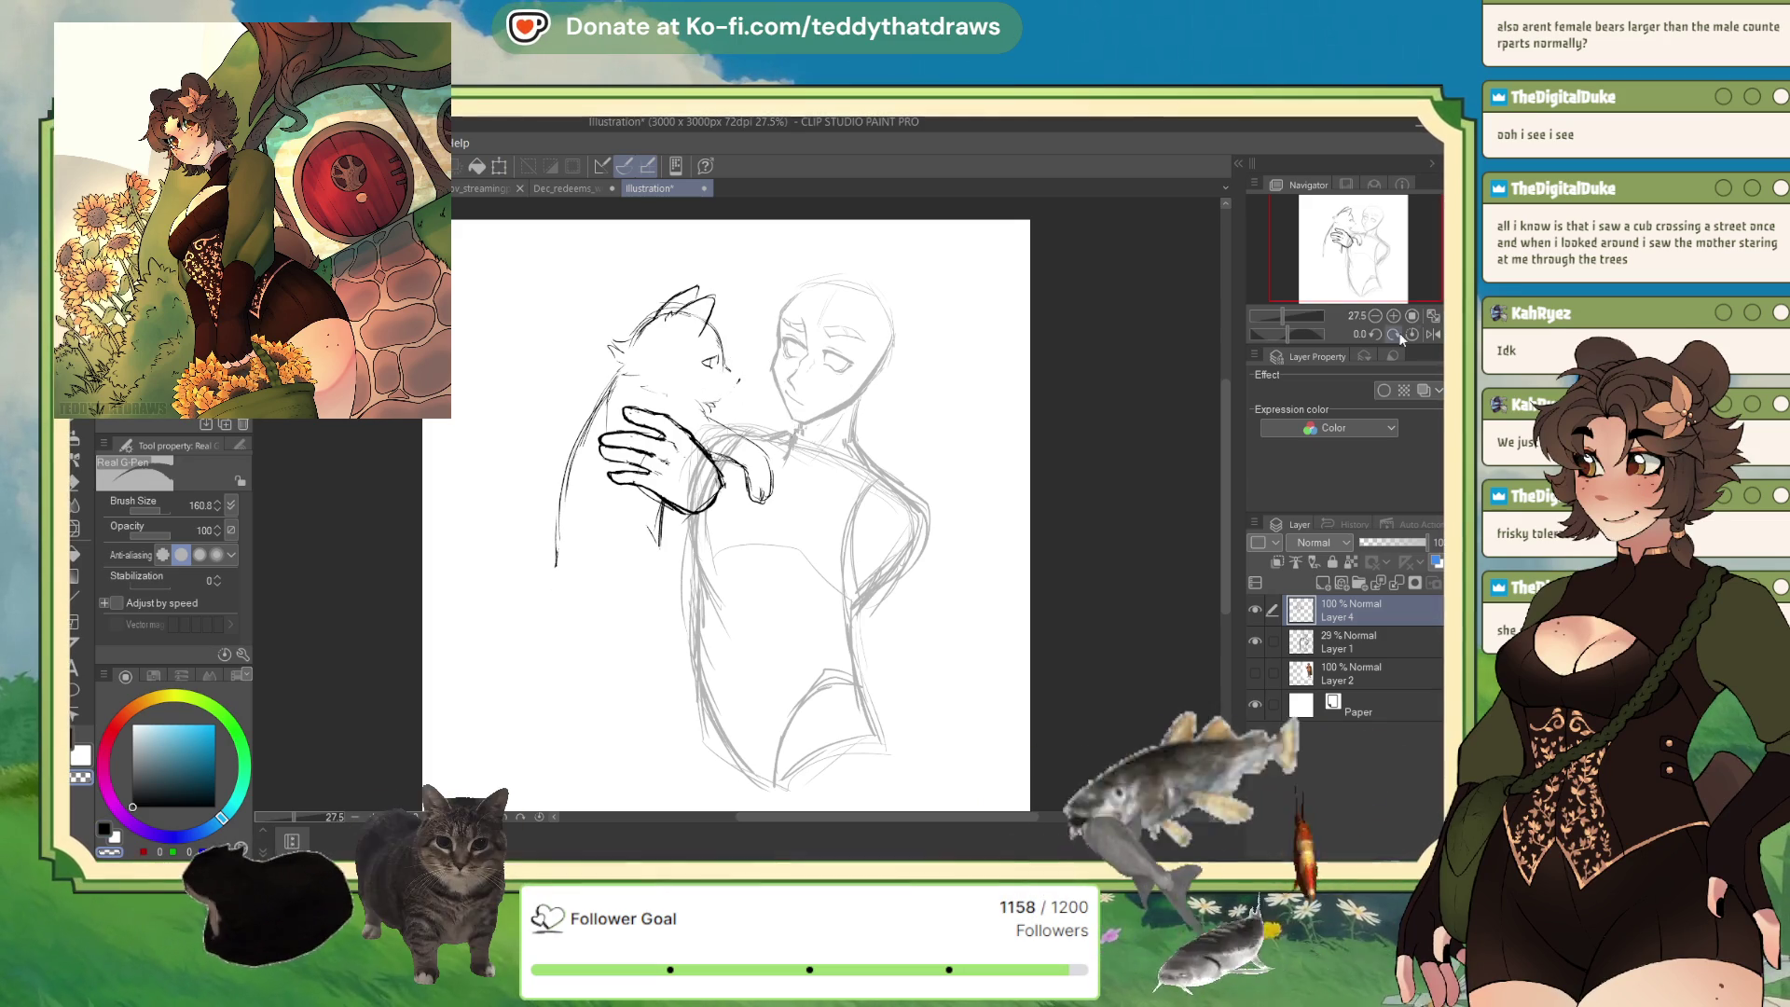
left_click(1433, 334)
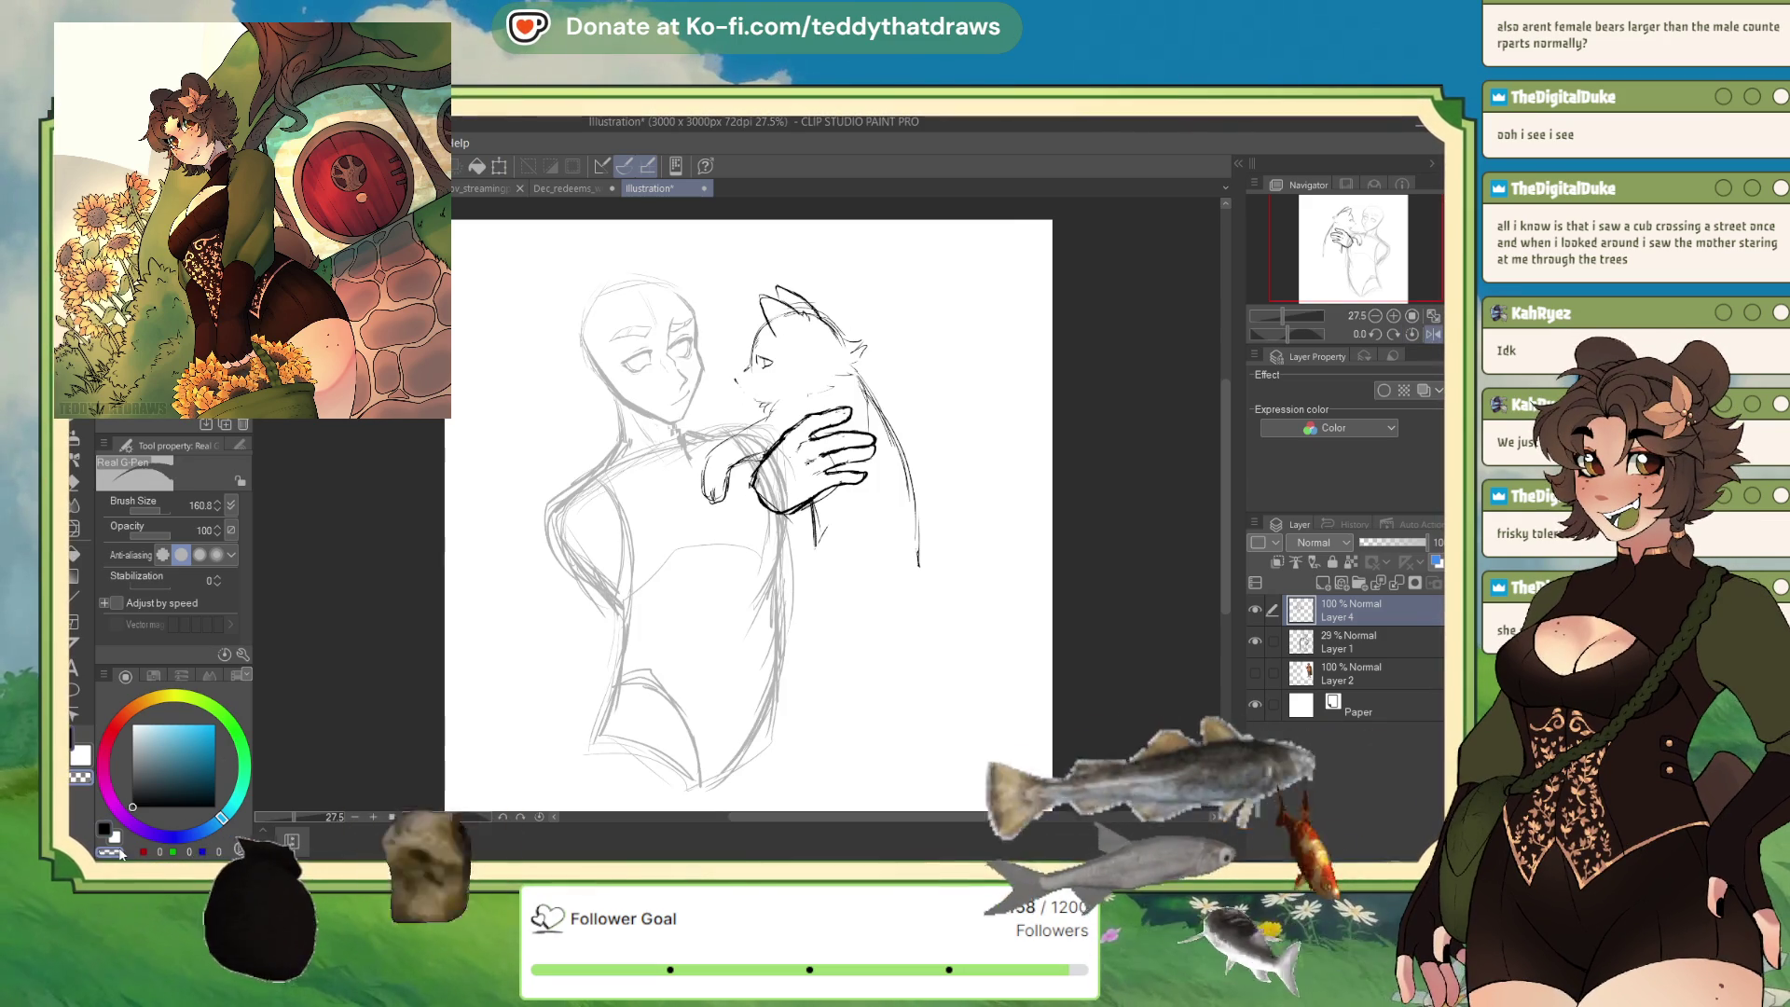
Redraw the cat's cheek, chin and circled eye in black, then restore the normal view.
key("x")
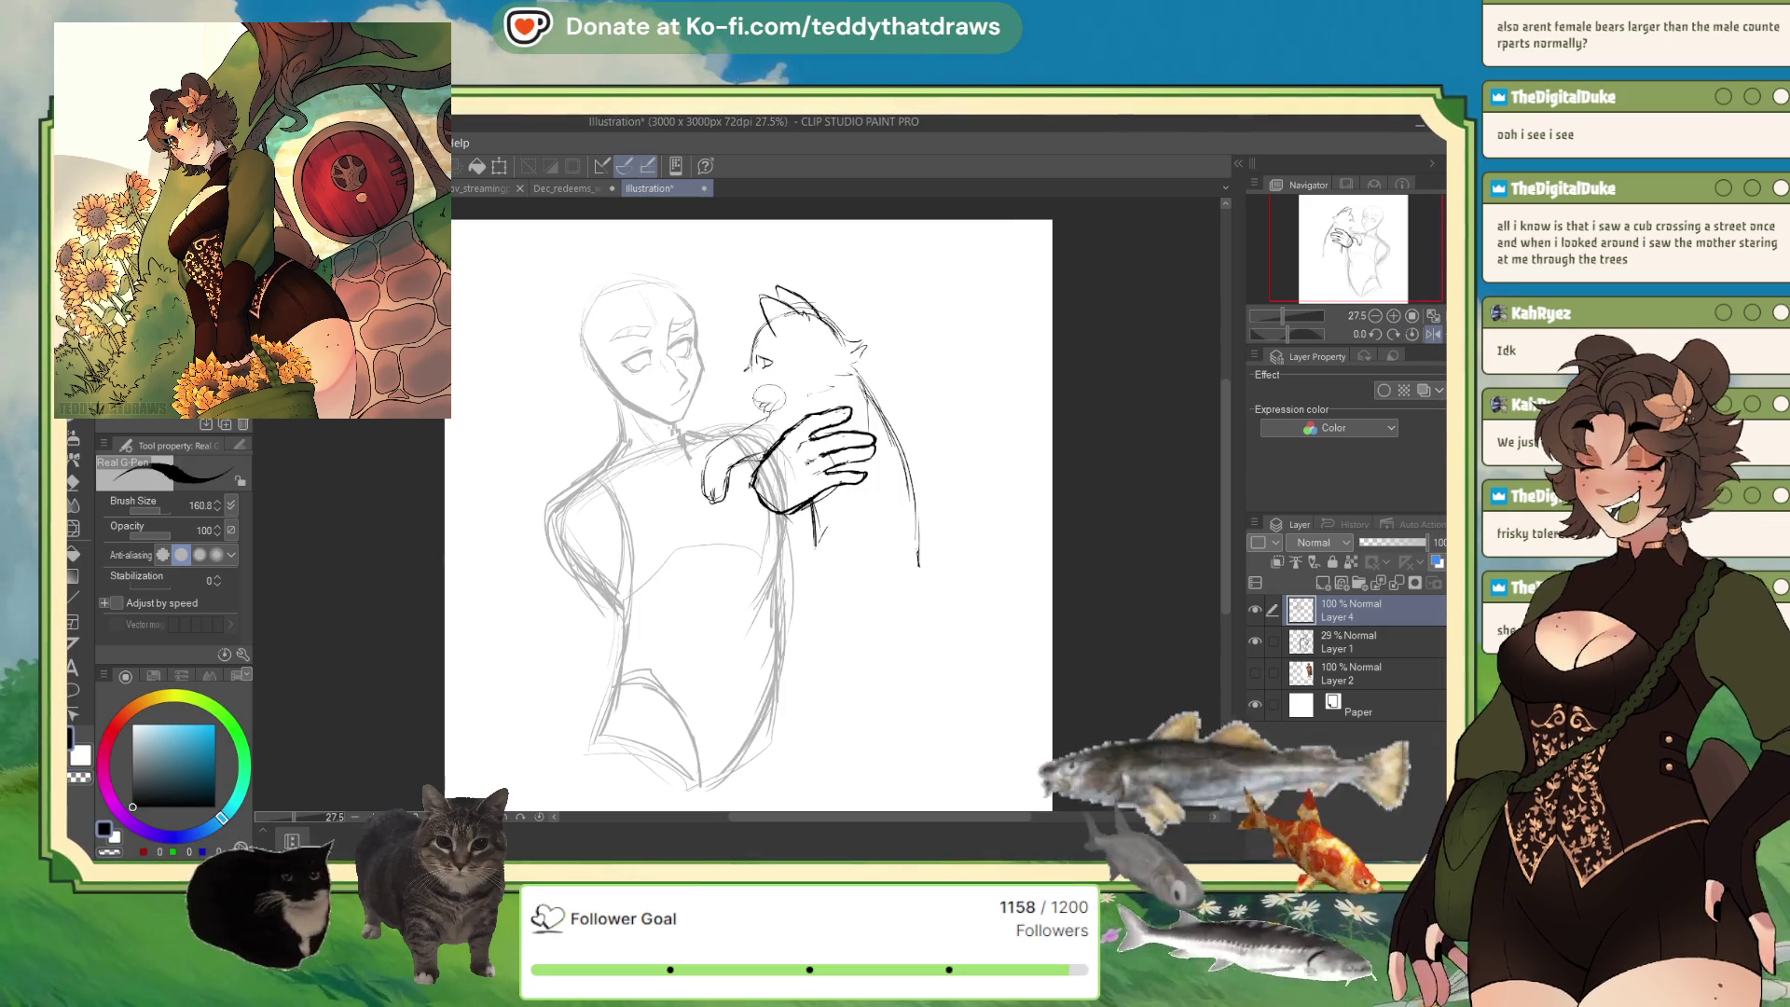
left_click_drag(741, 382, 785, 411)
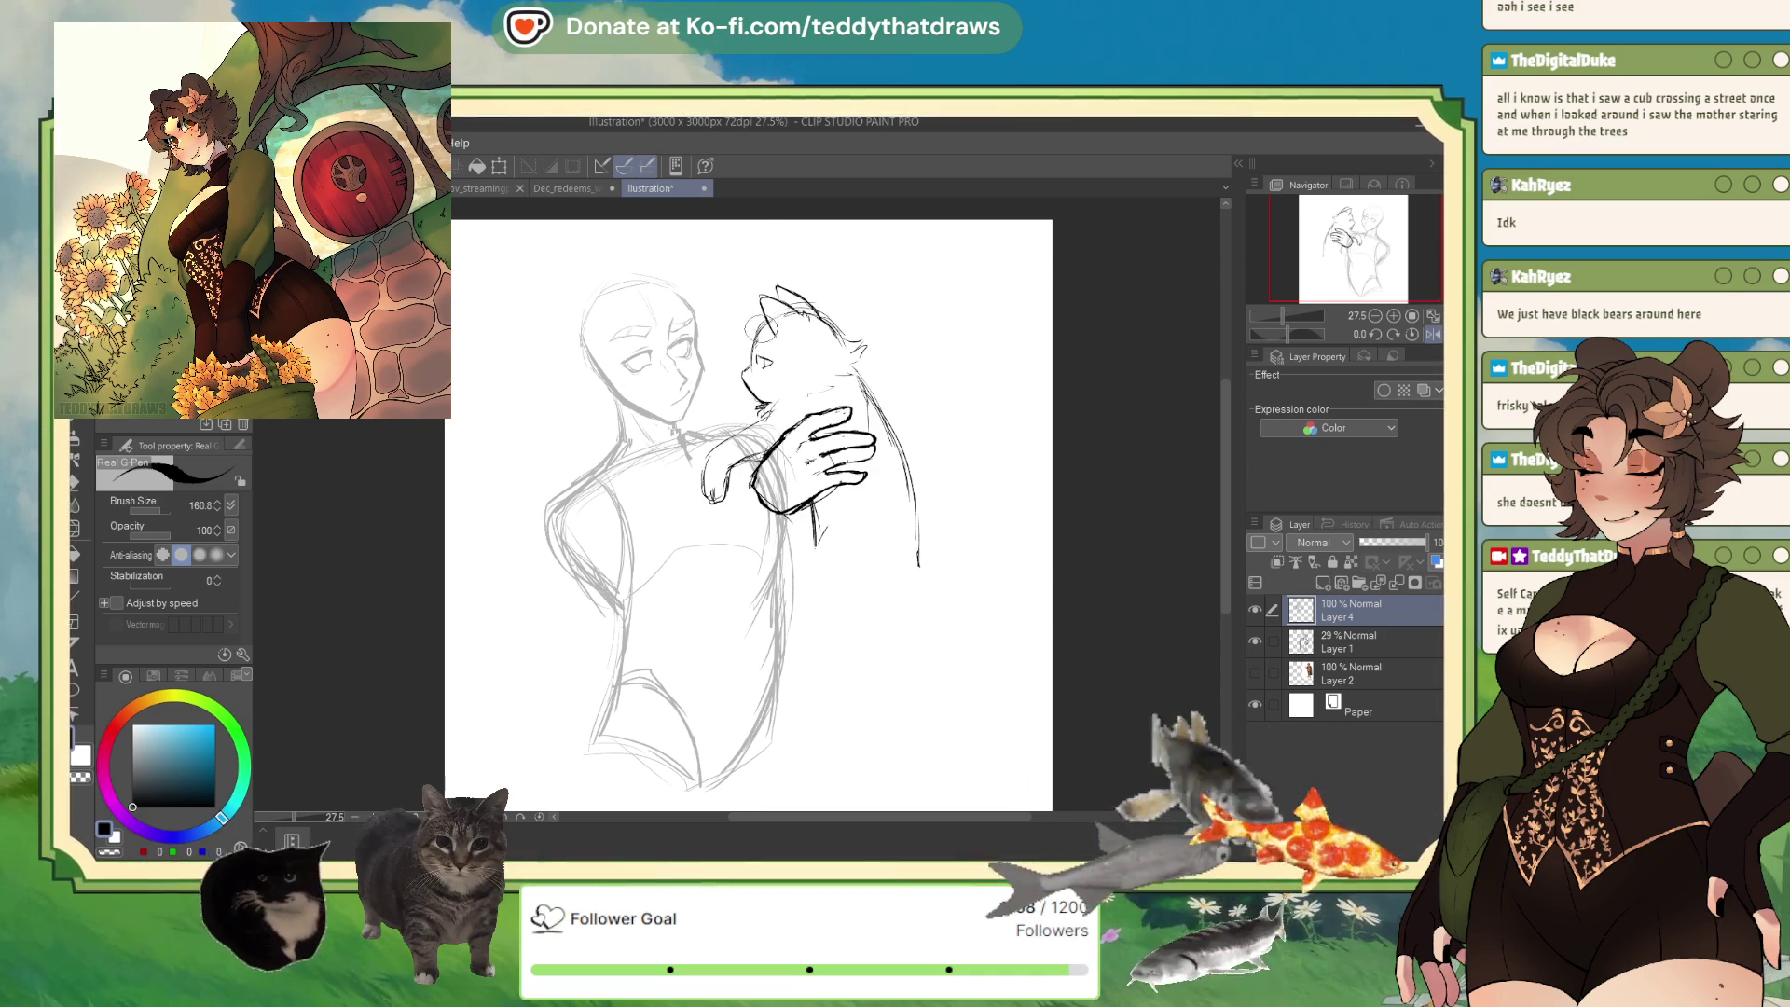
left_click_drag(748, 341, 766, 360)
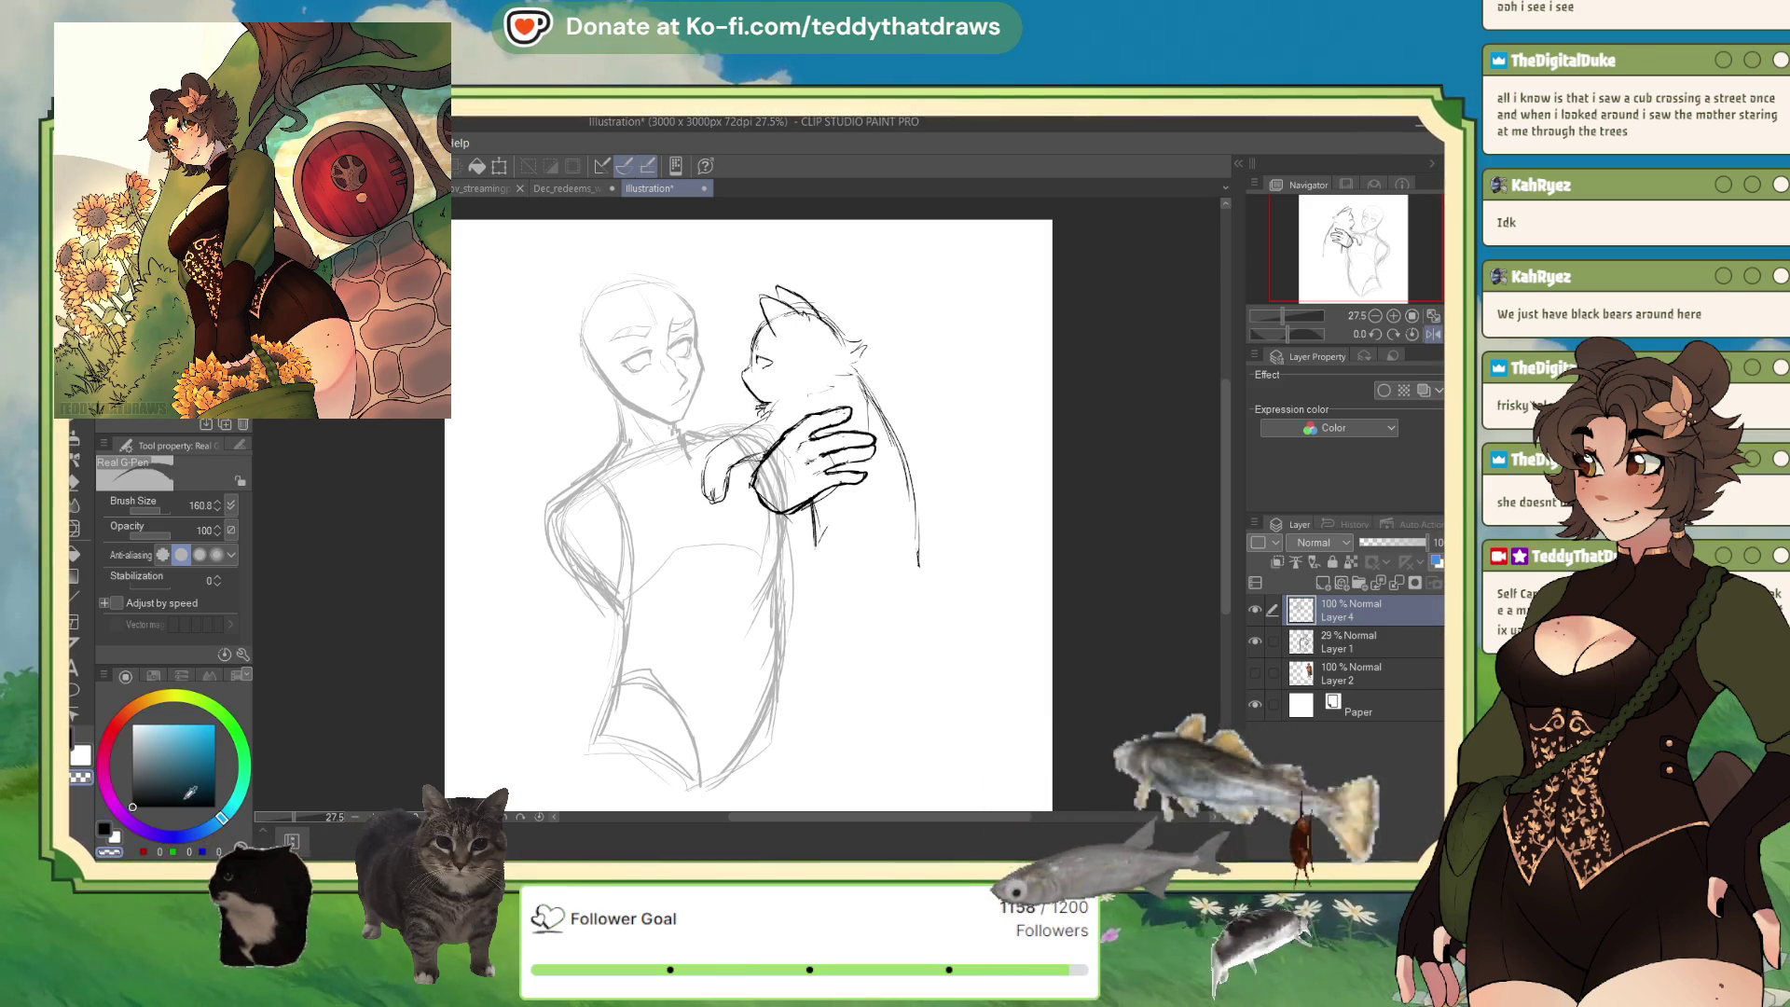
left_click_drag(757, 354, 770, 365)
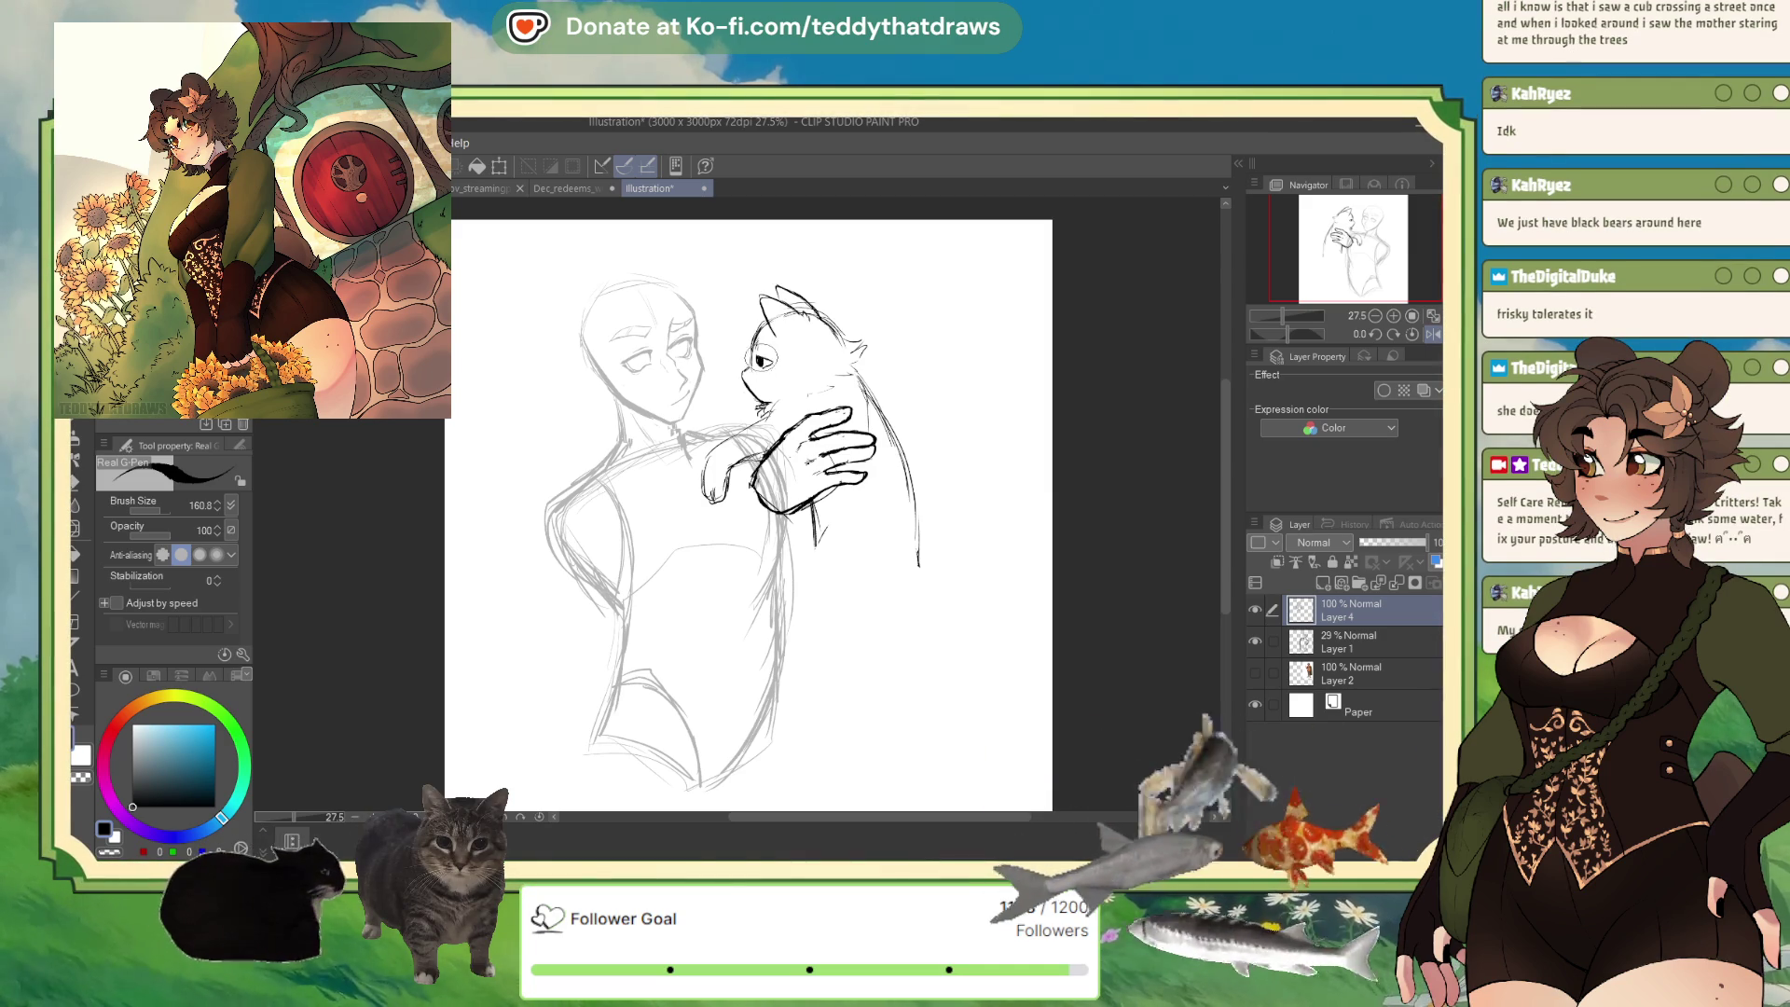
mouse_move(764, 351)
left_mouse_down()
mouse_move(755, 367)
mouse_move(780, 373)
left_mouse_up()
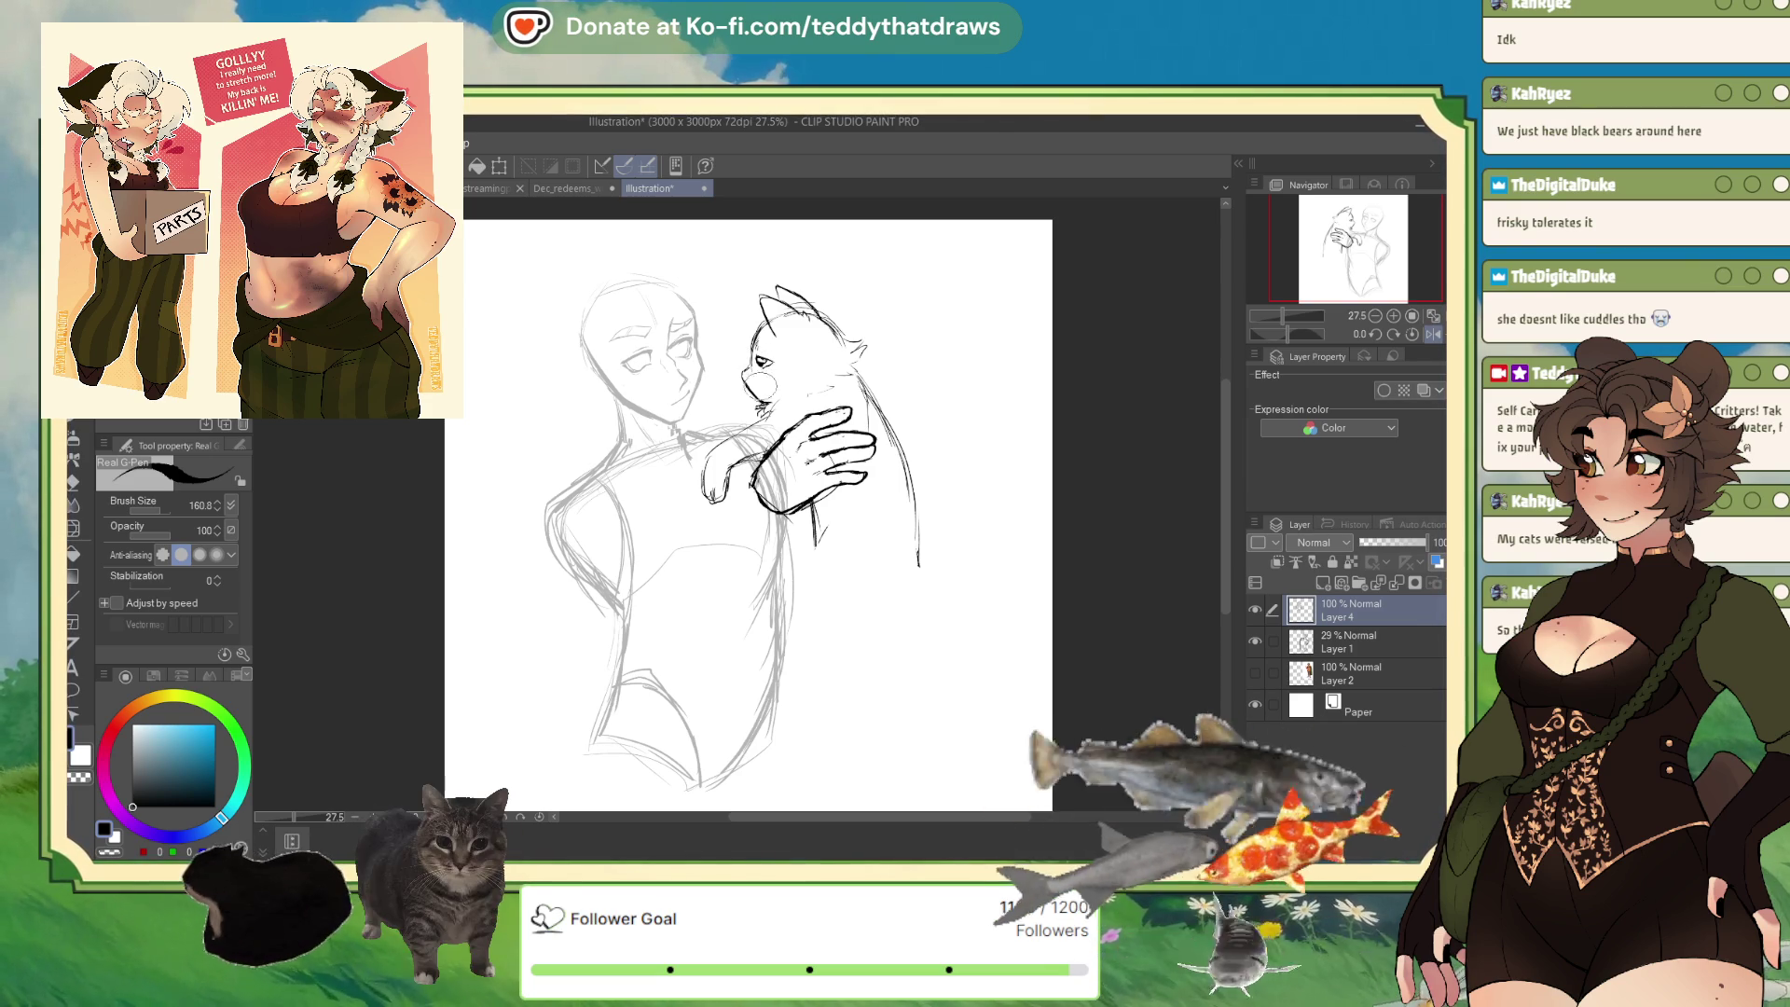
left_click(1433, 335)
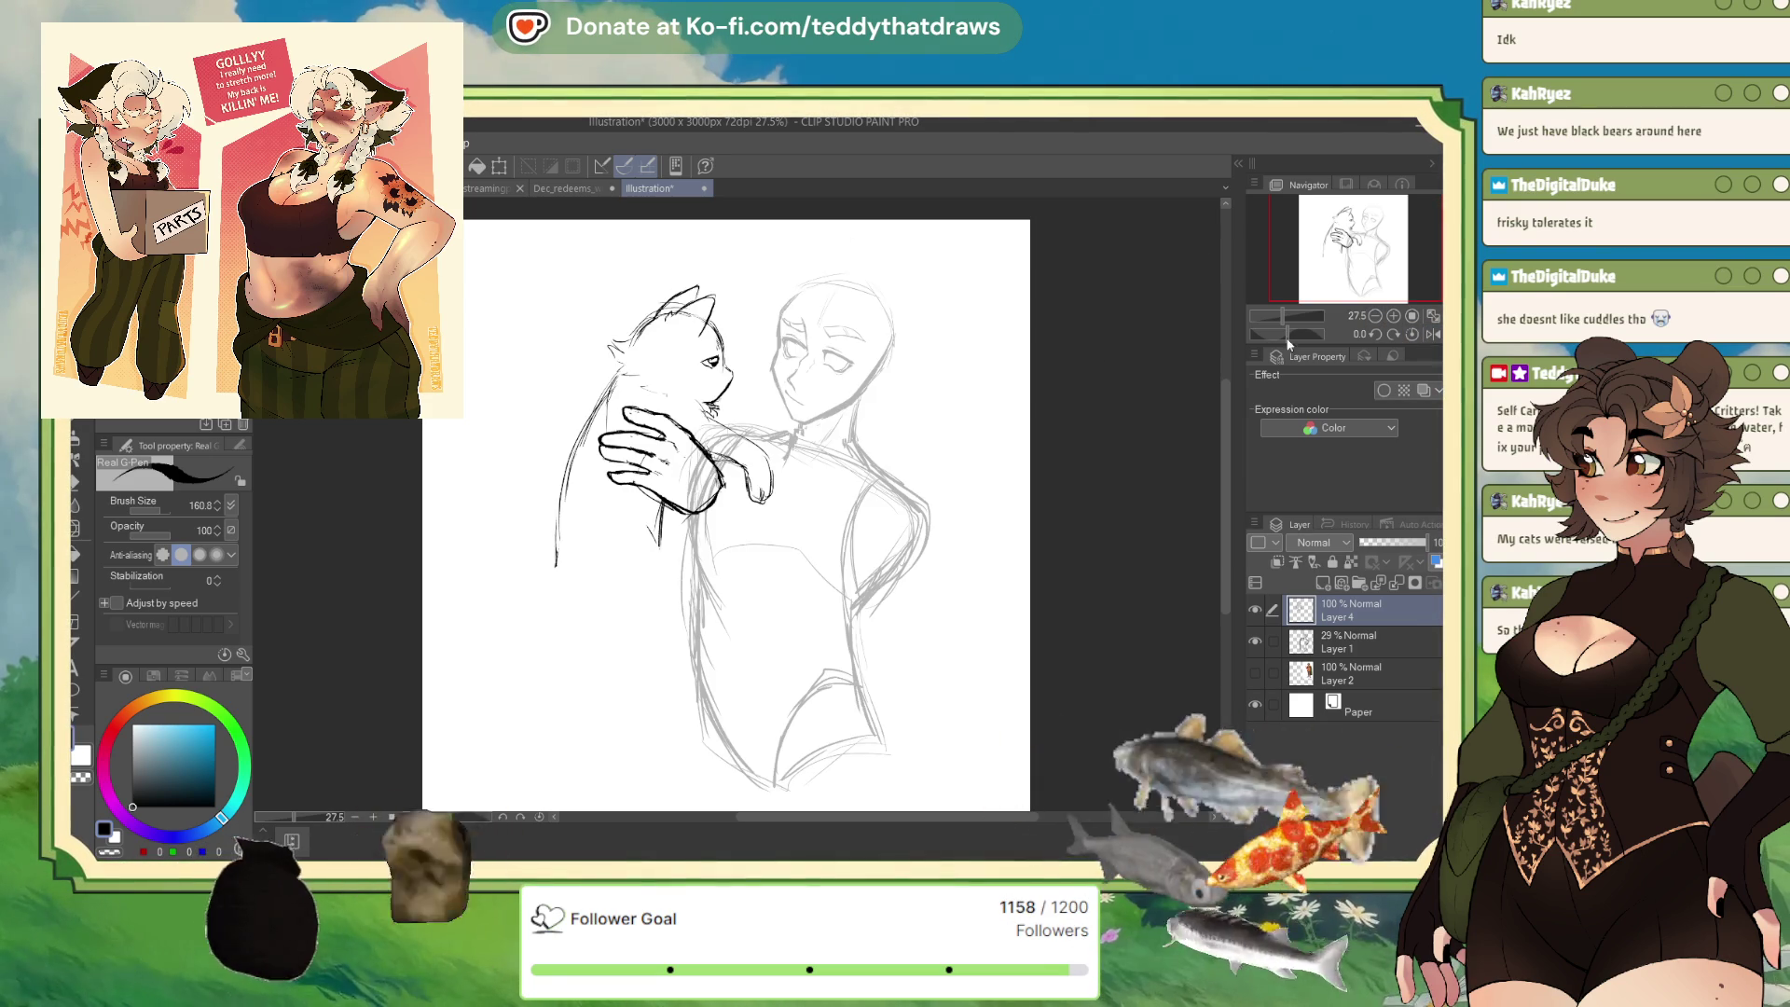
scroll(751, 261, "up", 4)
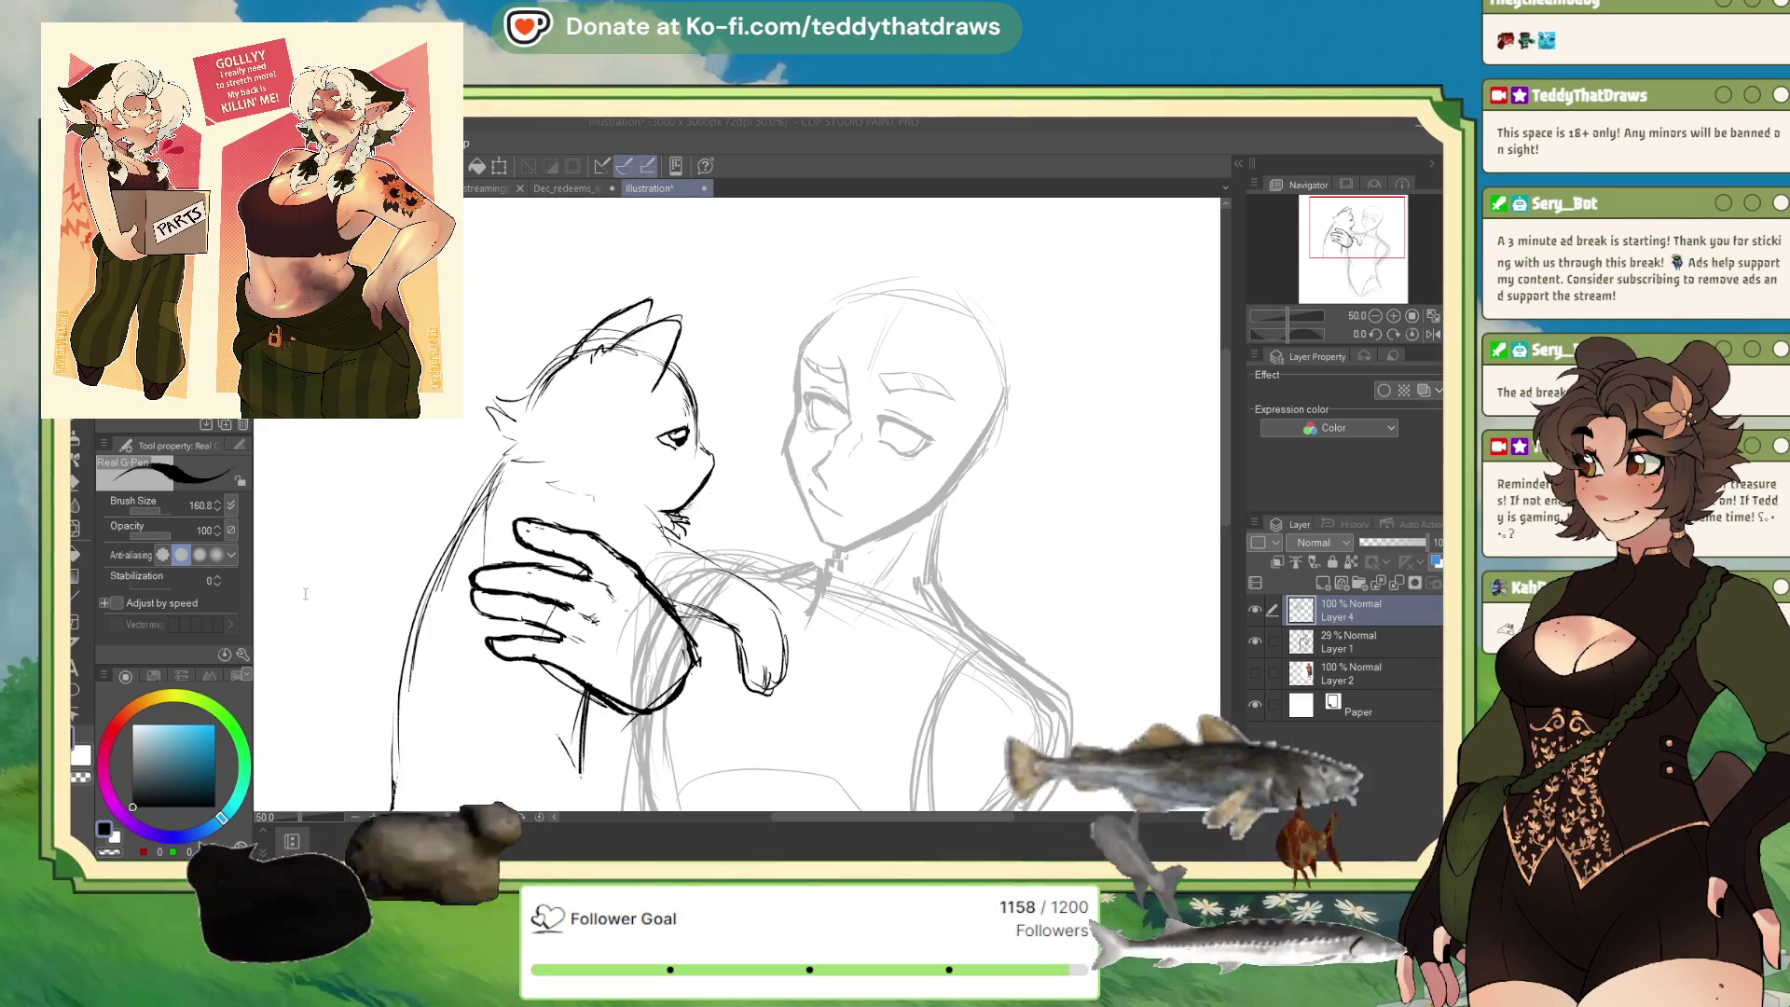
Confirm saving the illustration as Dec_DigitalDuke_wip.
key("Return")
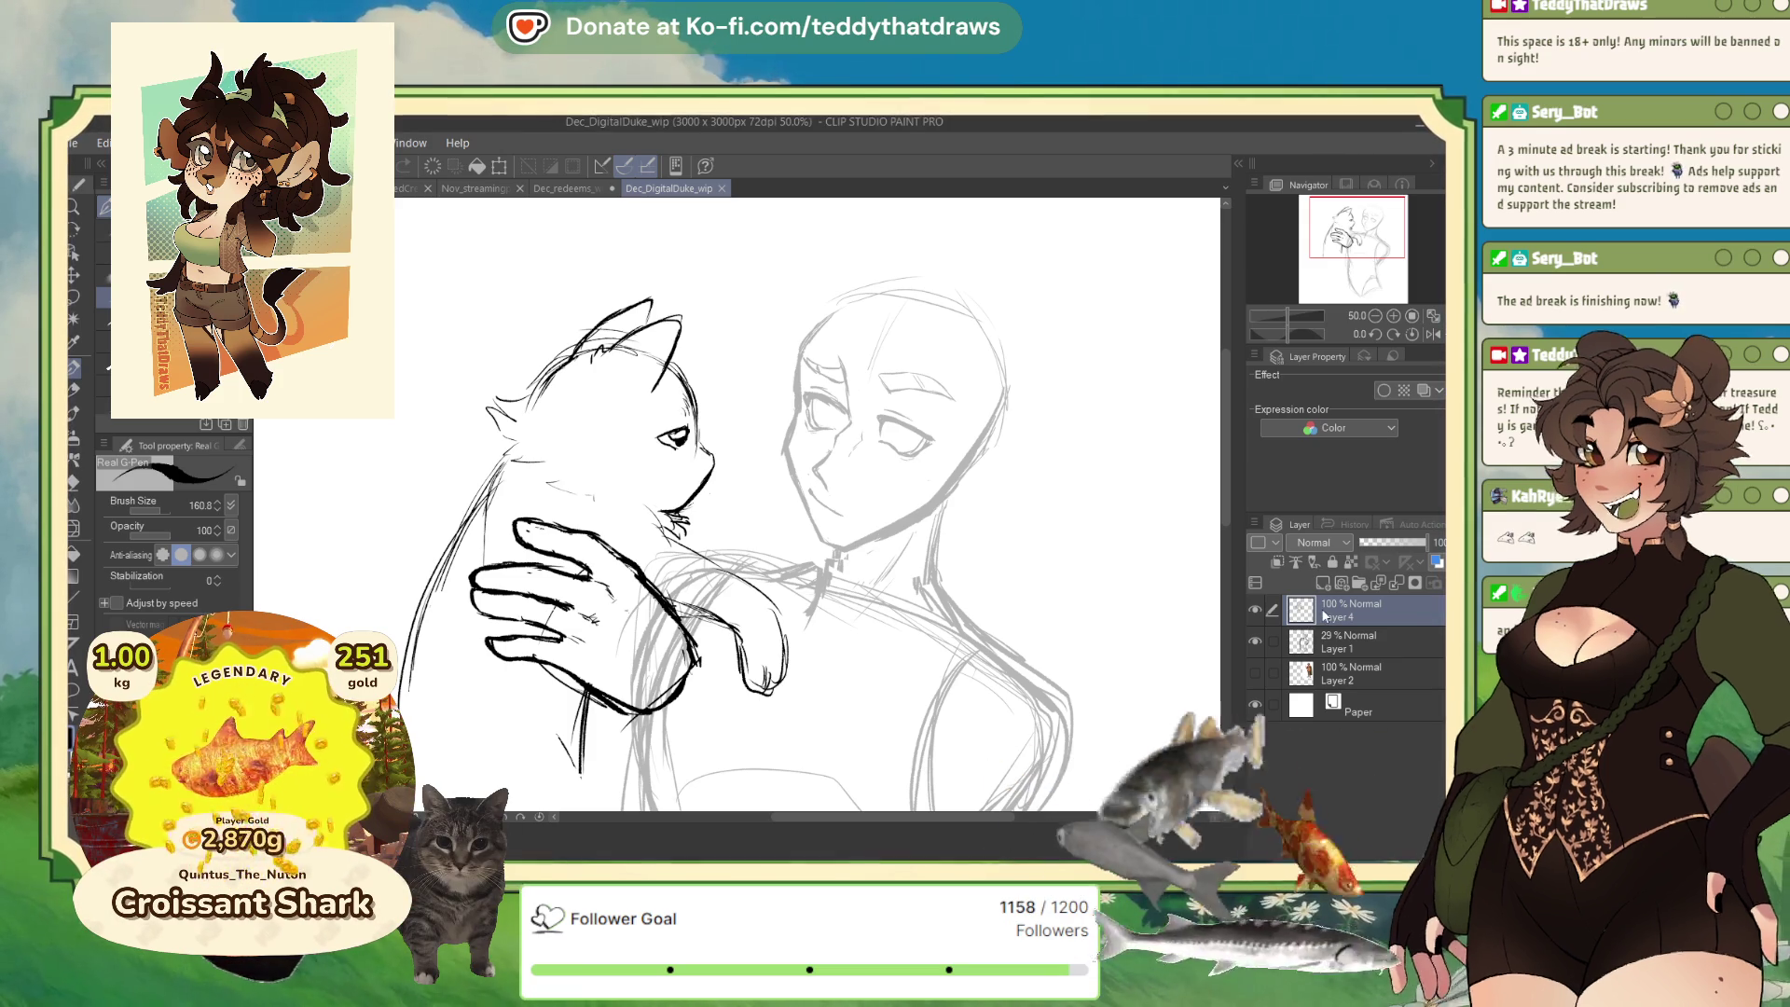
Close the Dec_DigitalDuke_wip, Dec_redeems_wip and Rules canvases, leaving the creature sketch open.
left_click(722, 188)
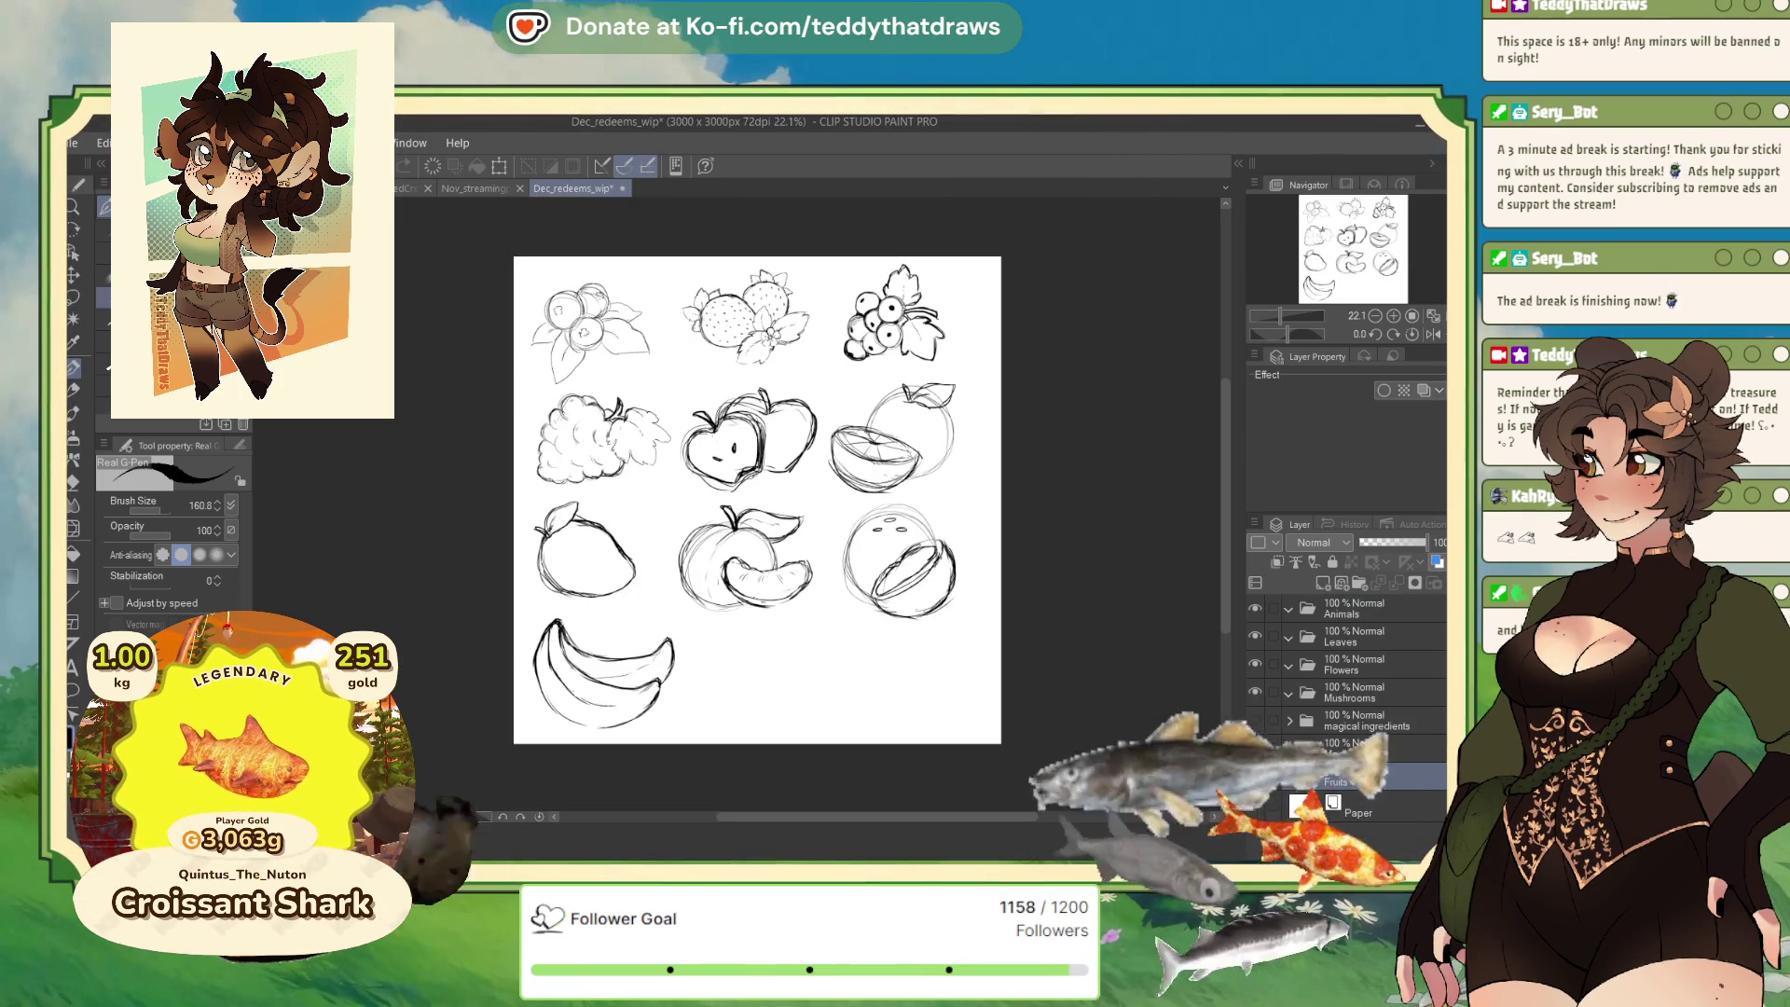
left_click(623, 188)
left_click(613, 184)
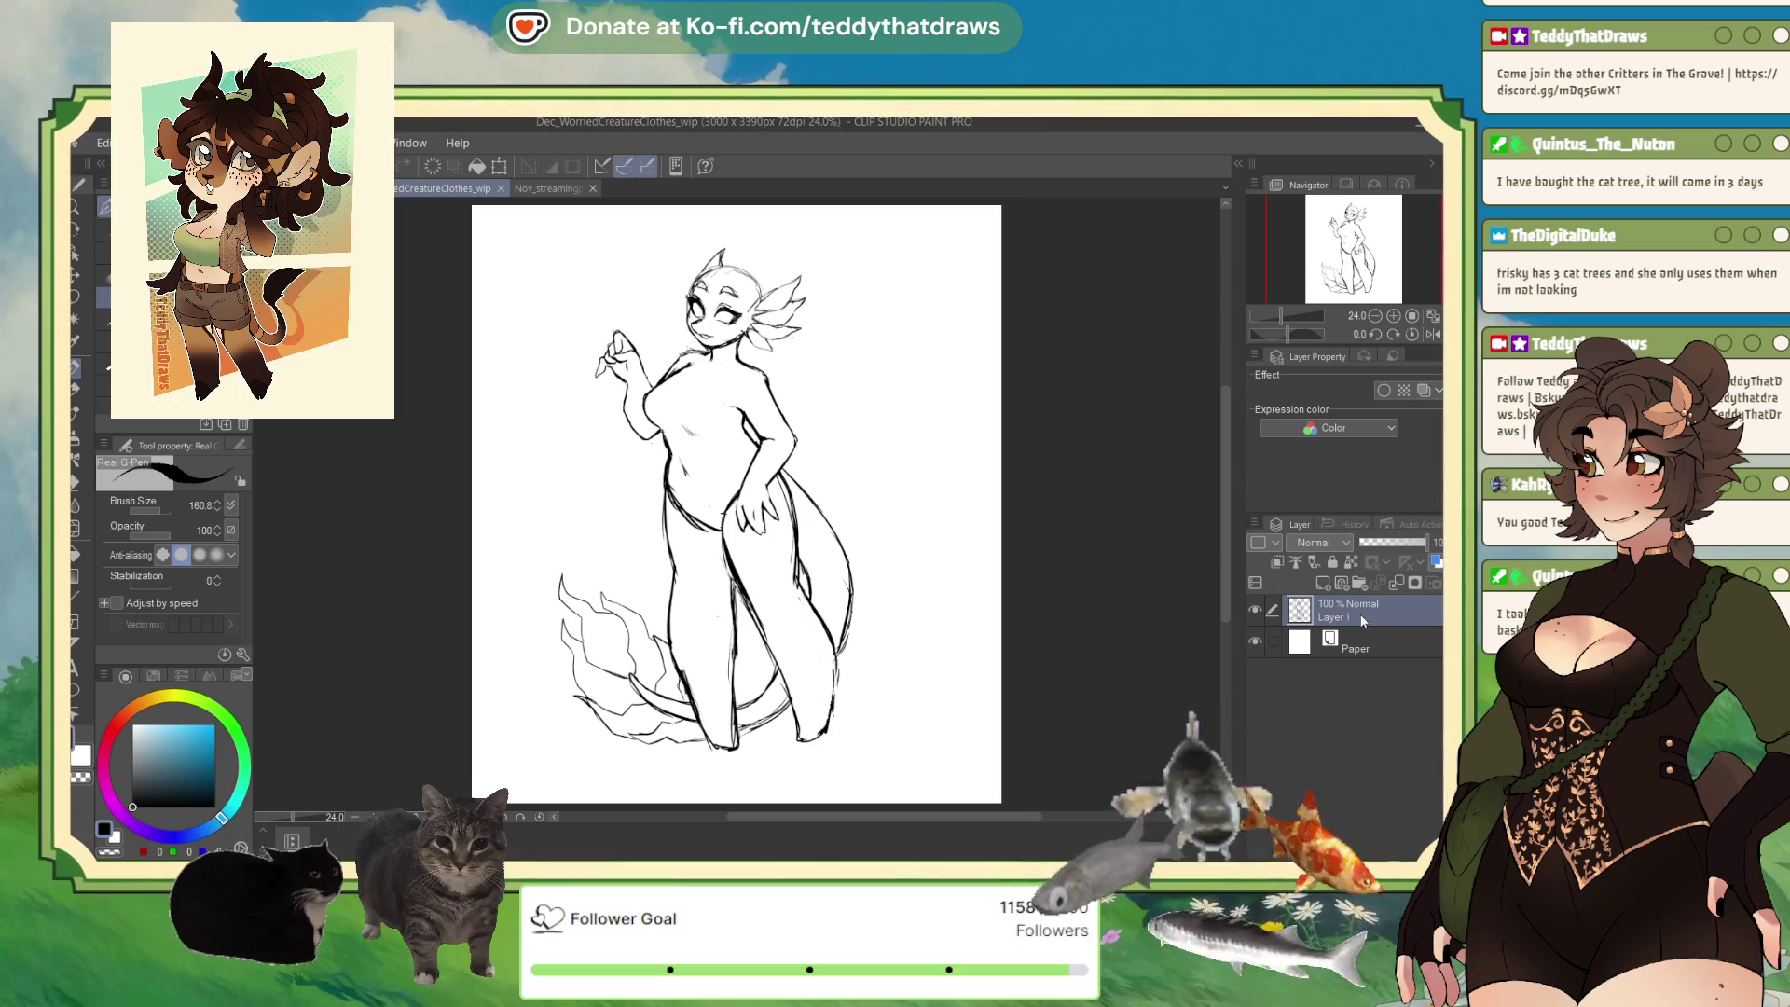
left_click(75, 143)
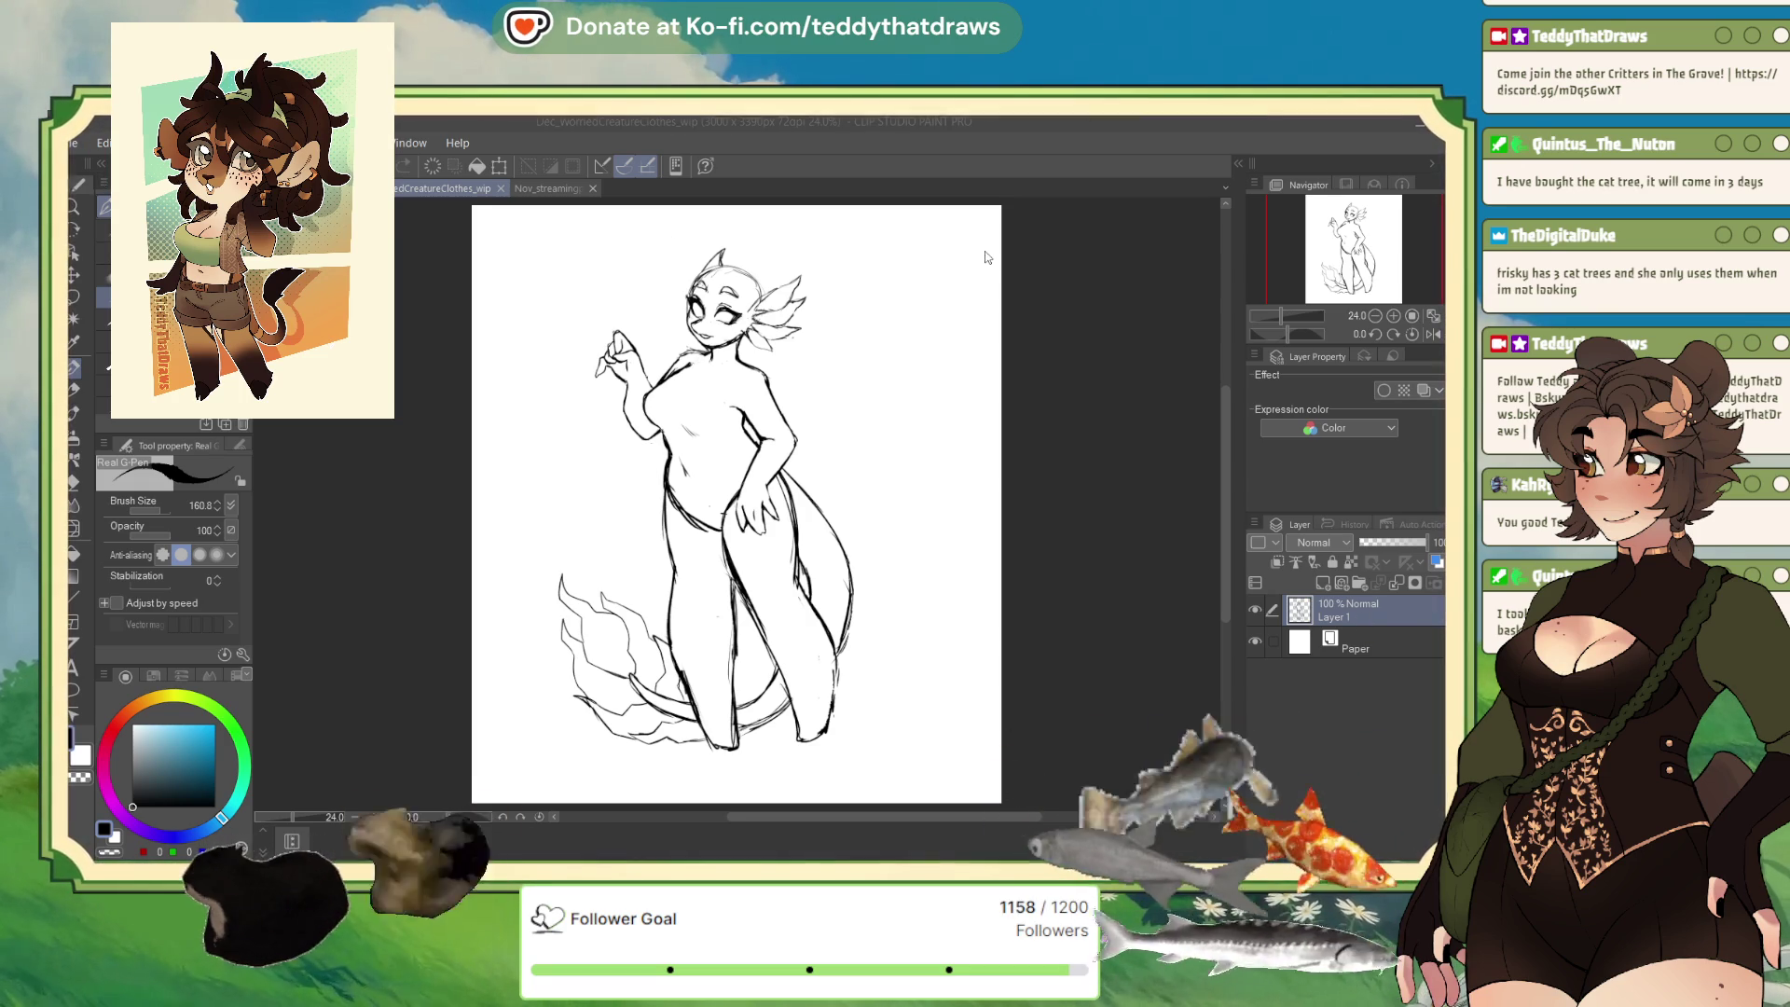
Create a new blank Illustration and show it side by side with the other canvas.
left_click(98, 170)
left_click_drag(555, 188, 932, 419)
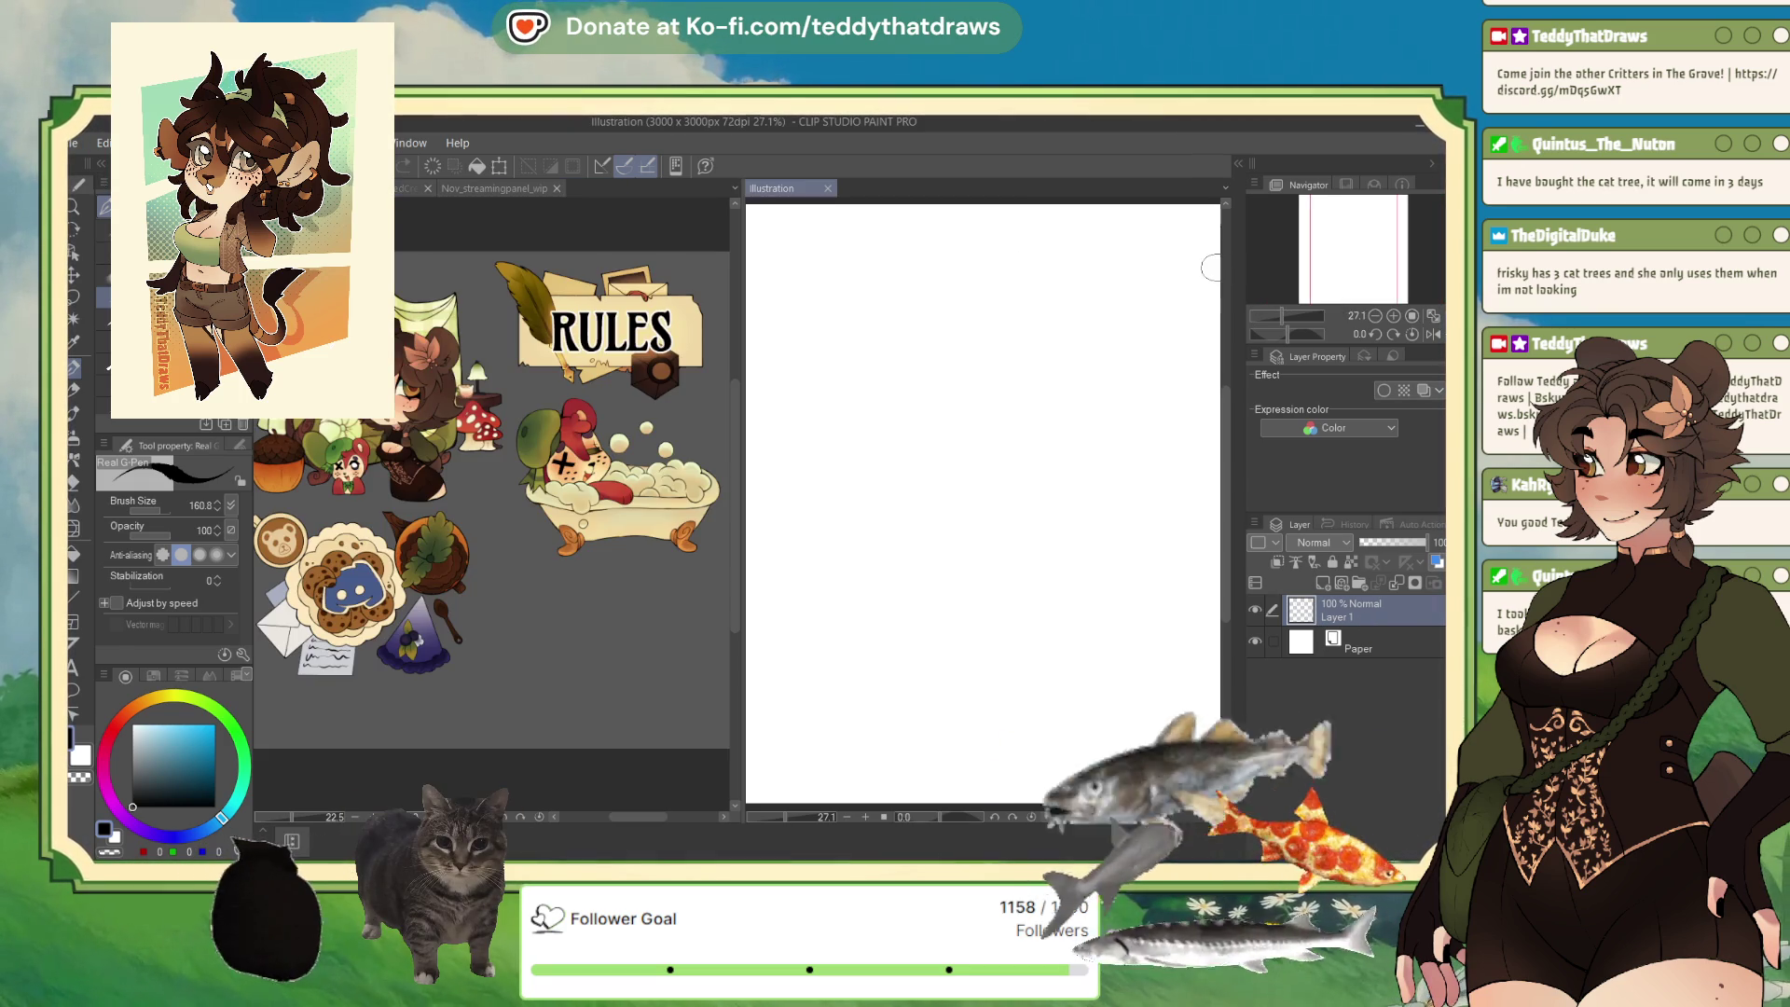
left_click_drag(743, 404, 792, 403)
Paste the dress reference image and bring the creature sketch into the left pane.
key("ctrl+v")
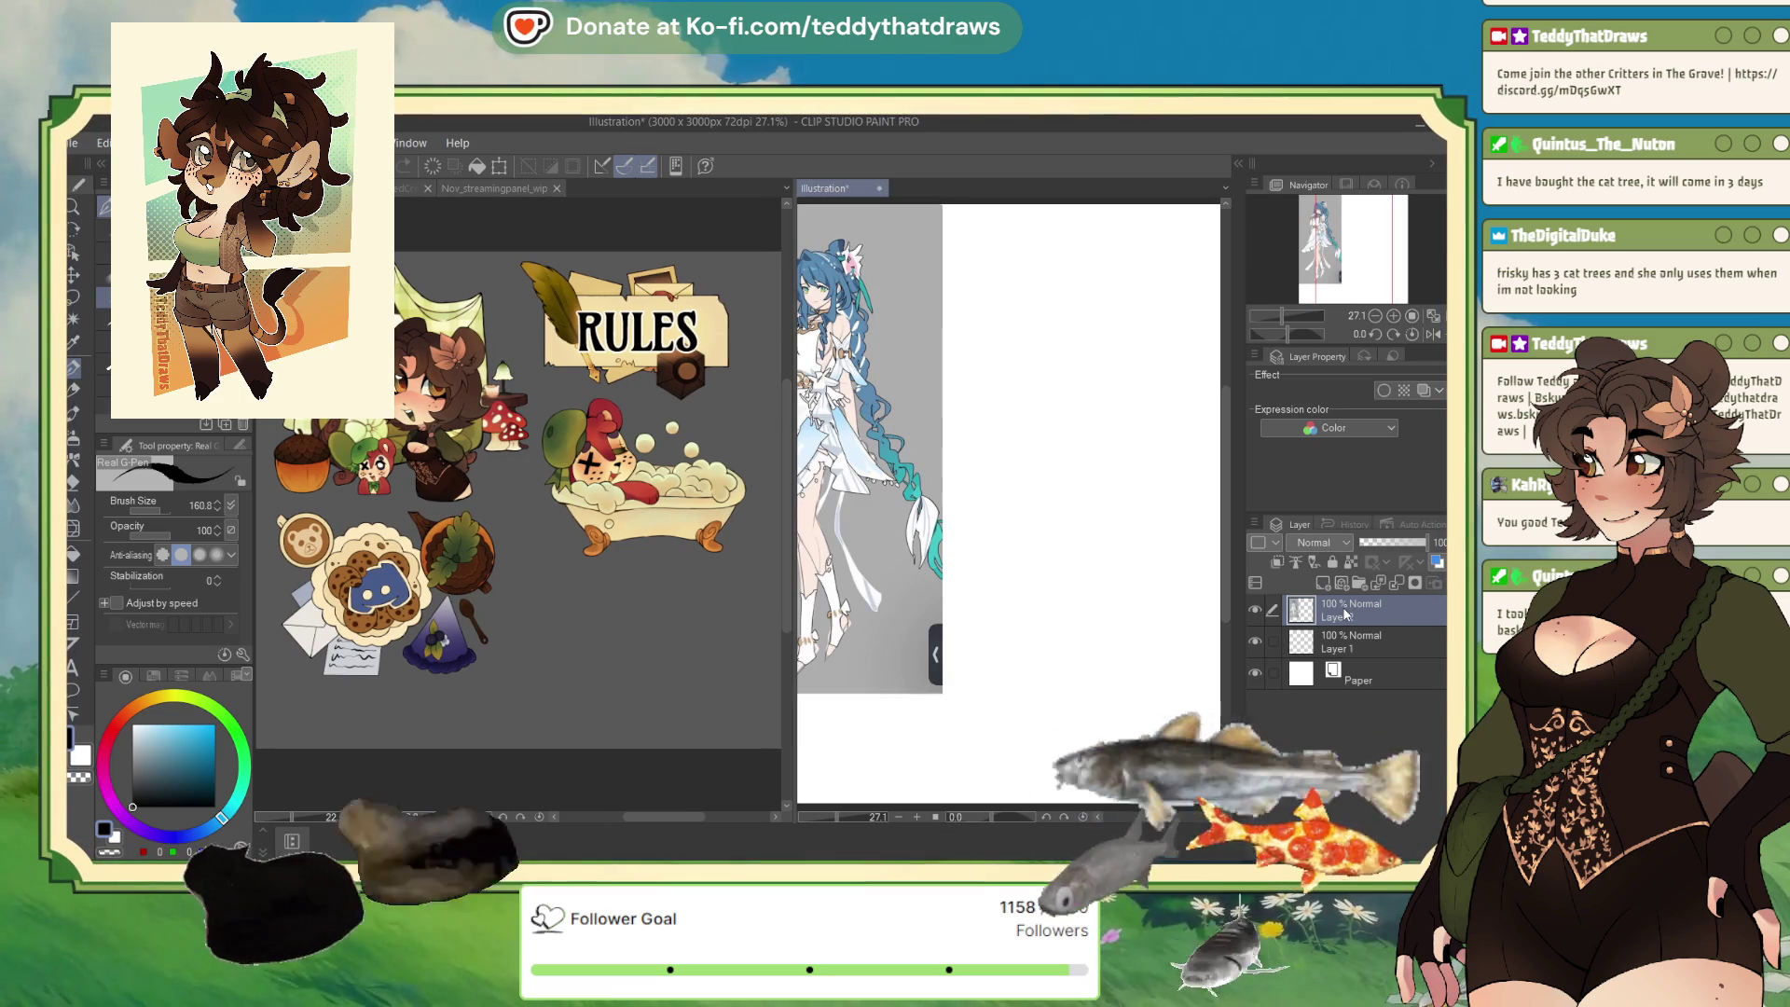
scroll(1073, 634, "down", 1)
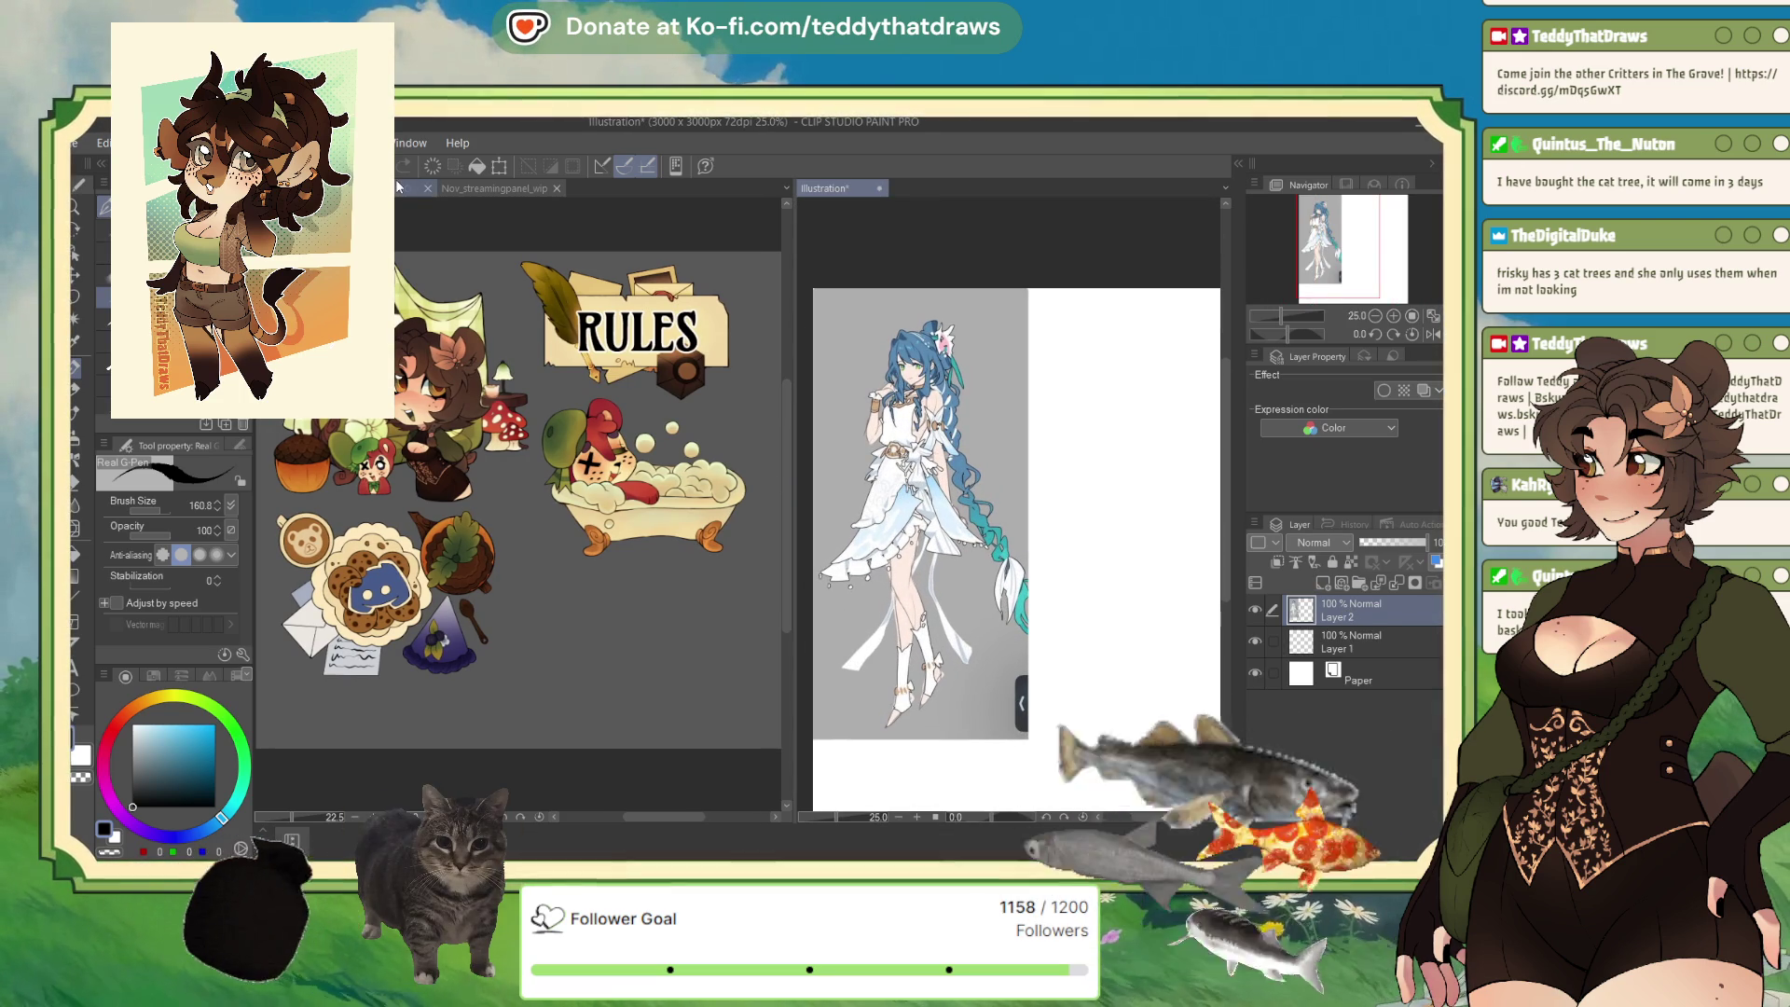
key("ctrl+Tab")
scroll(449, 294, "up", 5)
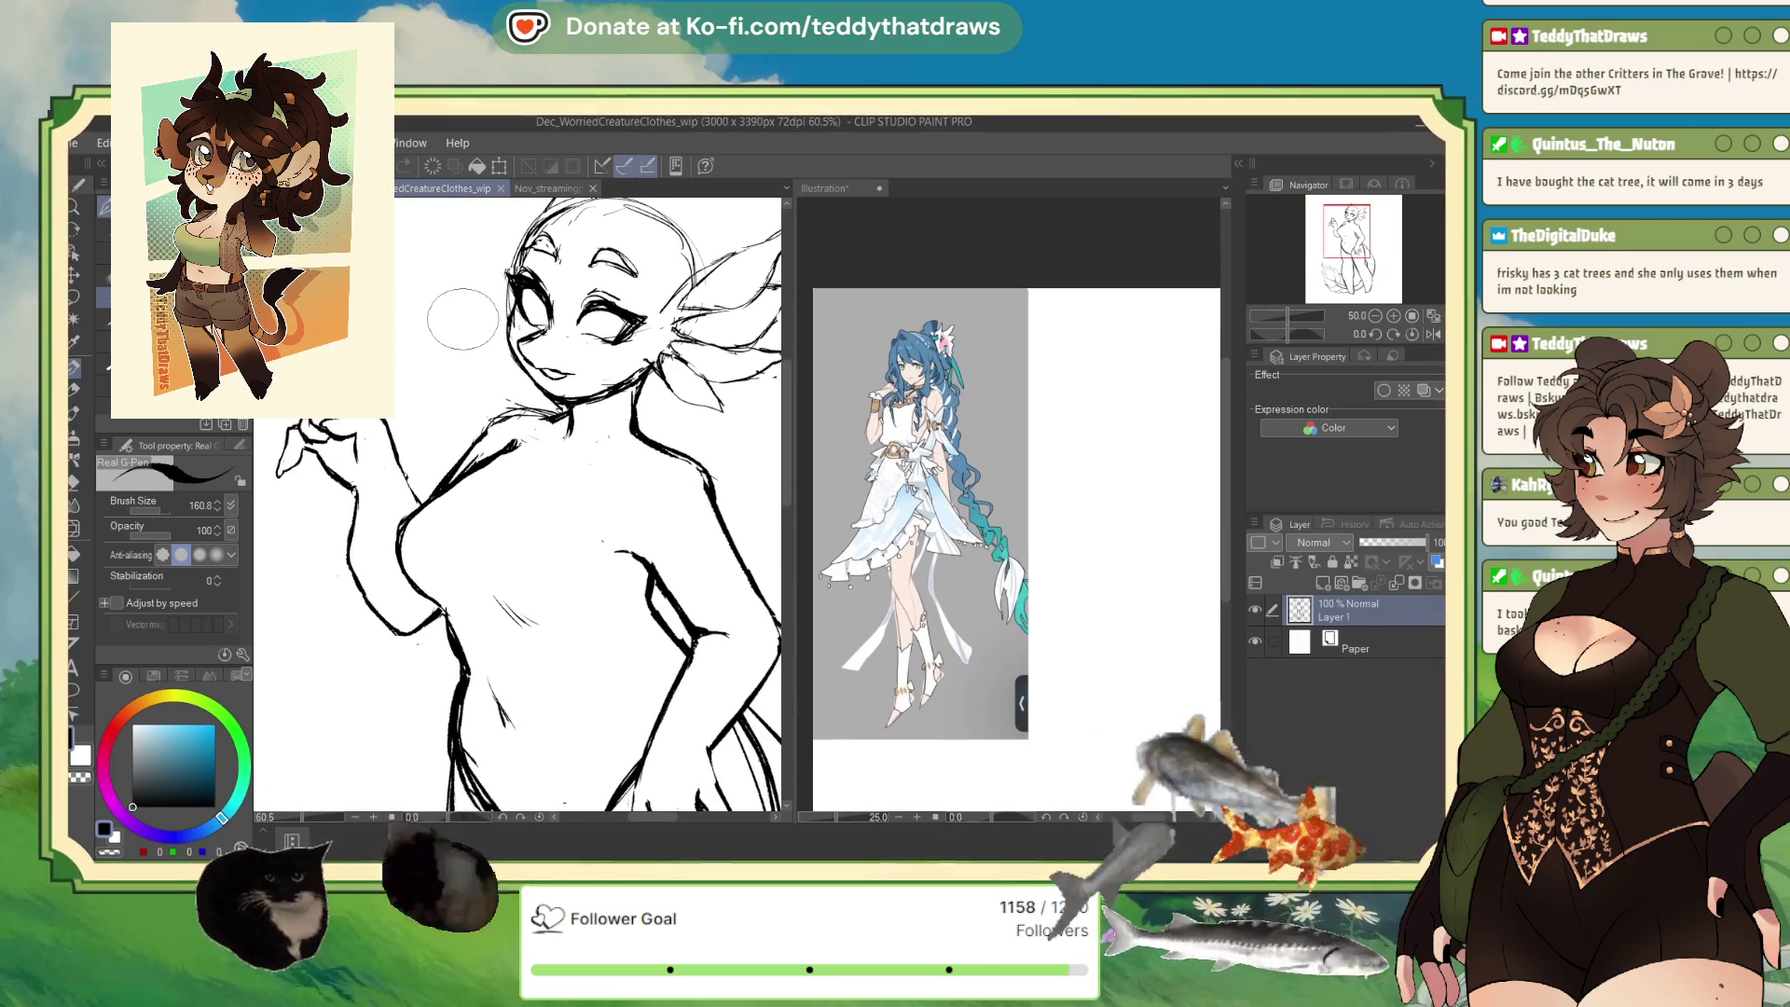
Add an empty Layer 2 above the sketch and mirror the view to check it.
left_click(1322, 584)
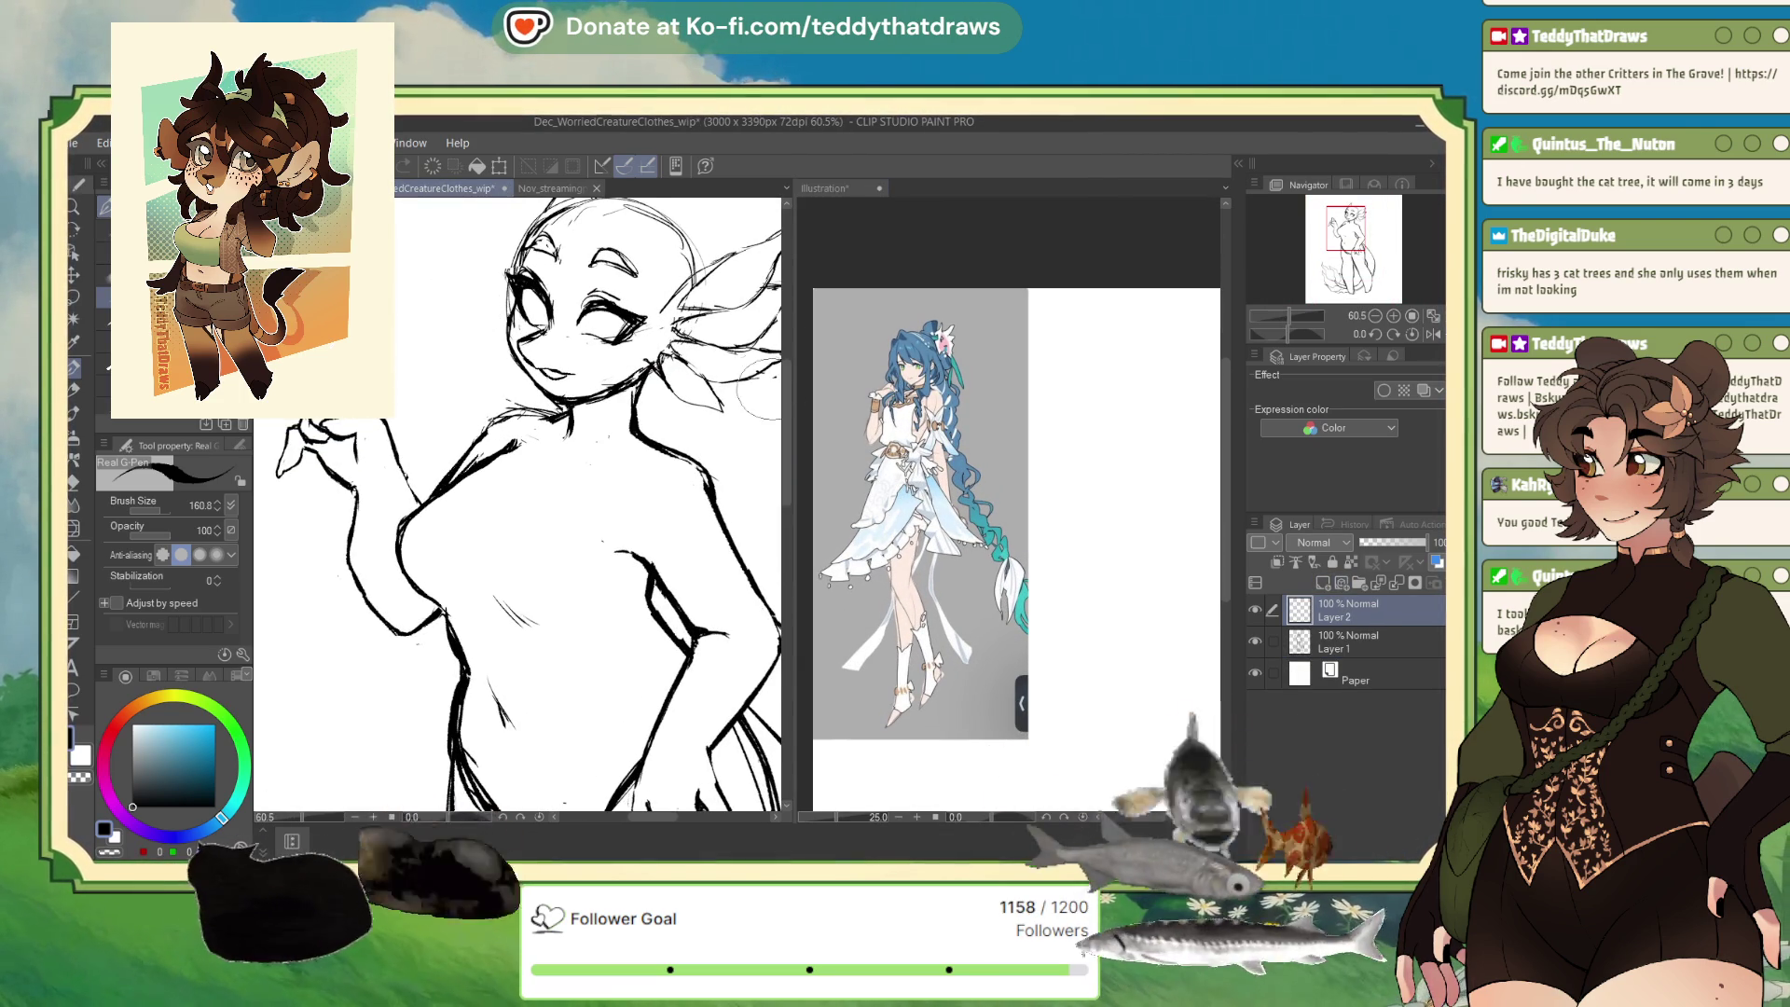
scroll(549, 466, "down", 2)
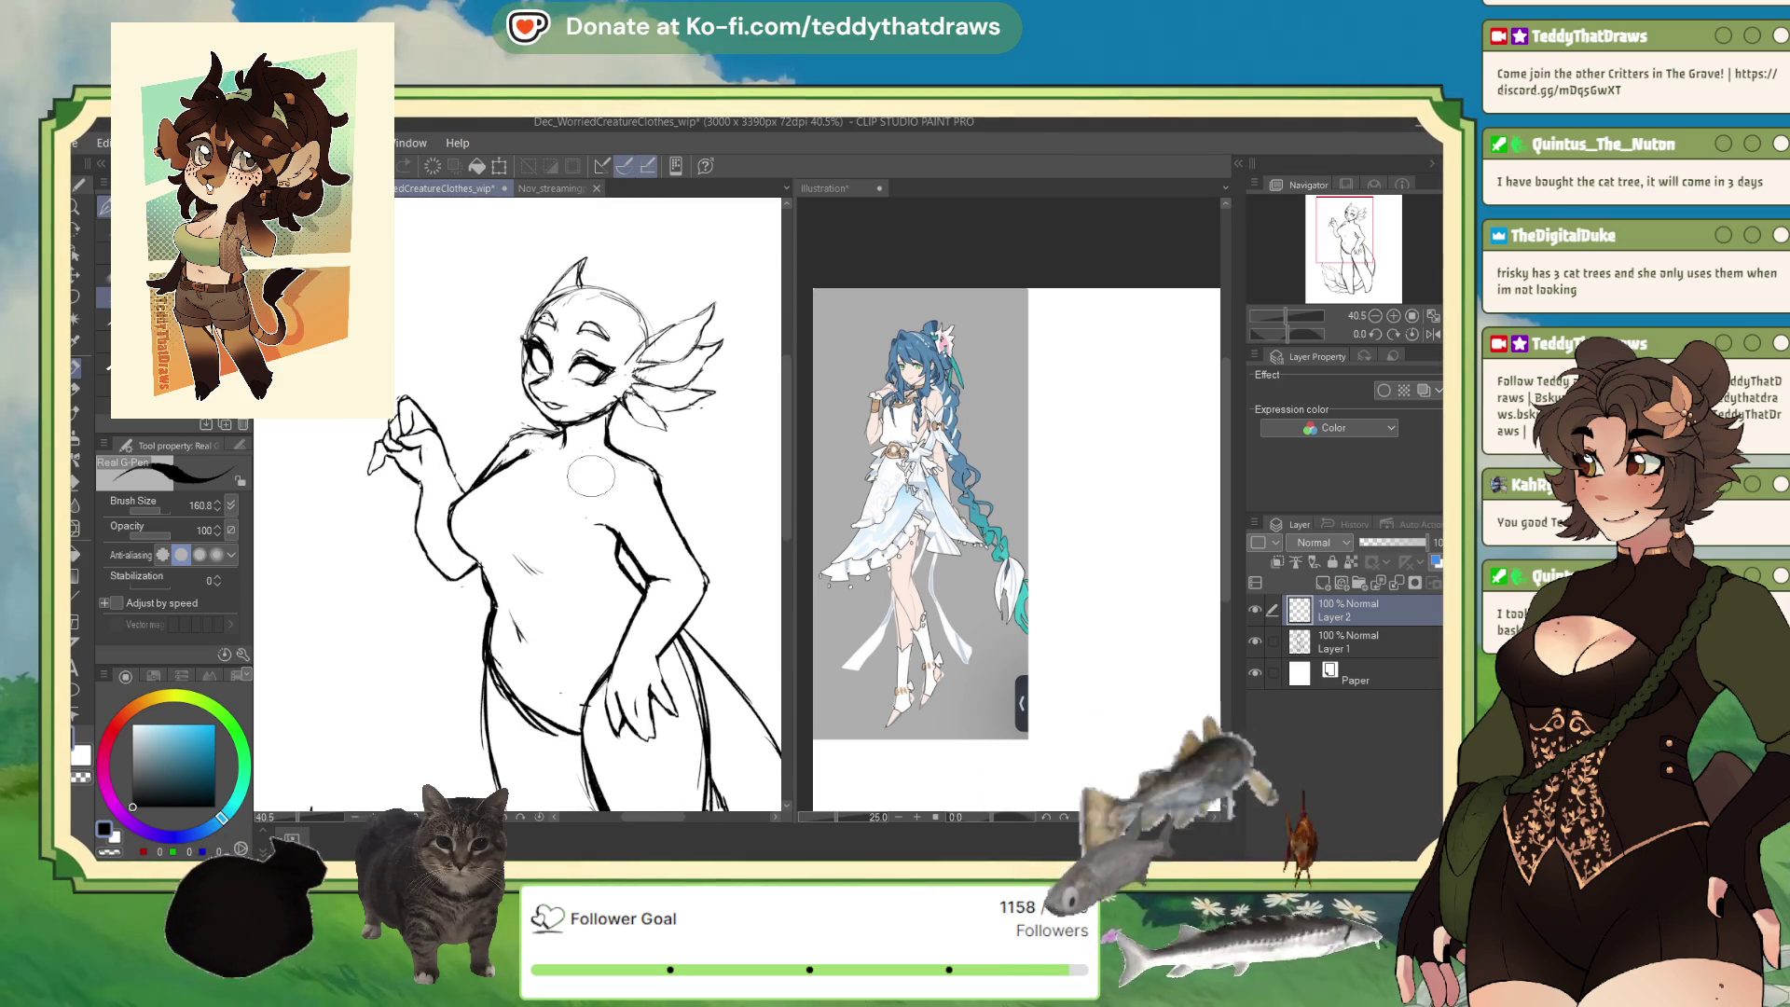
left_click(1433, 334)
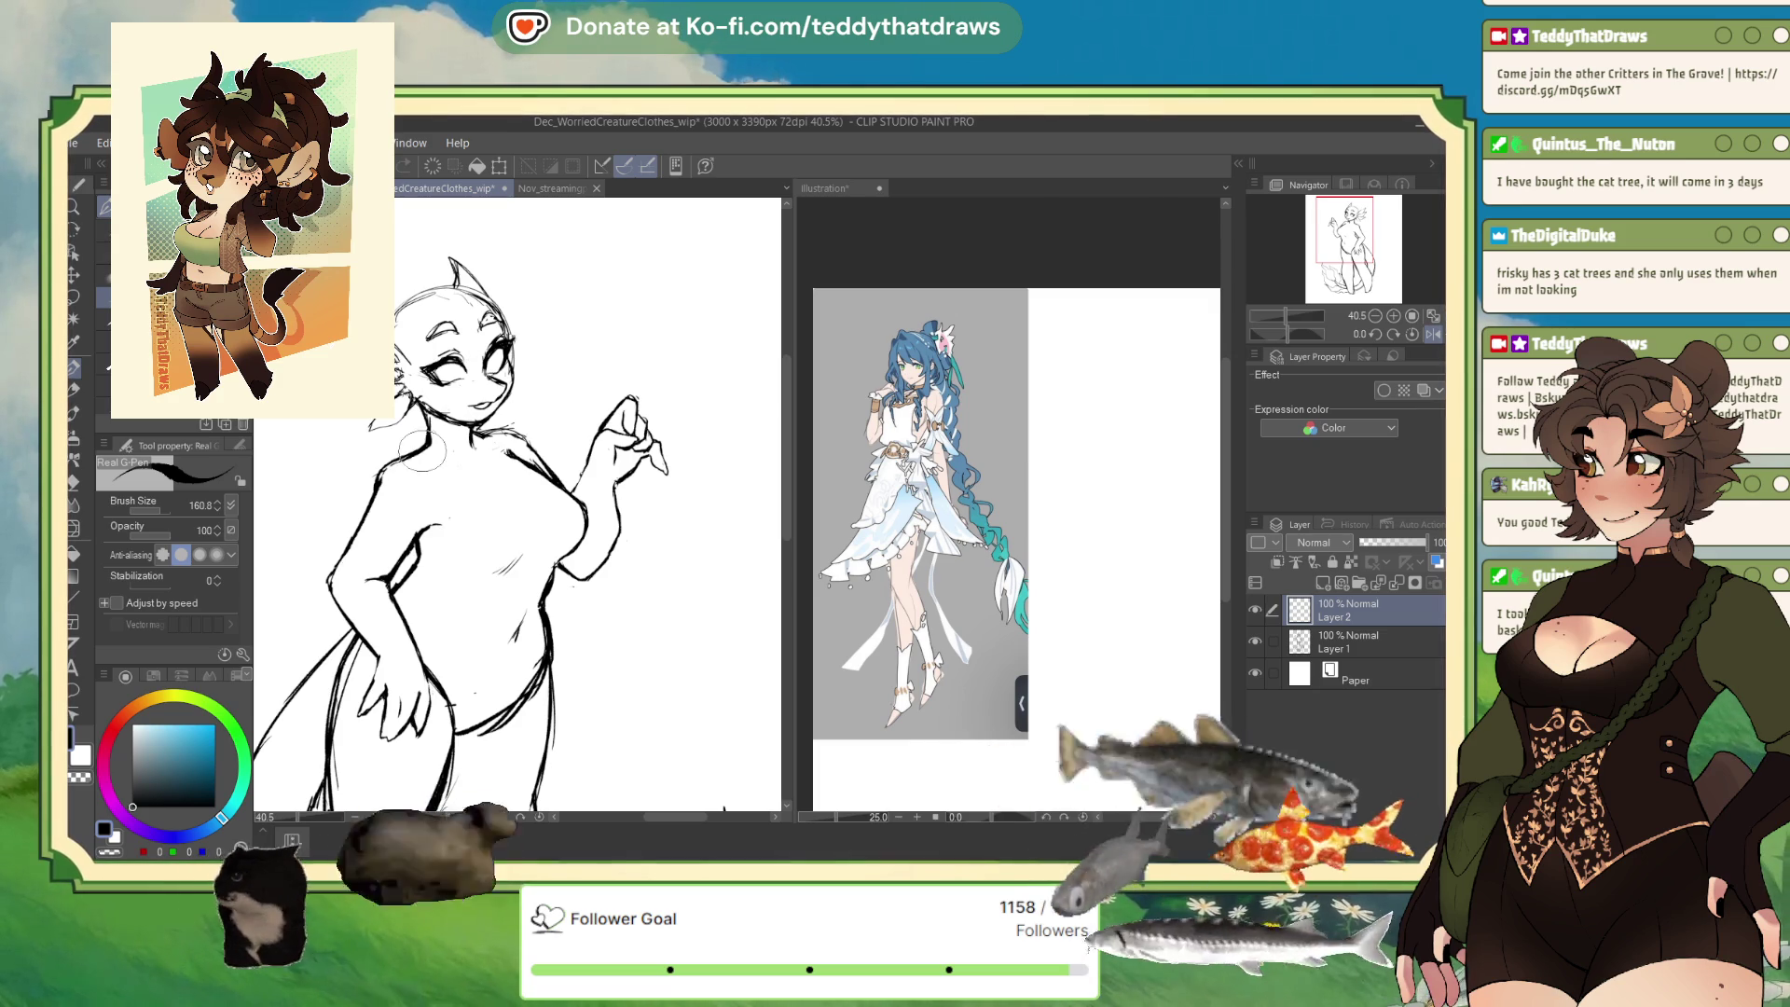
Sketch a neckline curve, widen the sketch pane beside the dress reference, and re-mirror the view.
left_click_drag(449, 489, 555, 487)
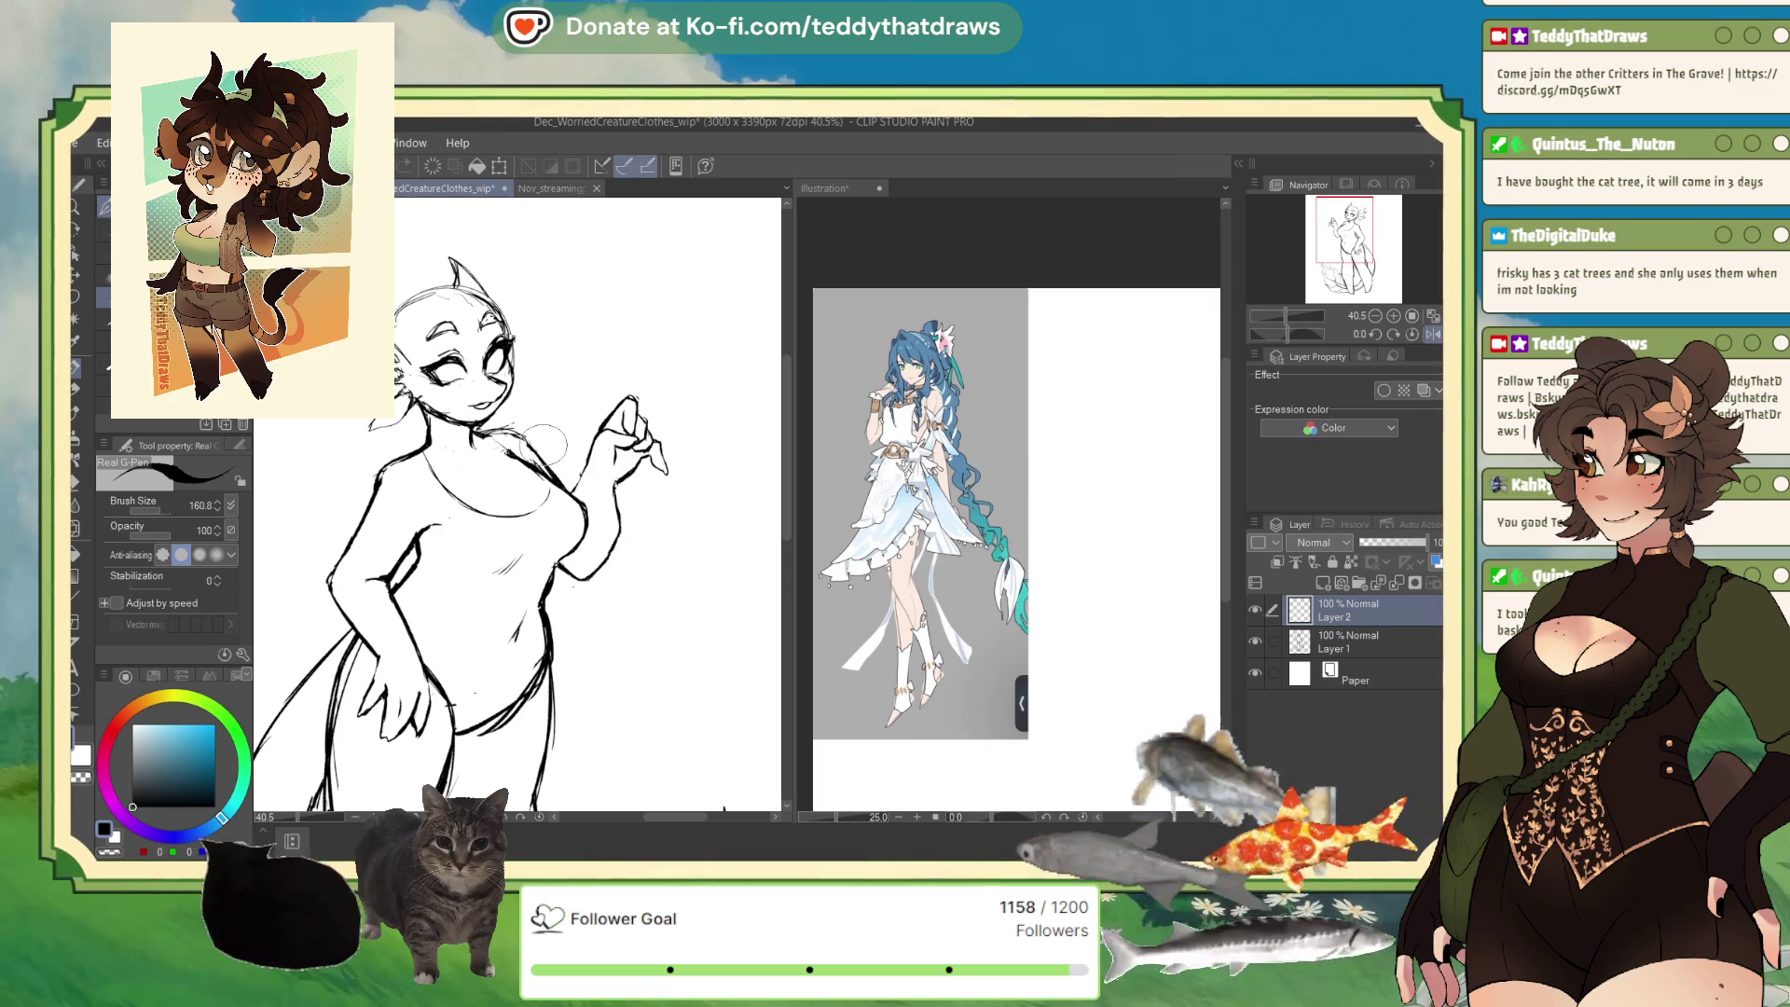
left_click_drag(792, 280, 900, 291)
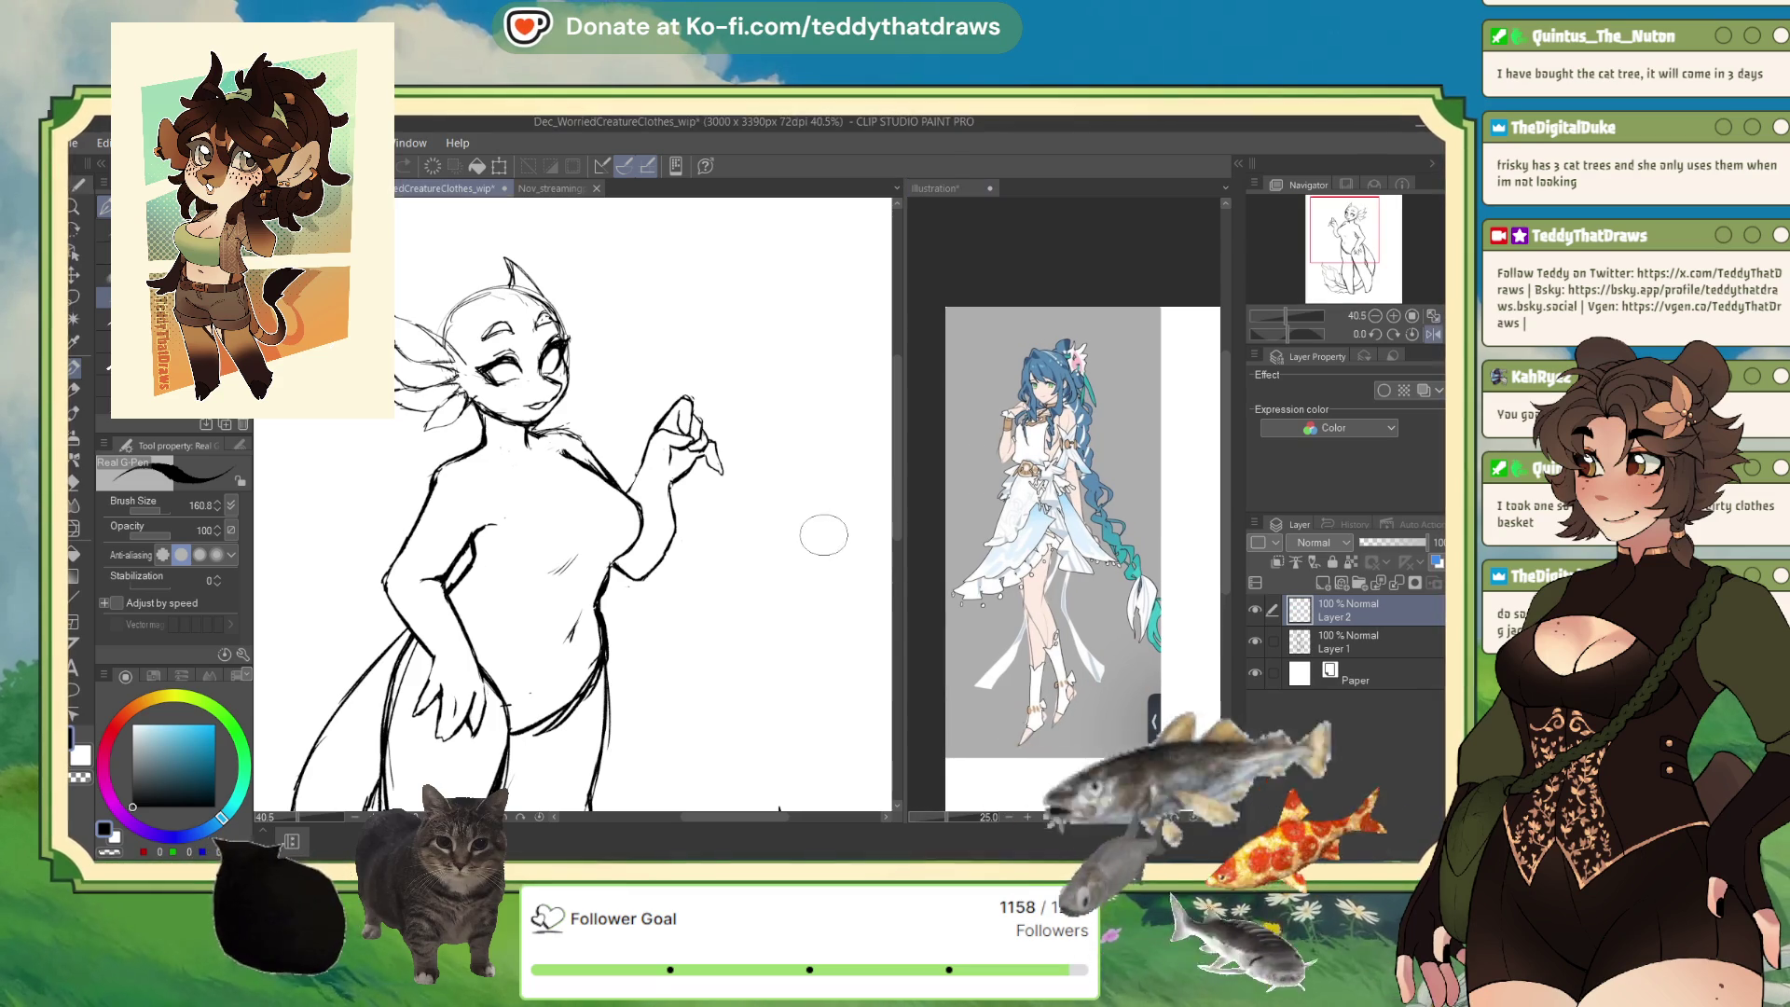
left_click(1423, 332)
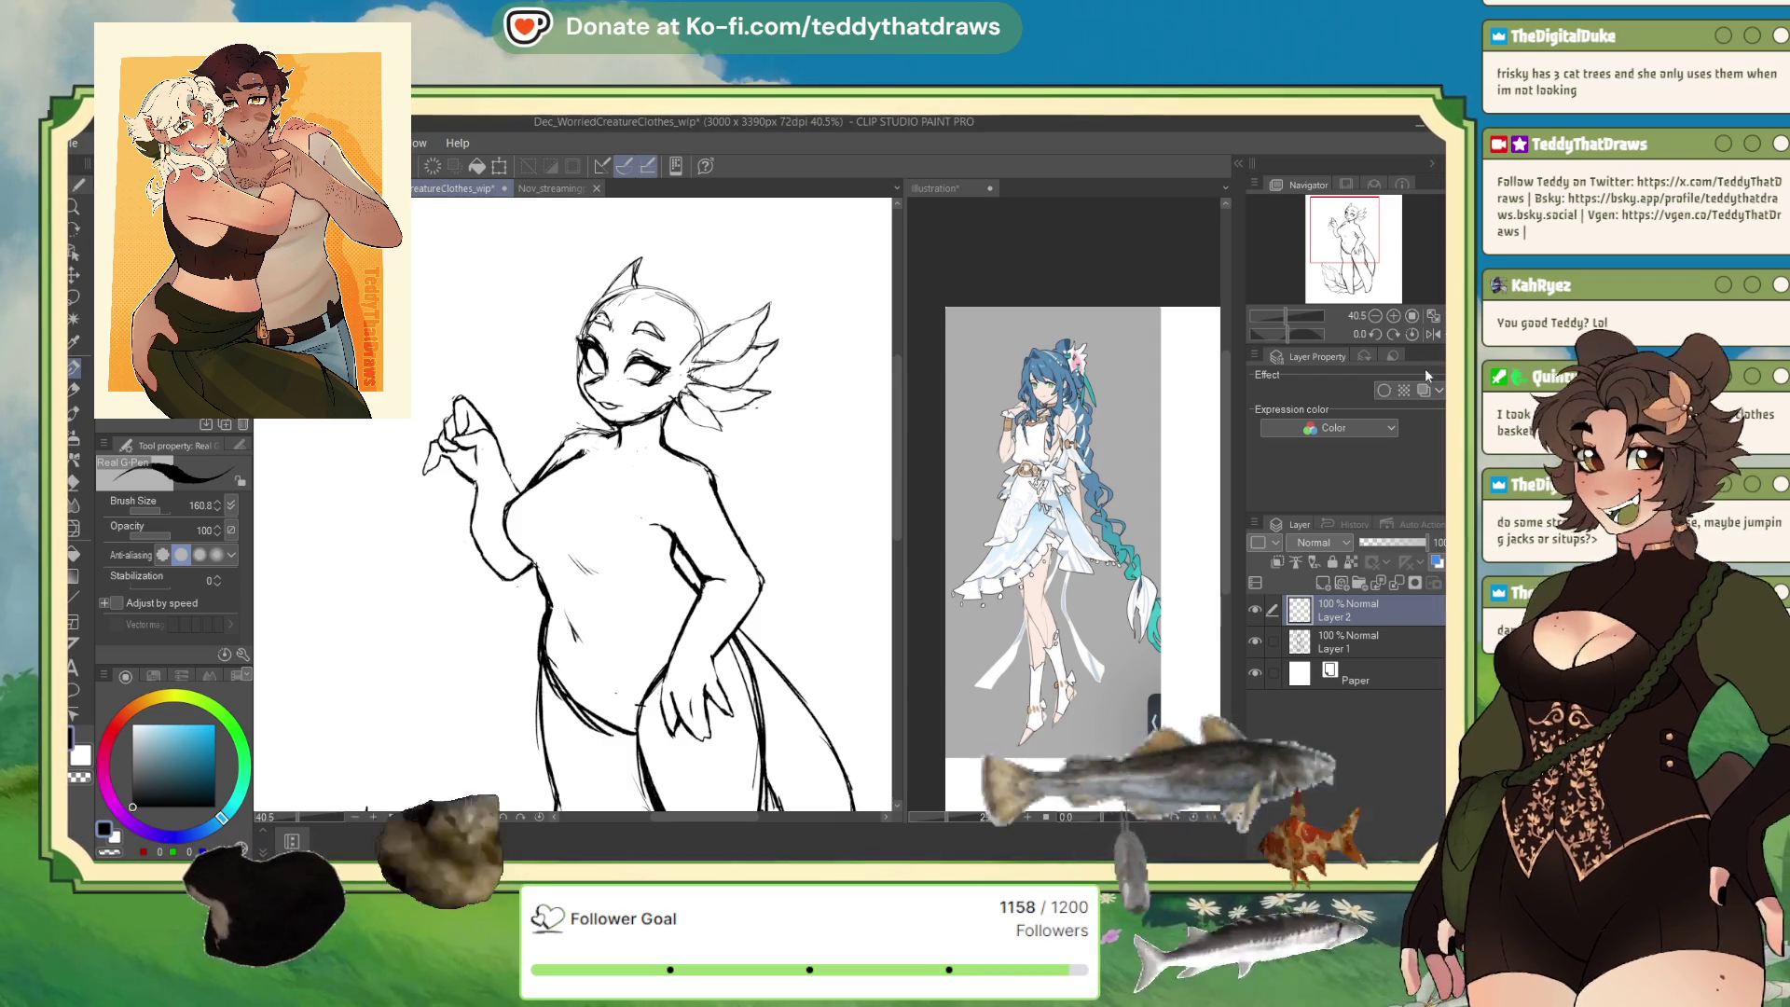
left_click(1433, 334)
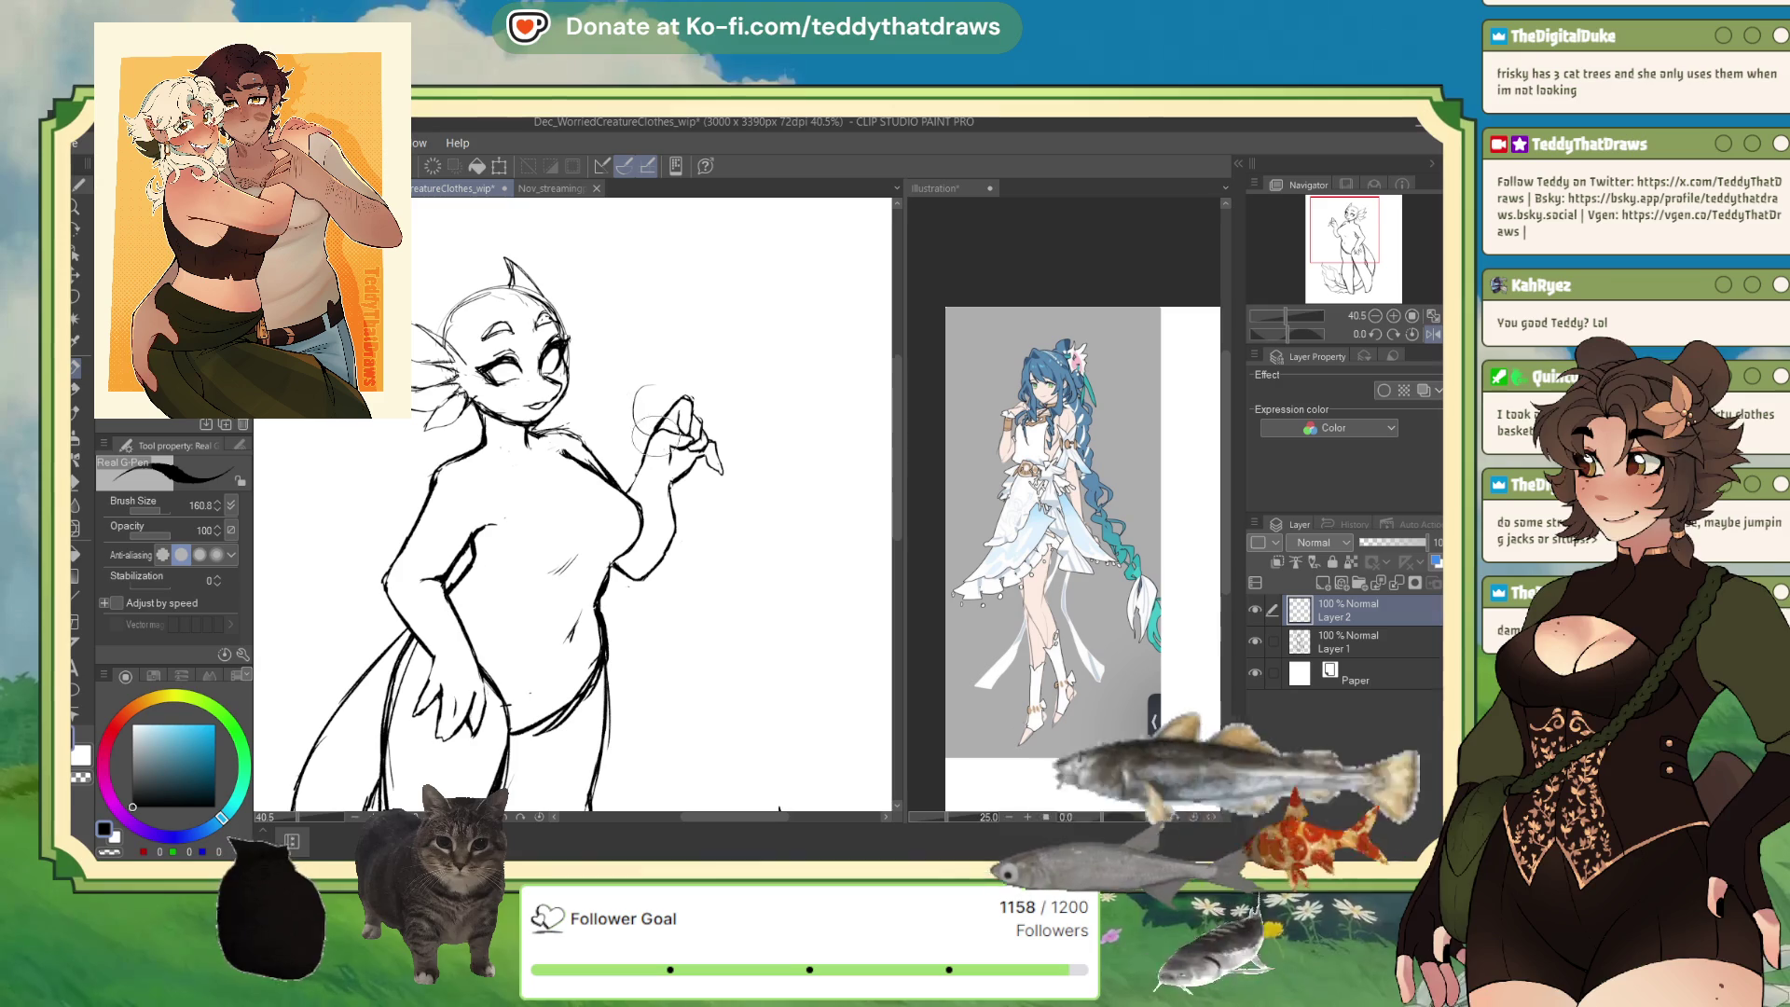
Undo stray circle strokes, fade the body sketch Layer 1 to 32% opacity, and return to Layer 2.
left_click_drag(643, 382, 653, 403)
key("ctrl+z")
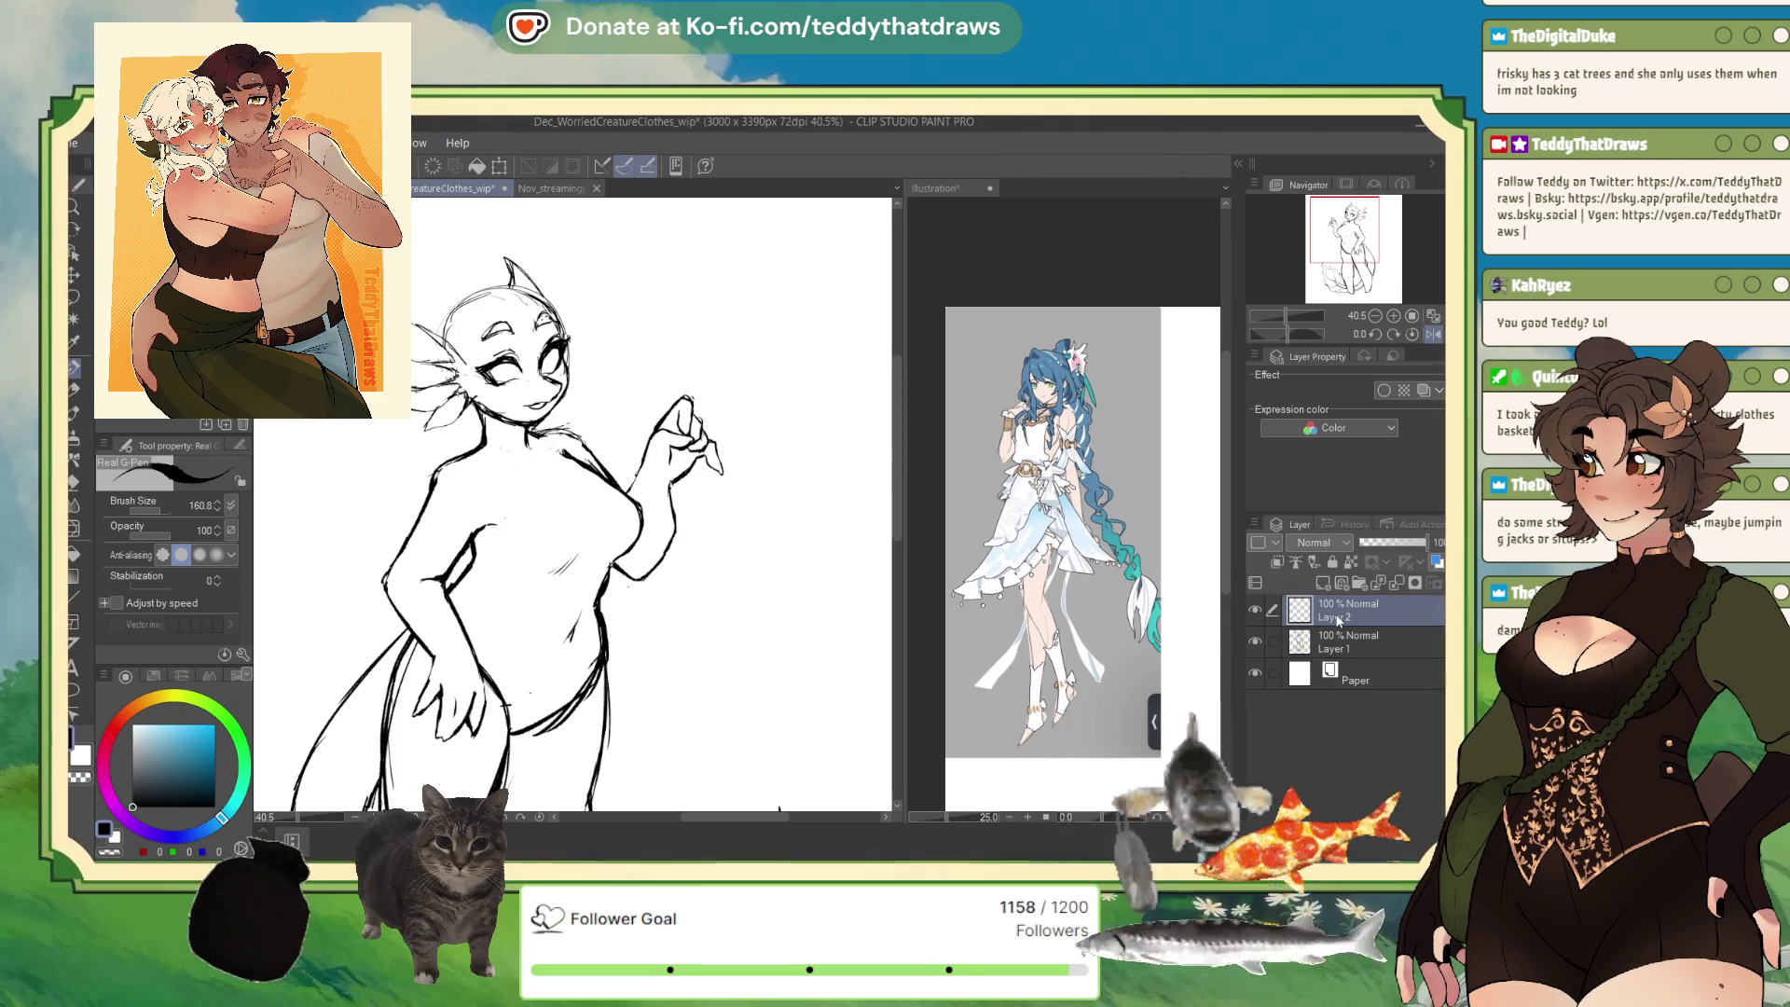
left_click(1433, 334)
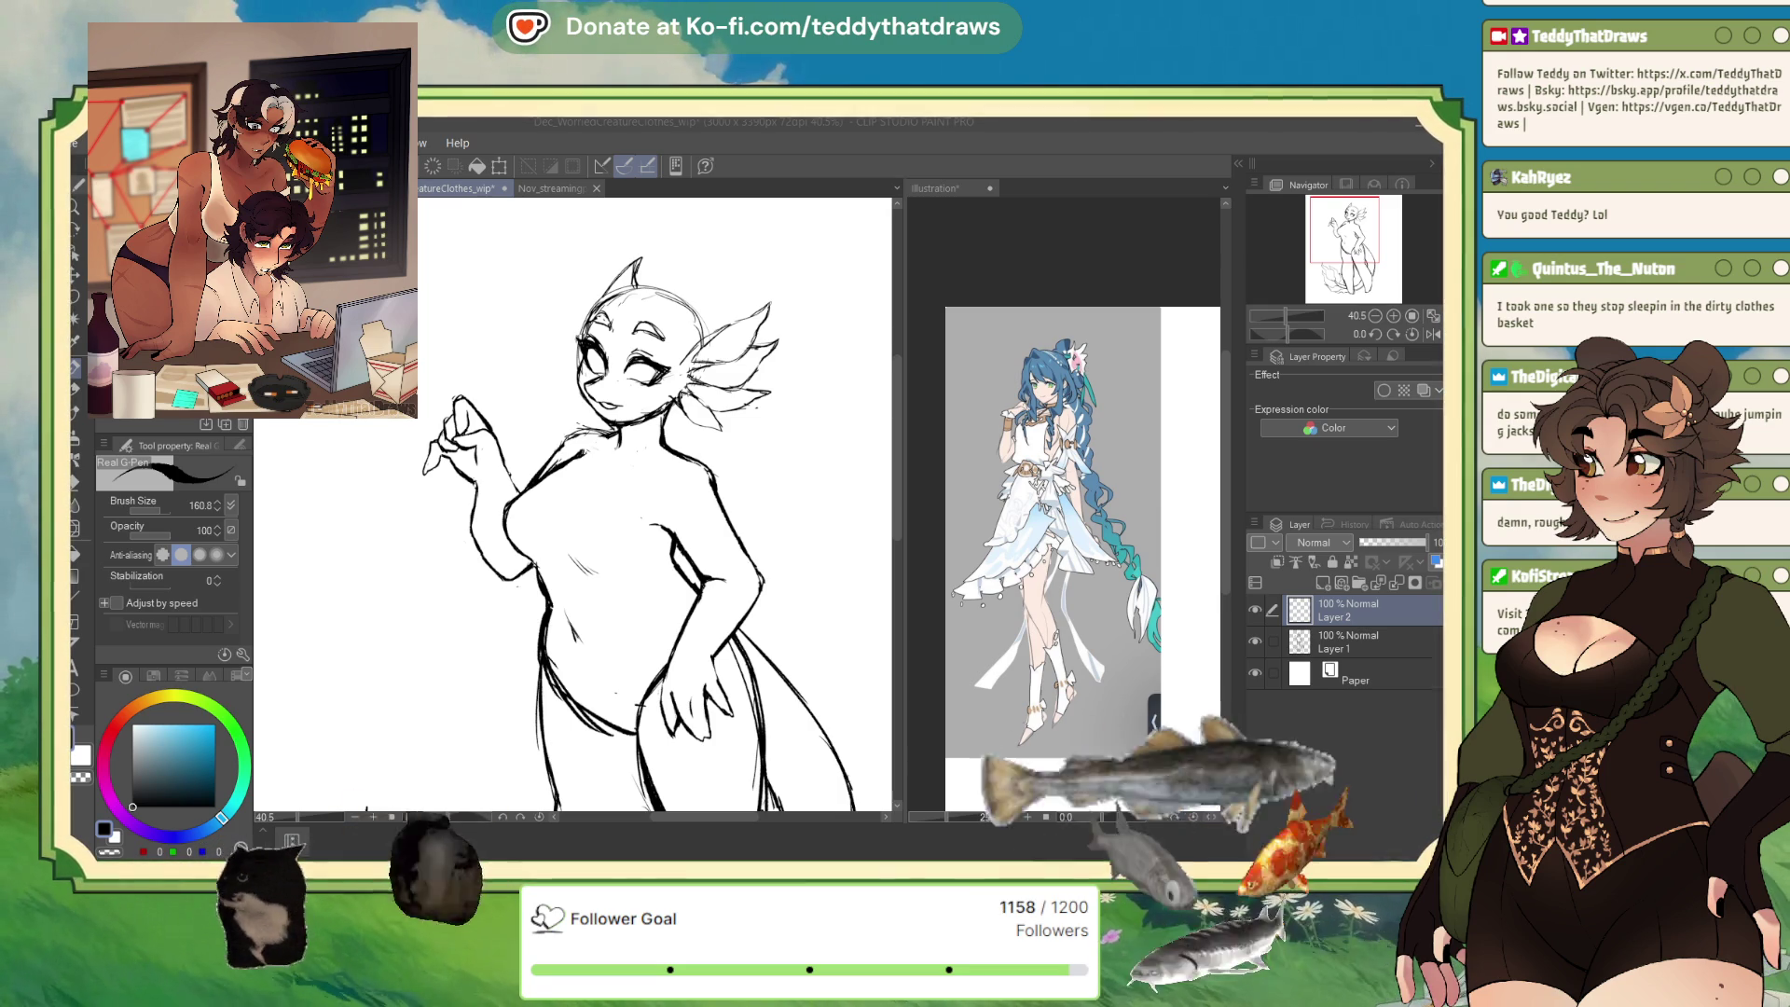
left_click(1347, 641)
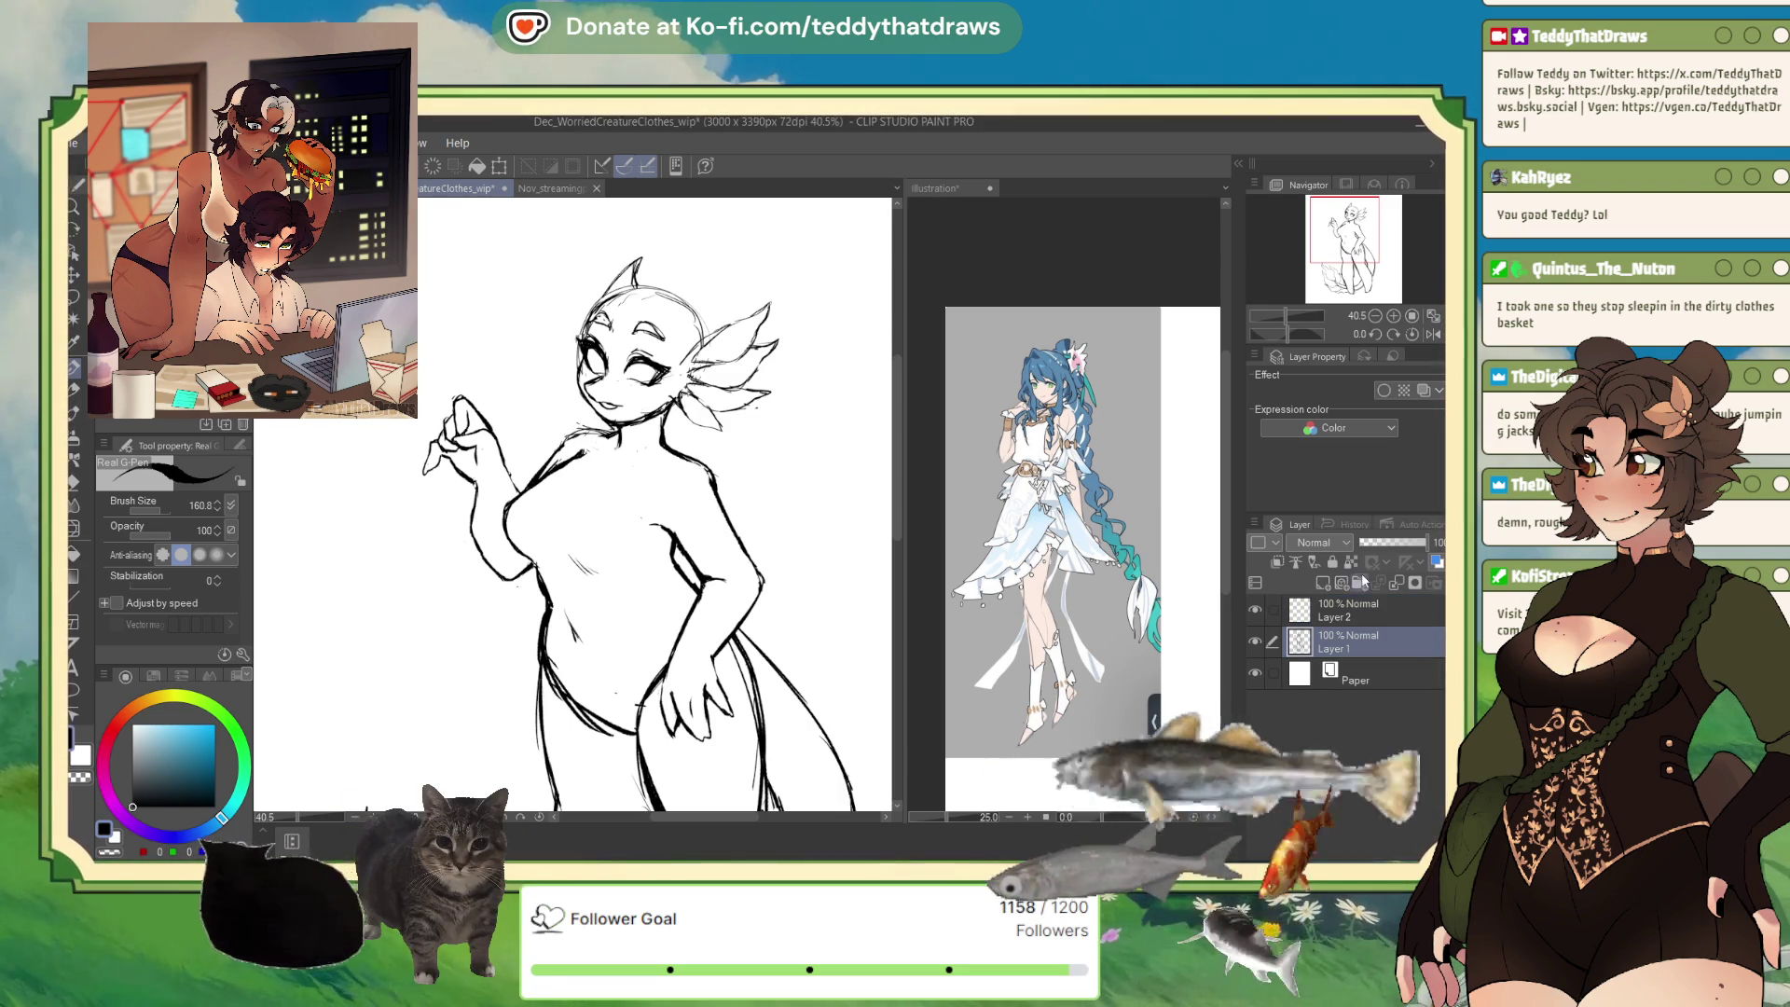
left_click(1381, 542)
left_click(1340, 613)
left_click(1420, 335)
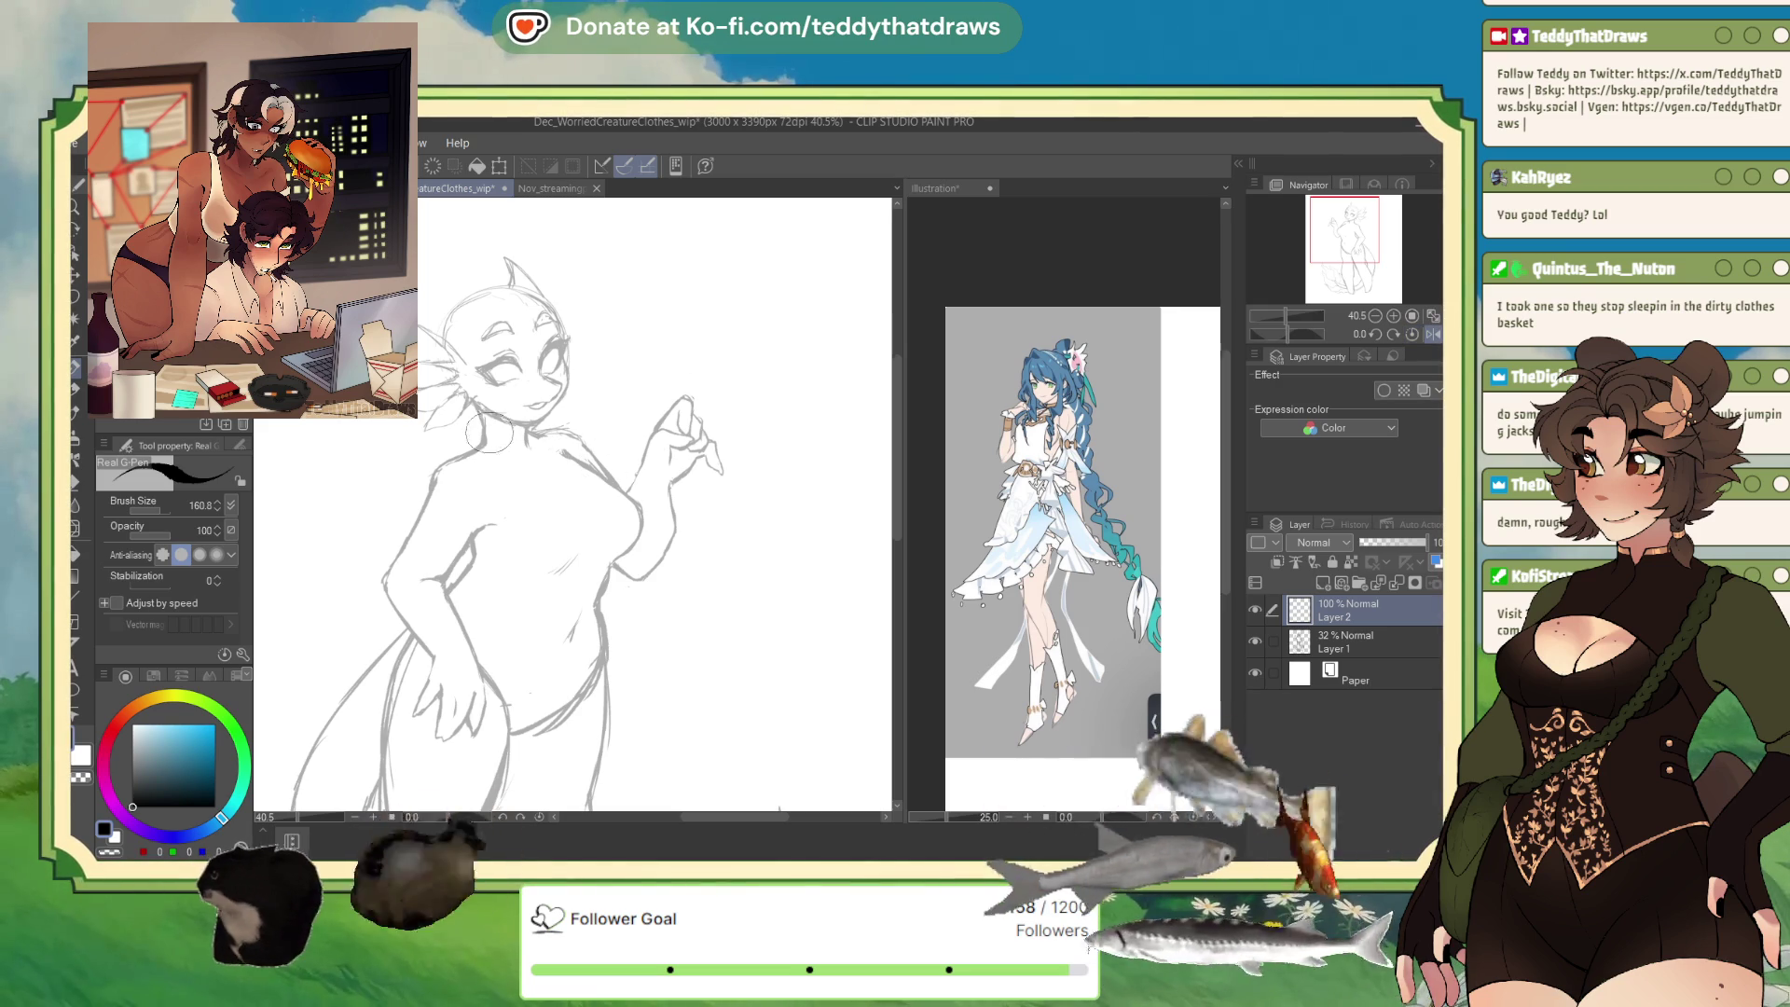
Ink a choker around the neck and a neckline curve across the chest.
left_click_drag(485, 431, 522, 437)
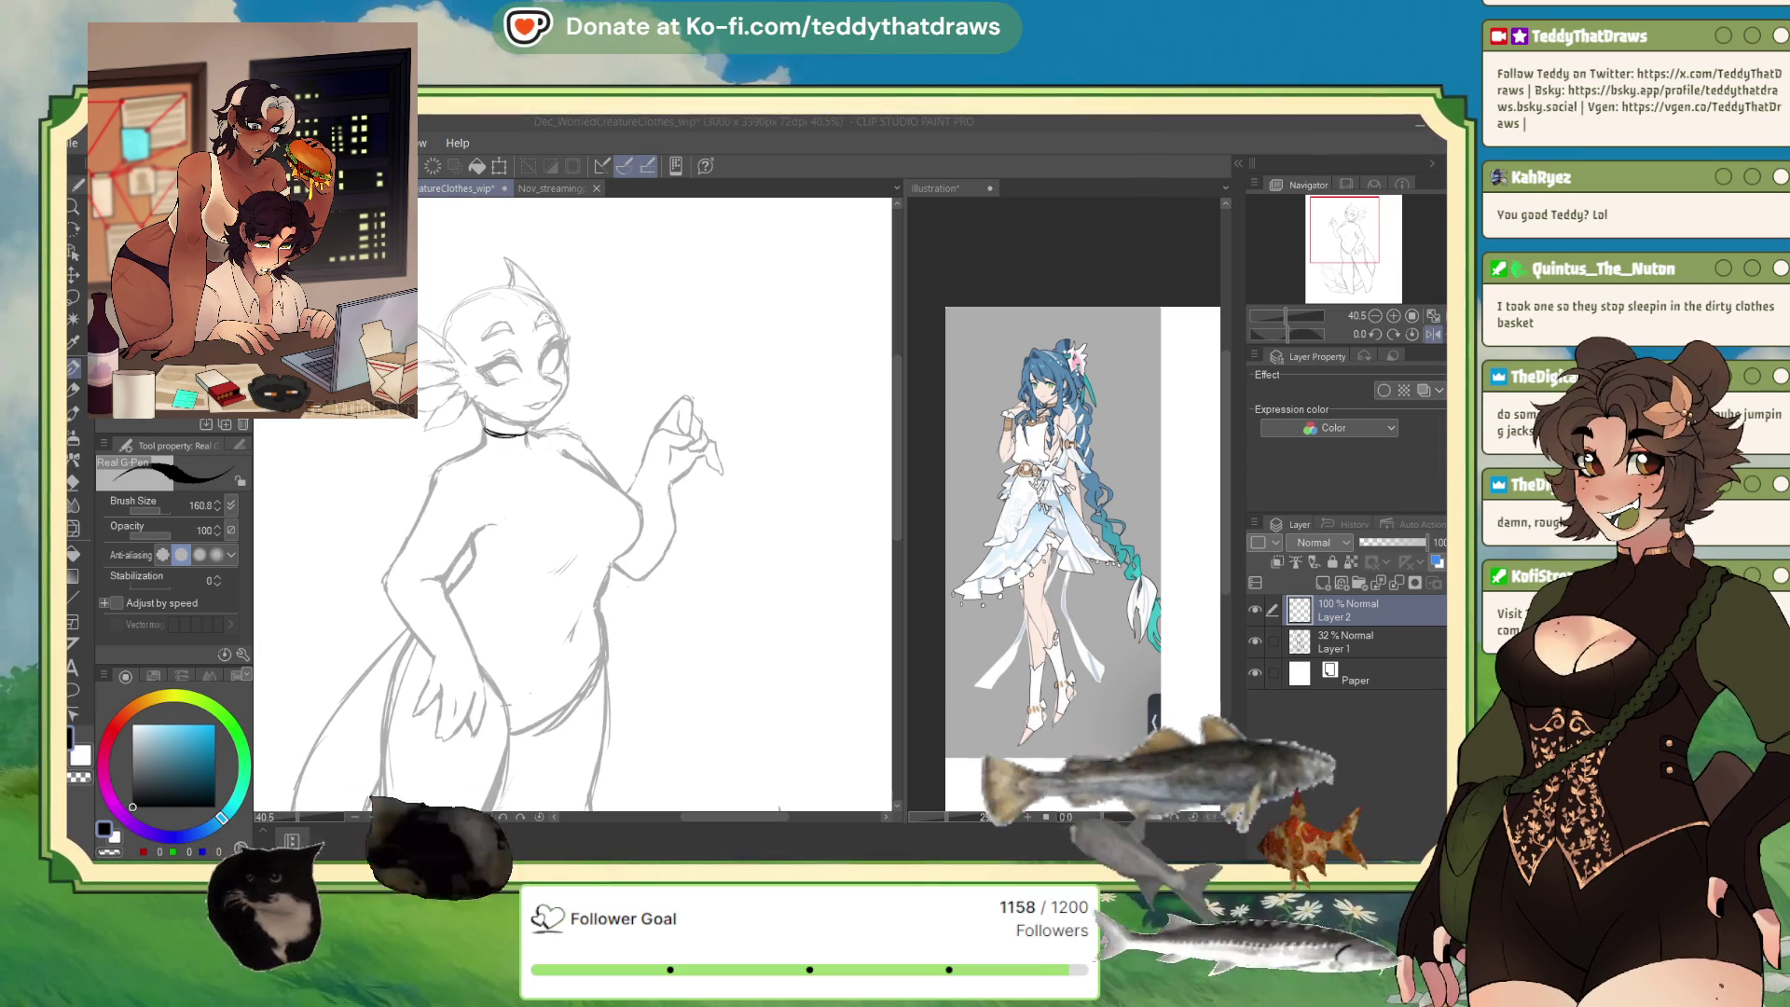
left_click(1432, 335)
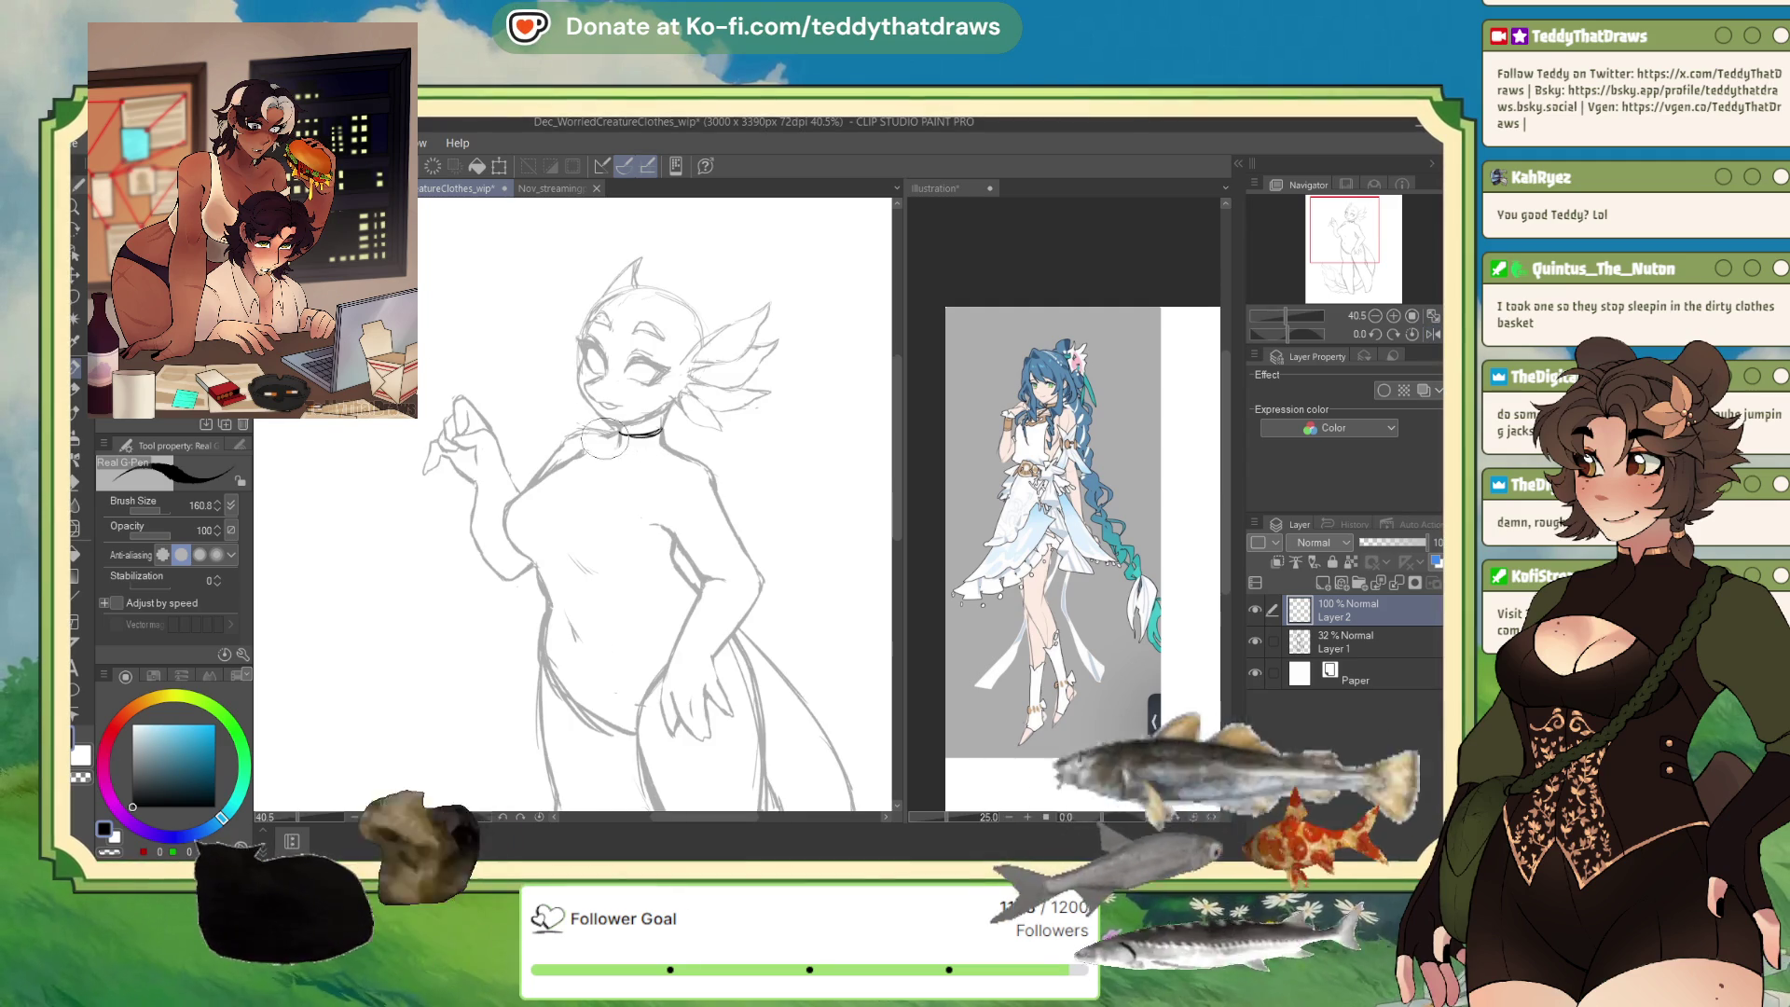
left_click_drag(617, 444, 663, 442)
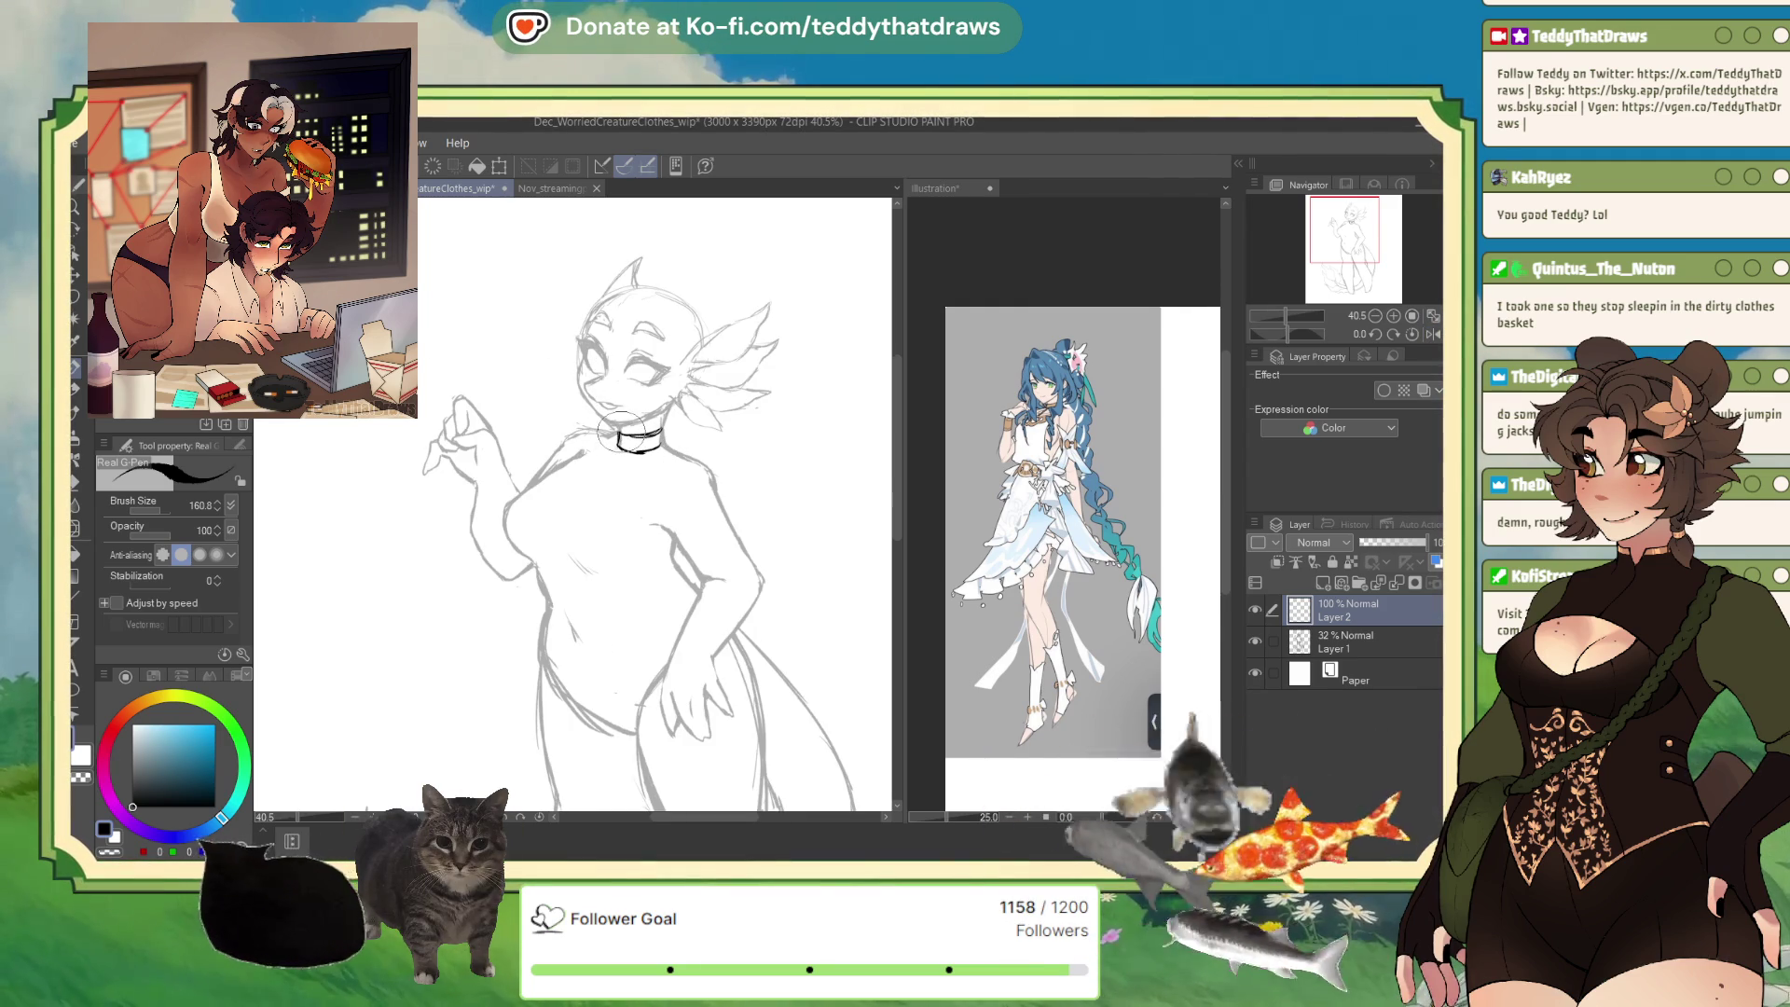
left_click_drag(627, 450, 639, 481)
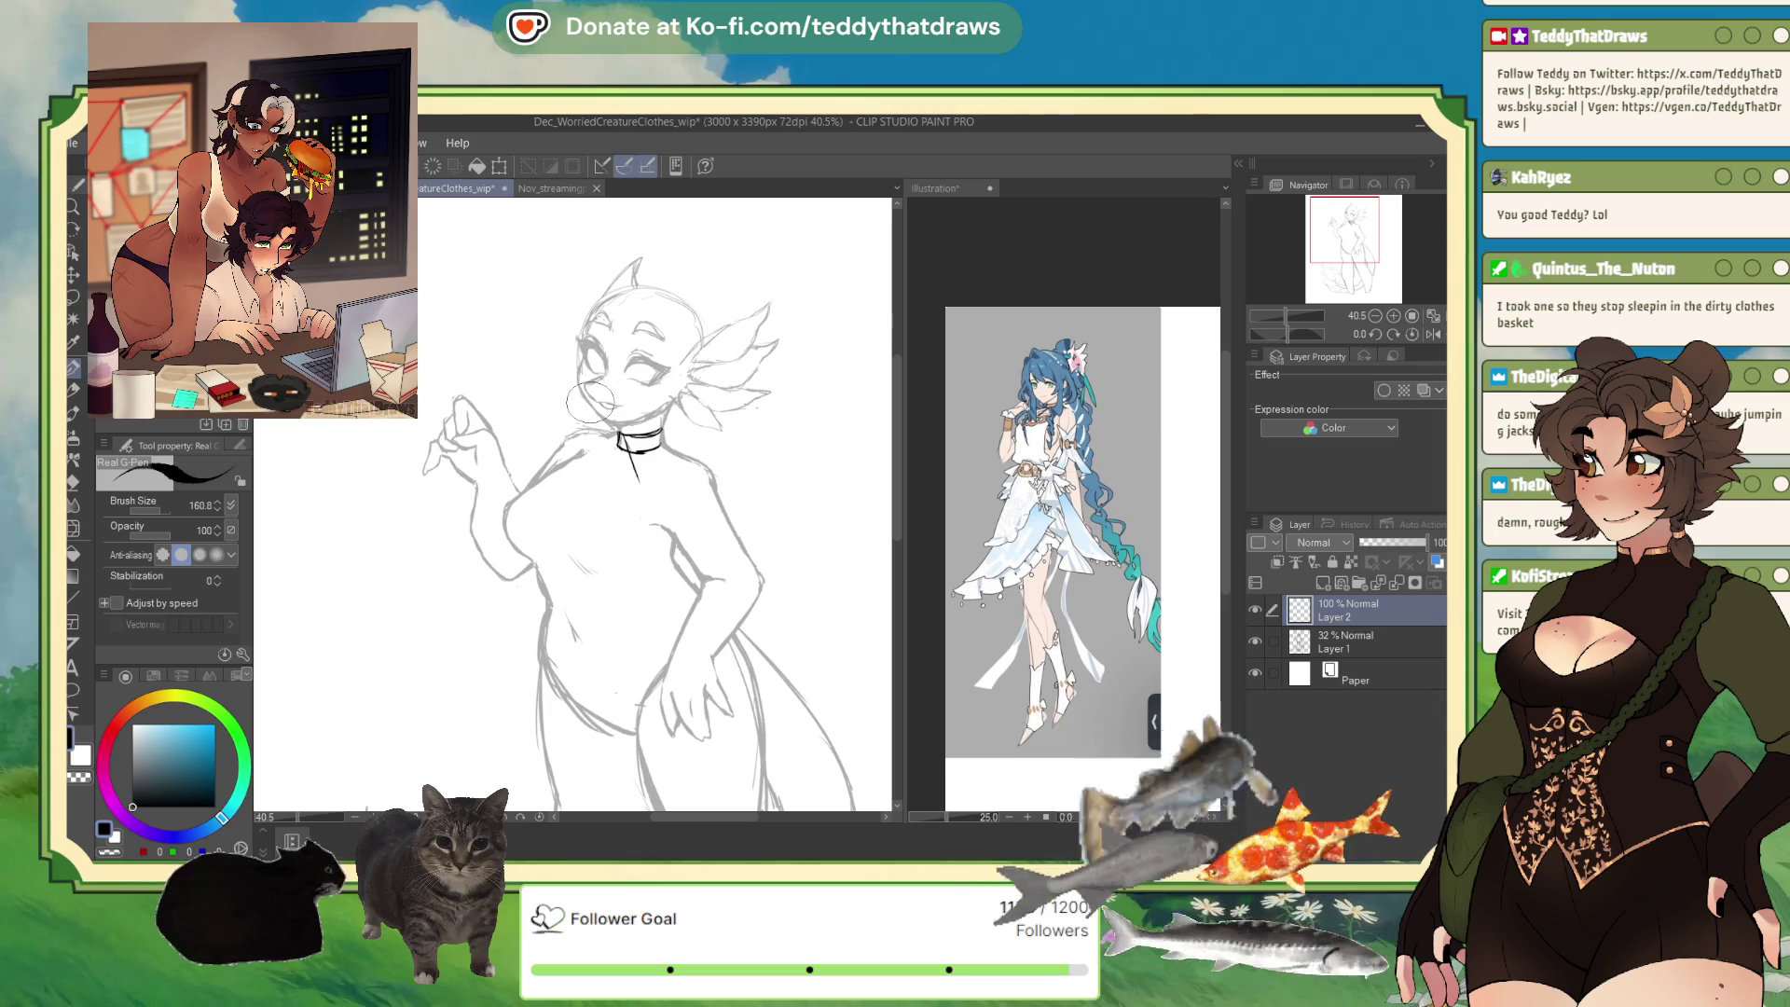
key("ctrl+z")
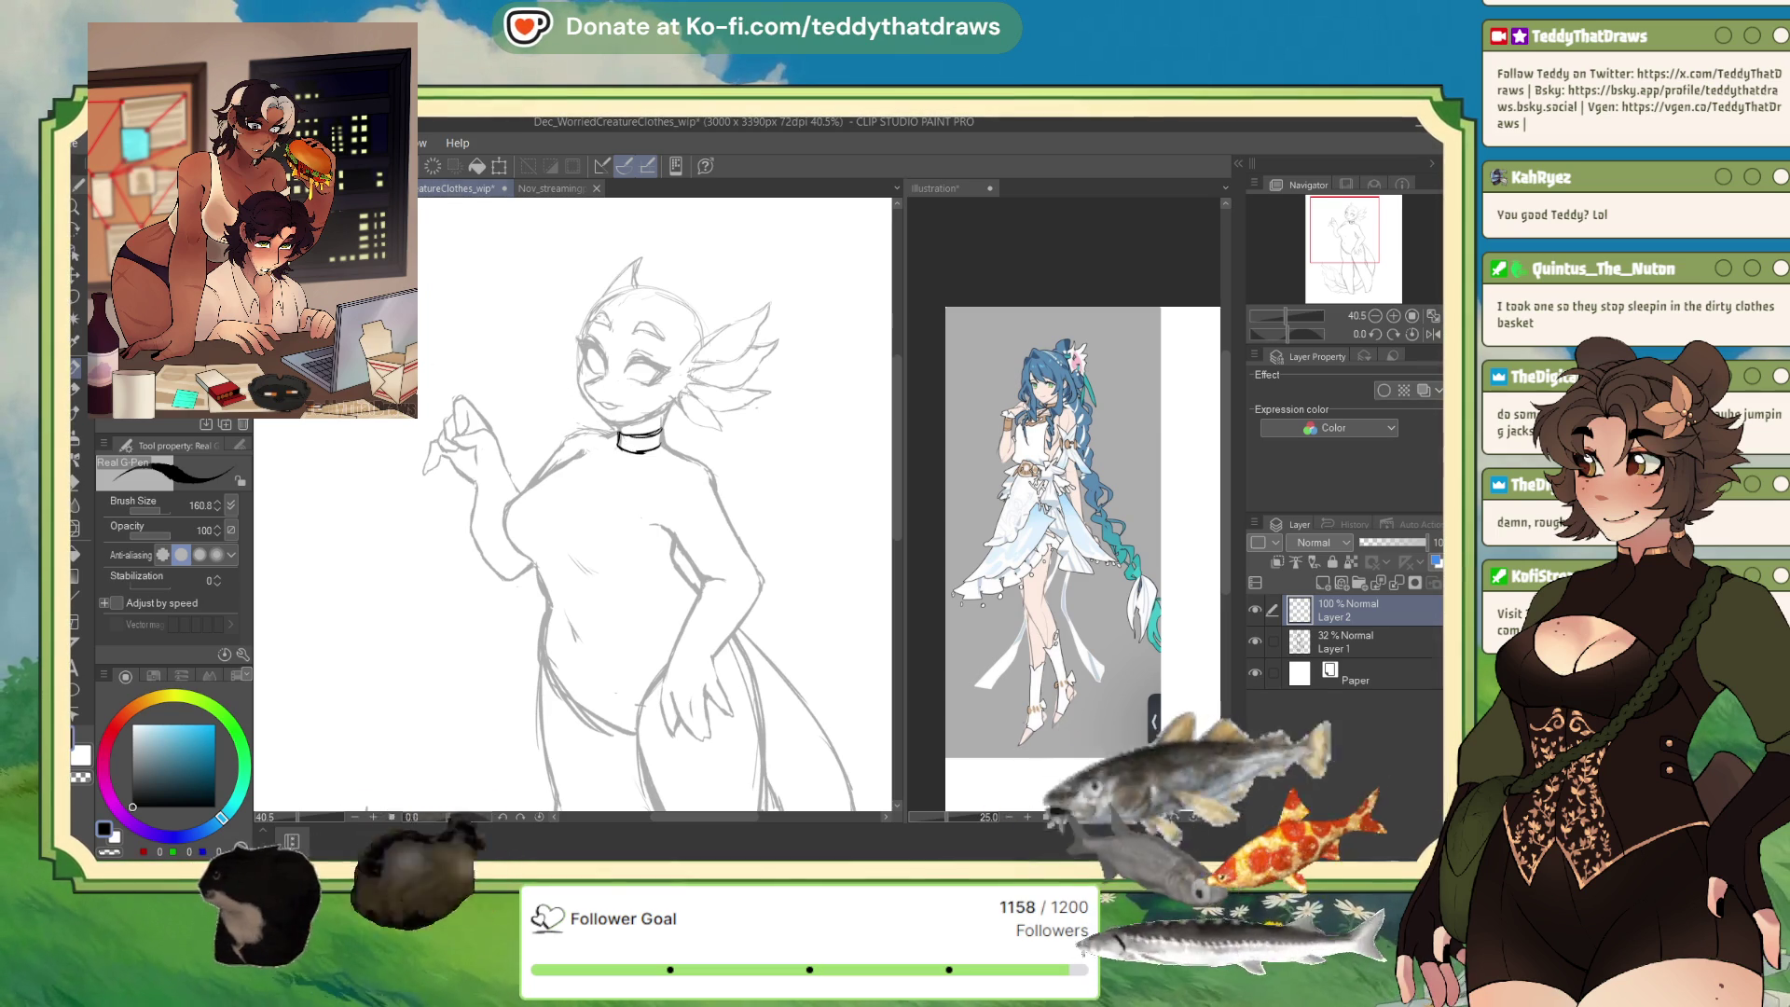
mouse_move(527, 488)
left_mouse_down()
mouse_move(551, 534)
mouse_move(613, 524)
mouse_move(668, 587)
left_mouse_up()
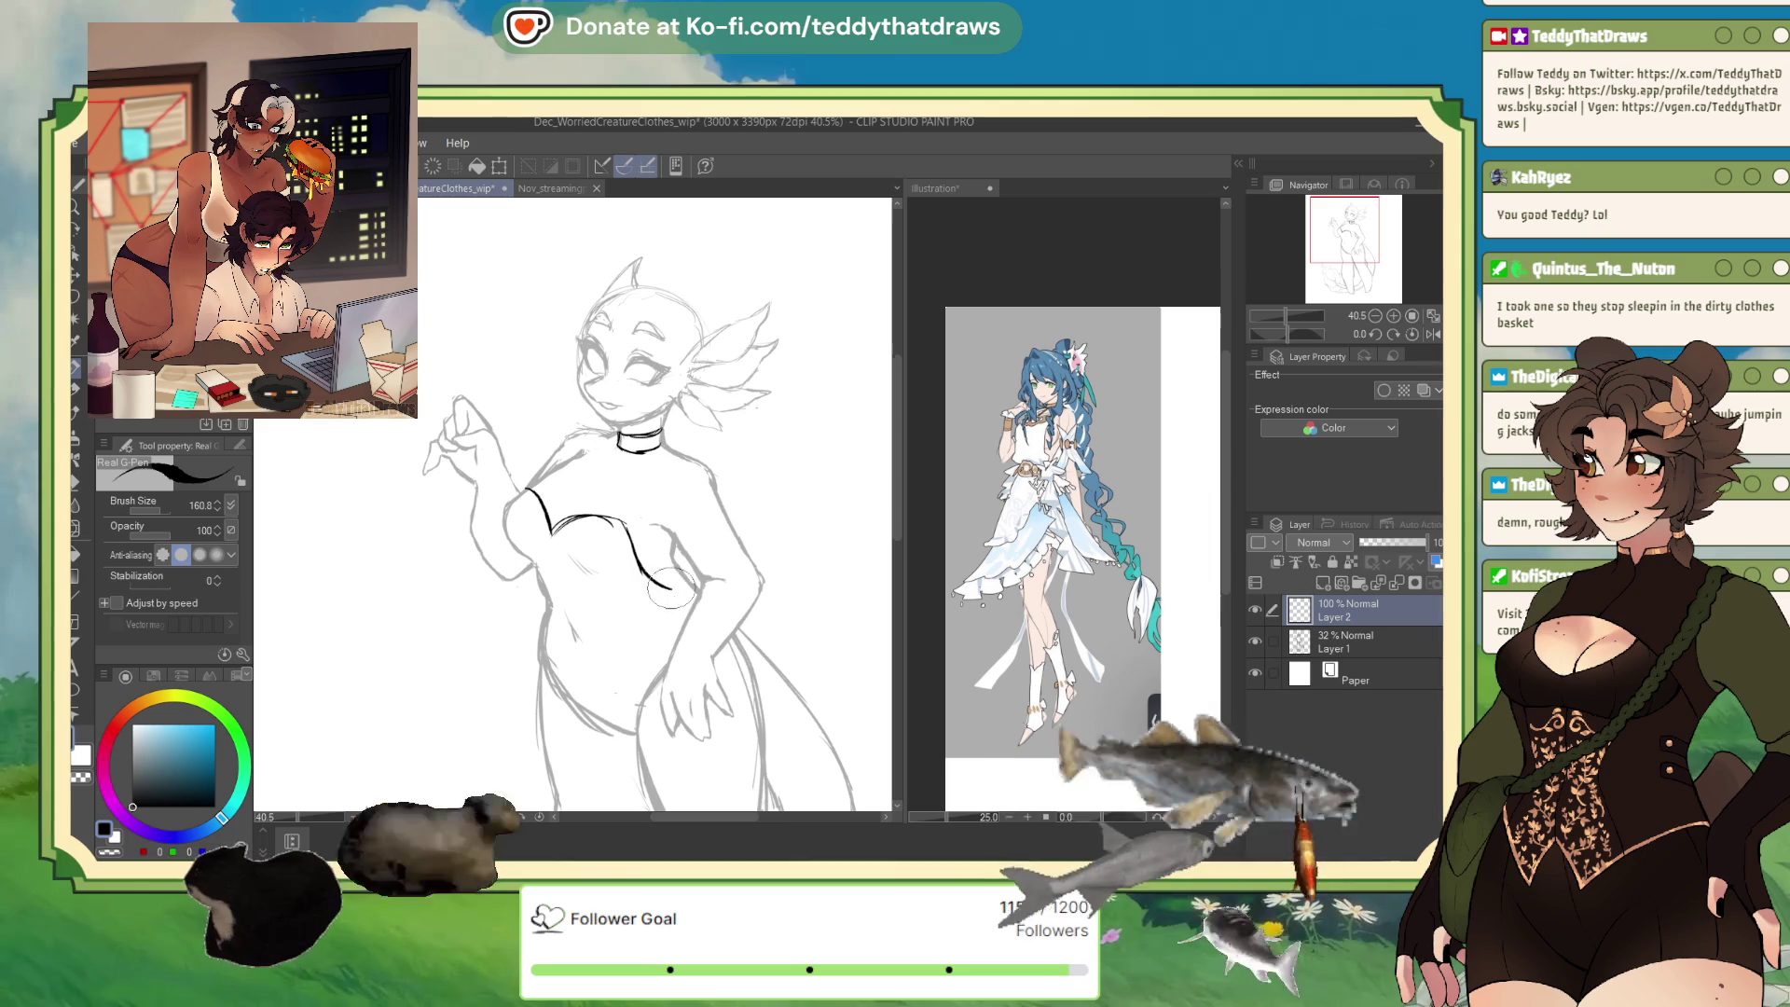
In the mirrored view, ink halter strap lines from the choker down to the bust.
left_click(1431, 328)
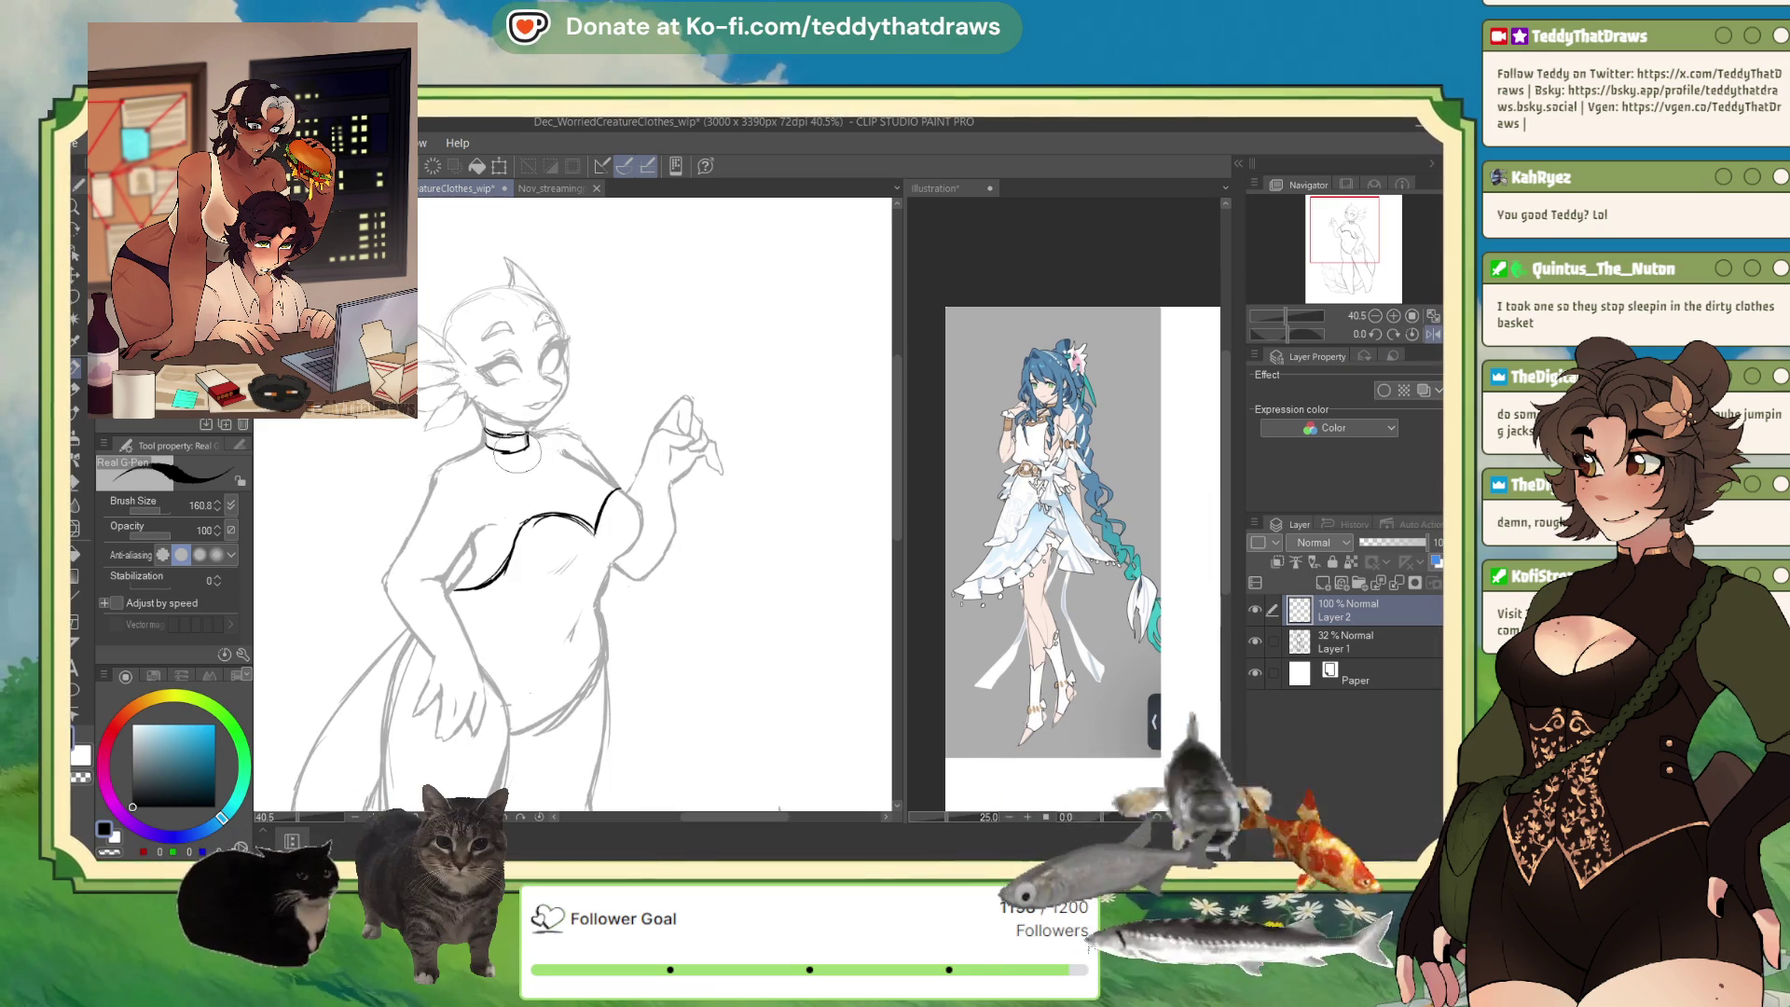
left_click_drag(515, 438, 529, 510)
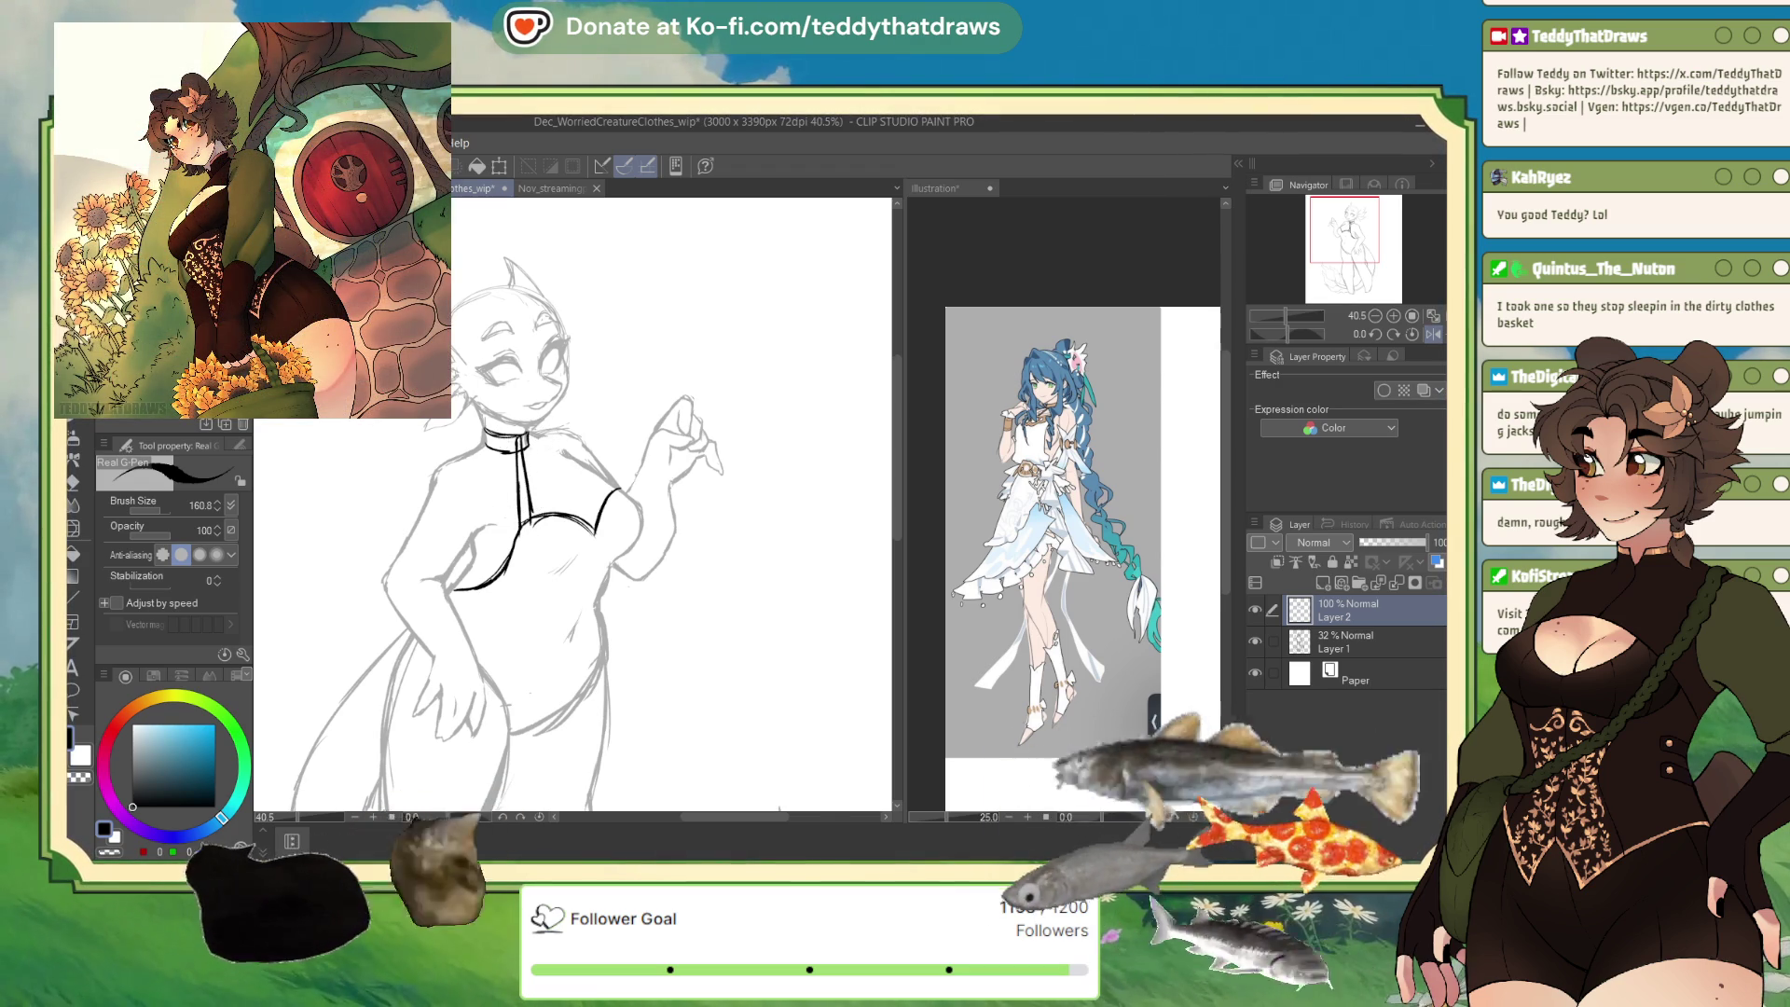
left_click_drag(615, 487, 548, 449)
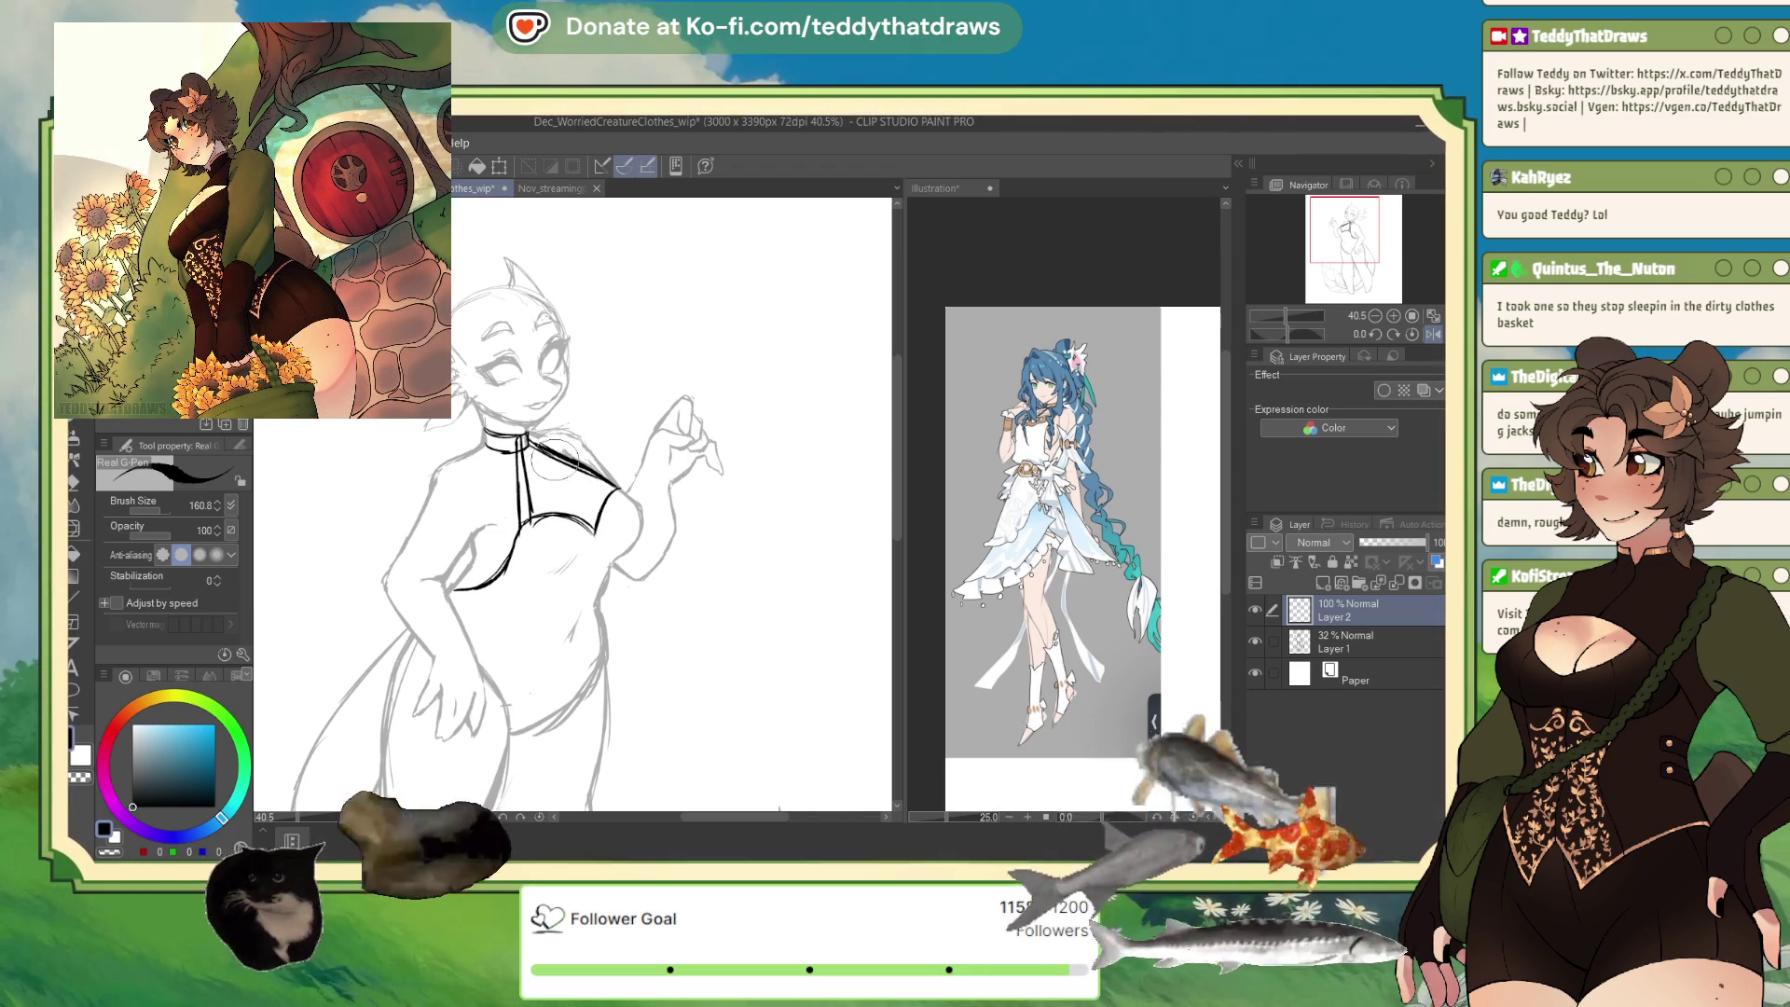
Erase the strap stroke, switch back to black, unflip the view, and clear Layer 2.
key("c")
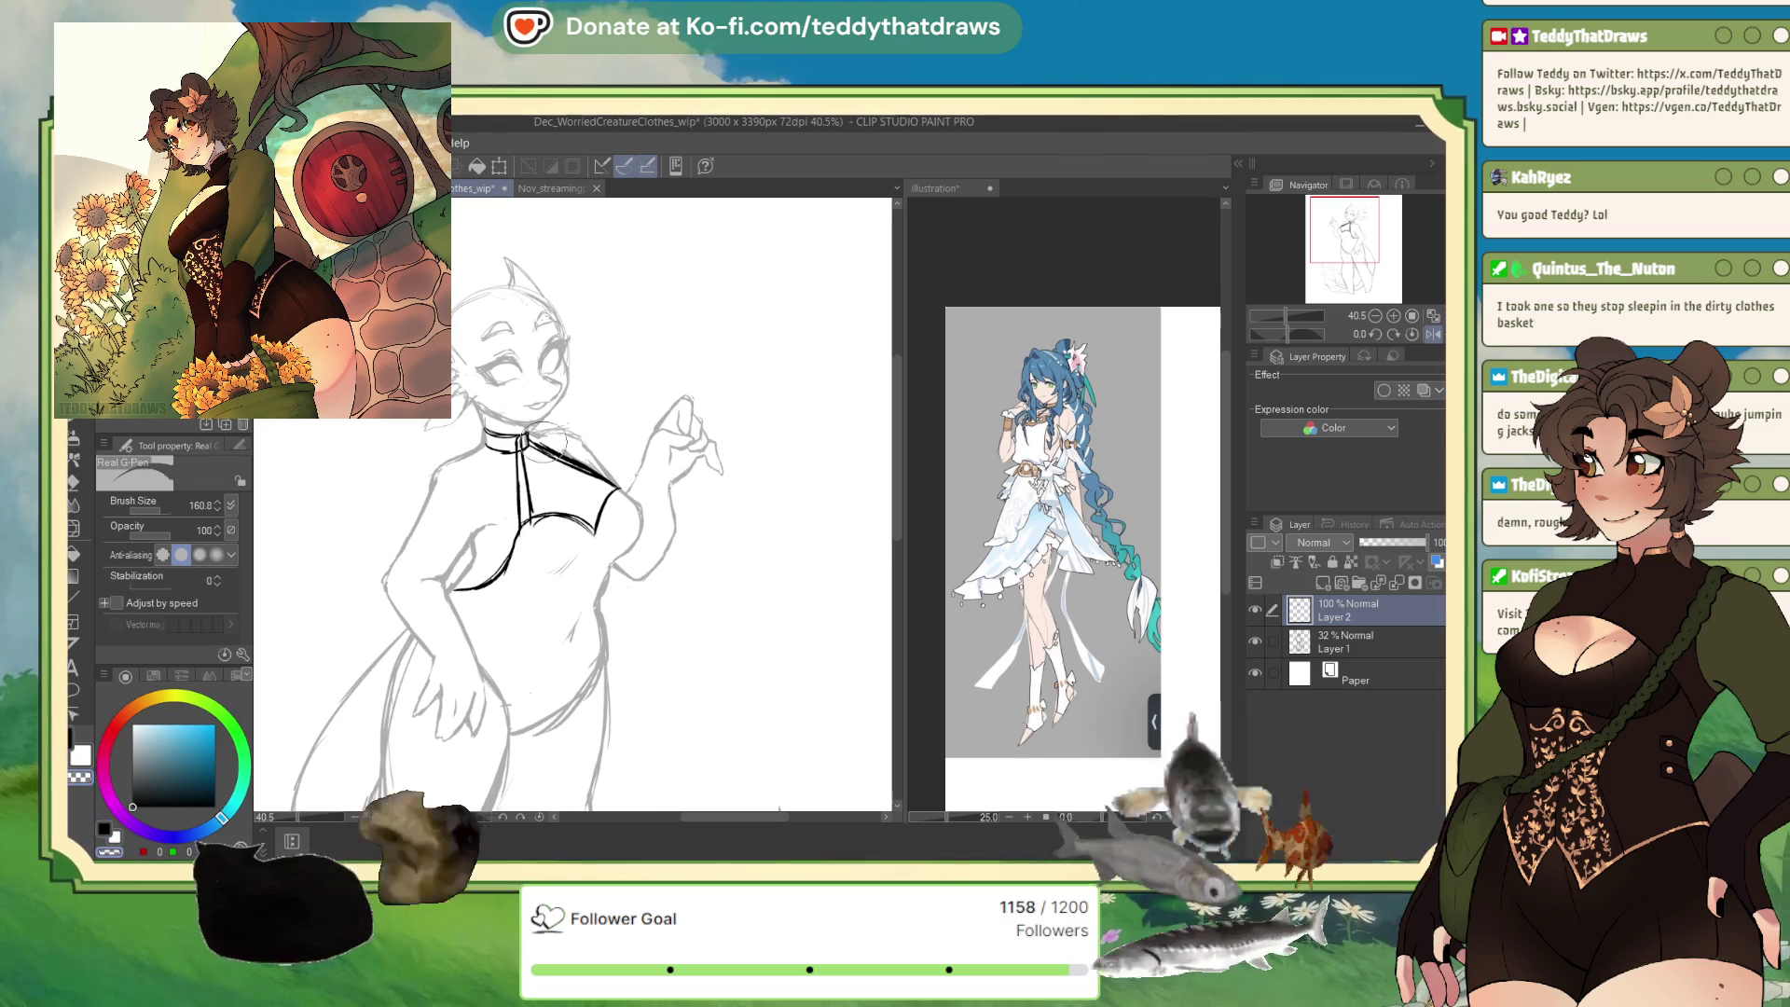
mouse_move(619, 488)
left_mouse_down()
mouse_move(533, 431)
mouse_move(626, 491)
left_mouse_up()
left_click(156, 757)
left_click(132, 806)
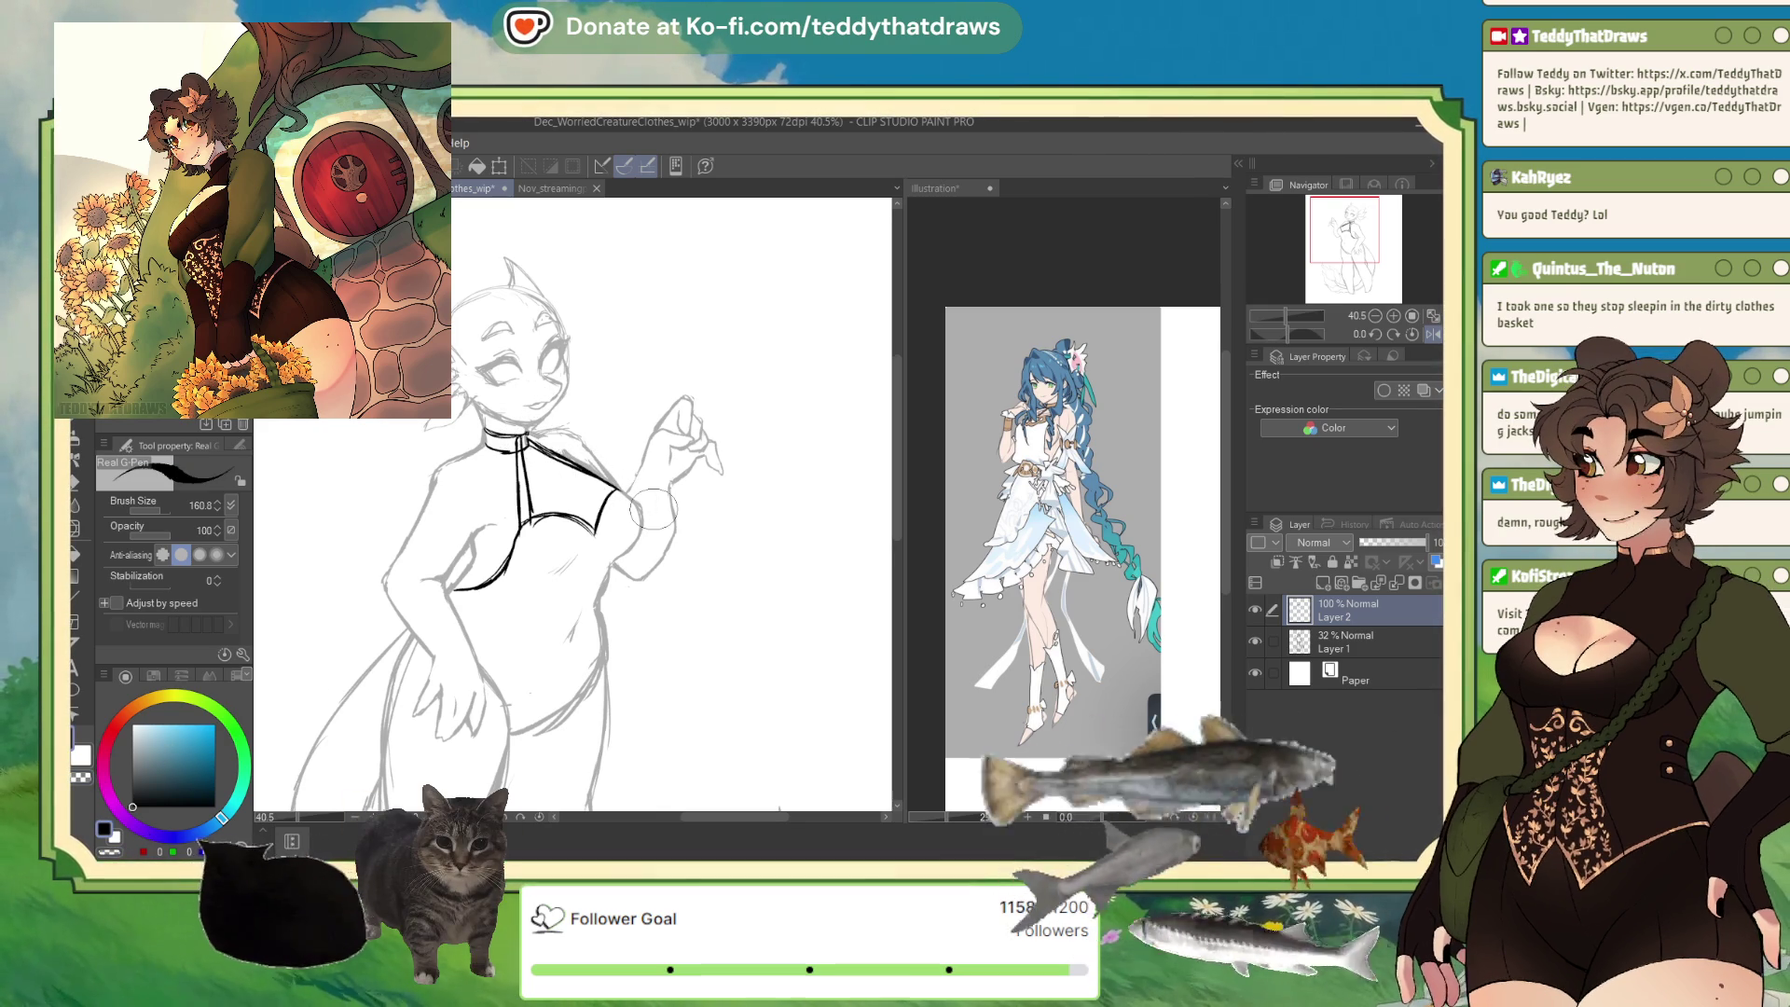
key("h")
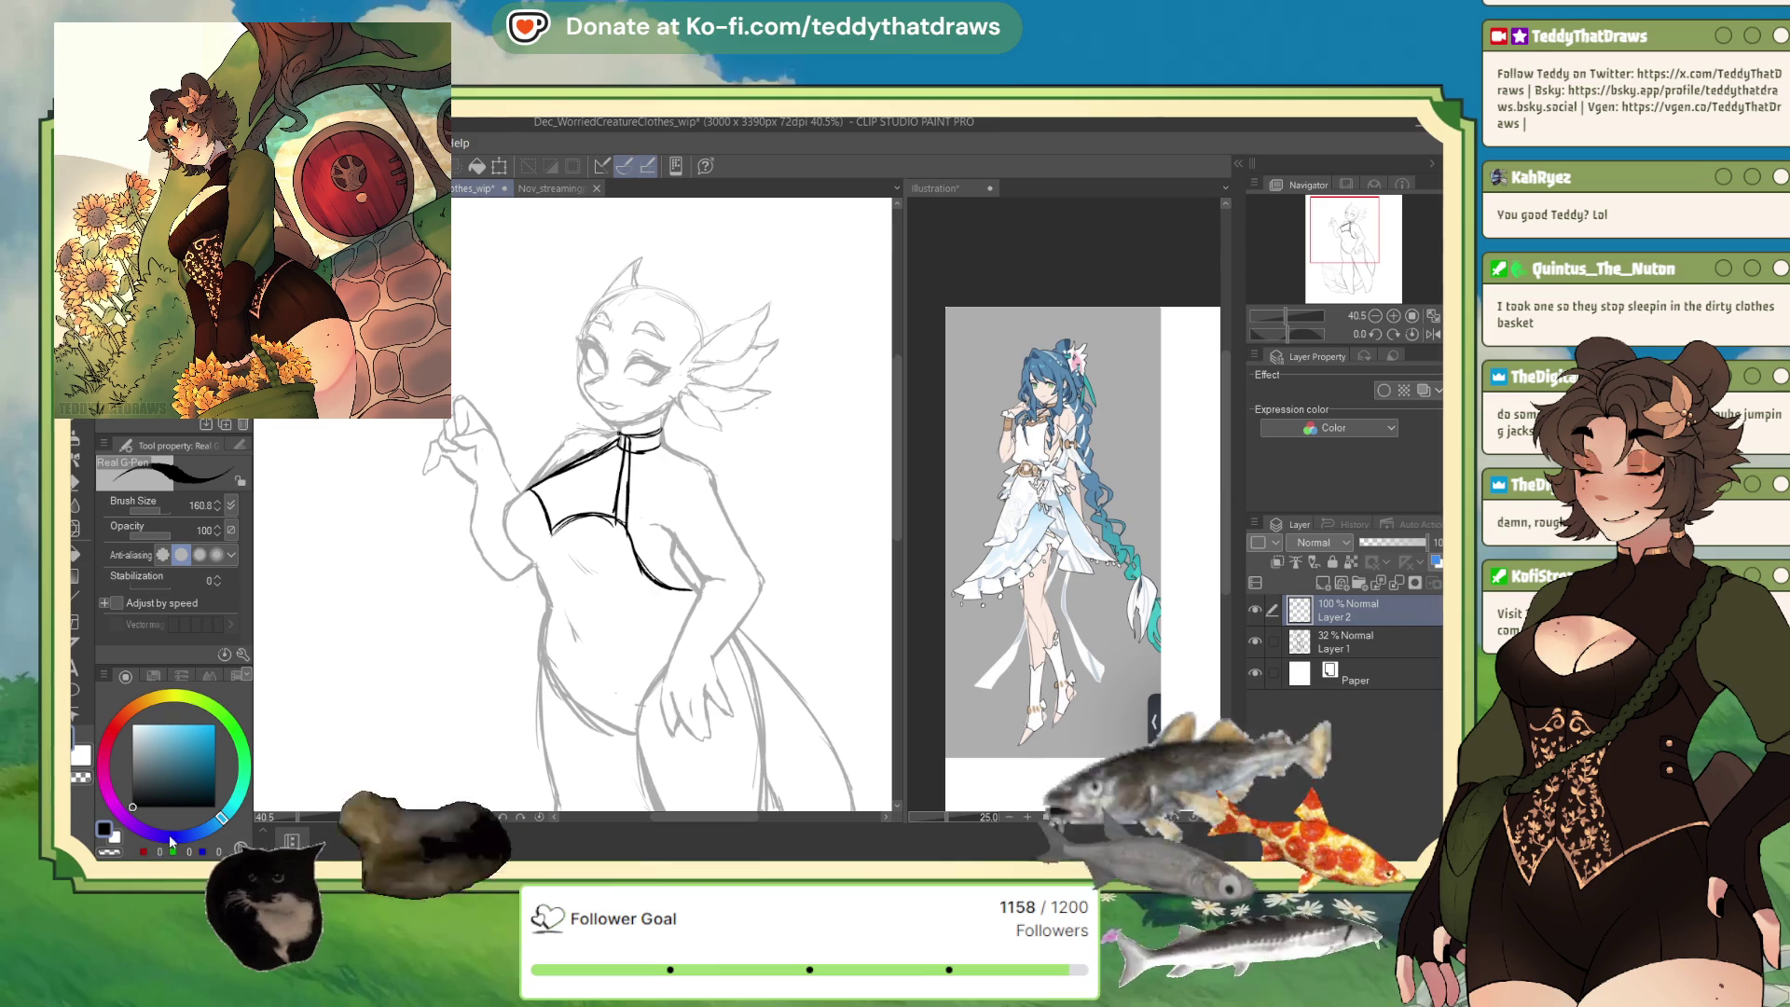
key("Delete")
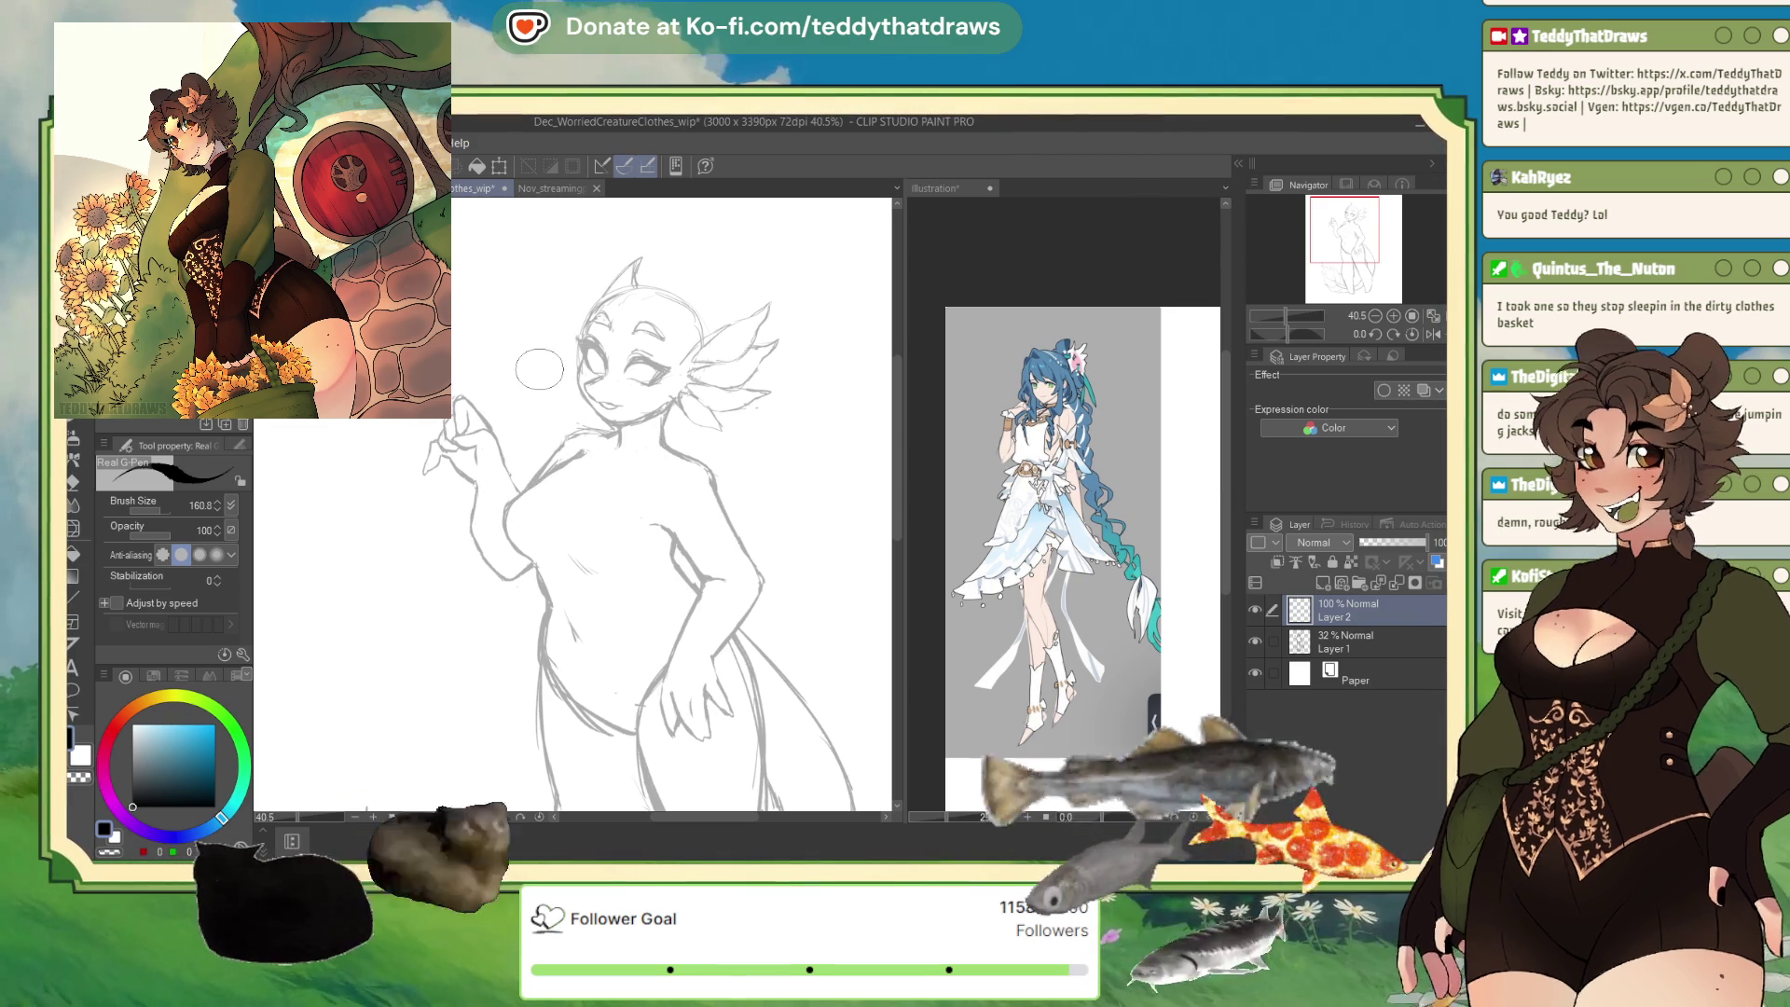
In purple, draw and redraw the neckline curve across the chest, then mirror the view.
left_click(139, 827)
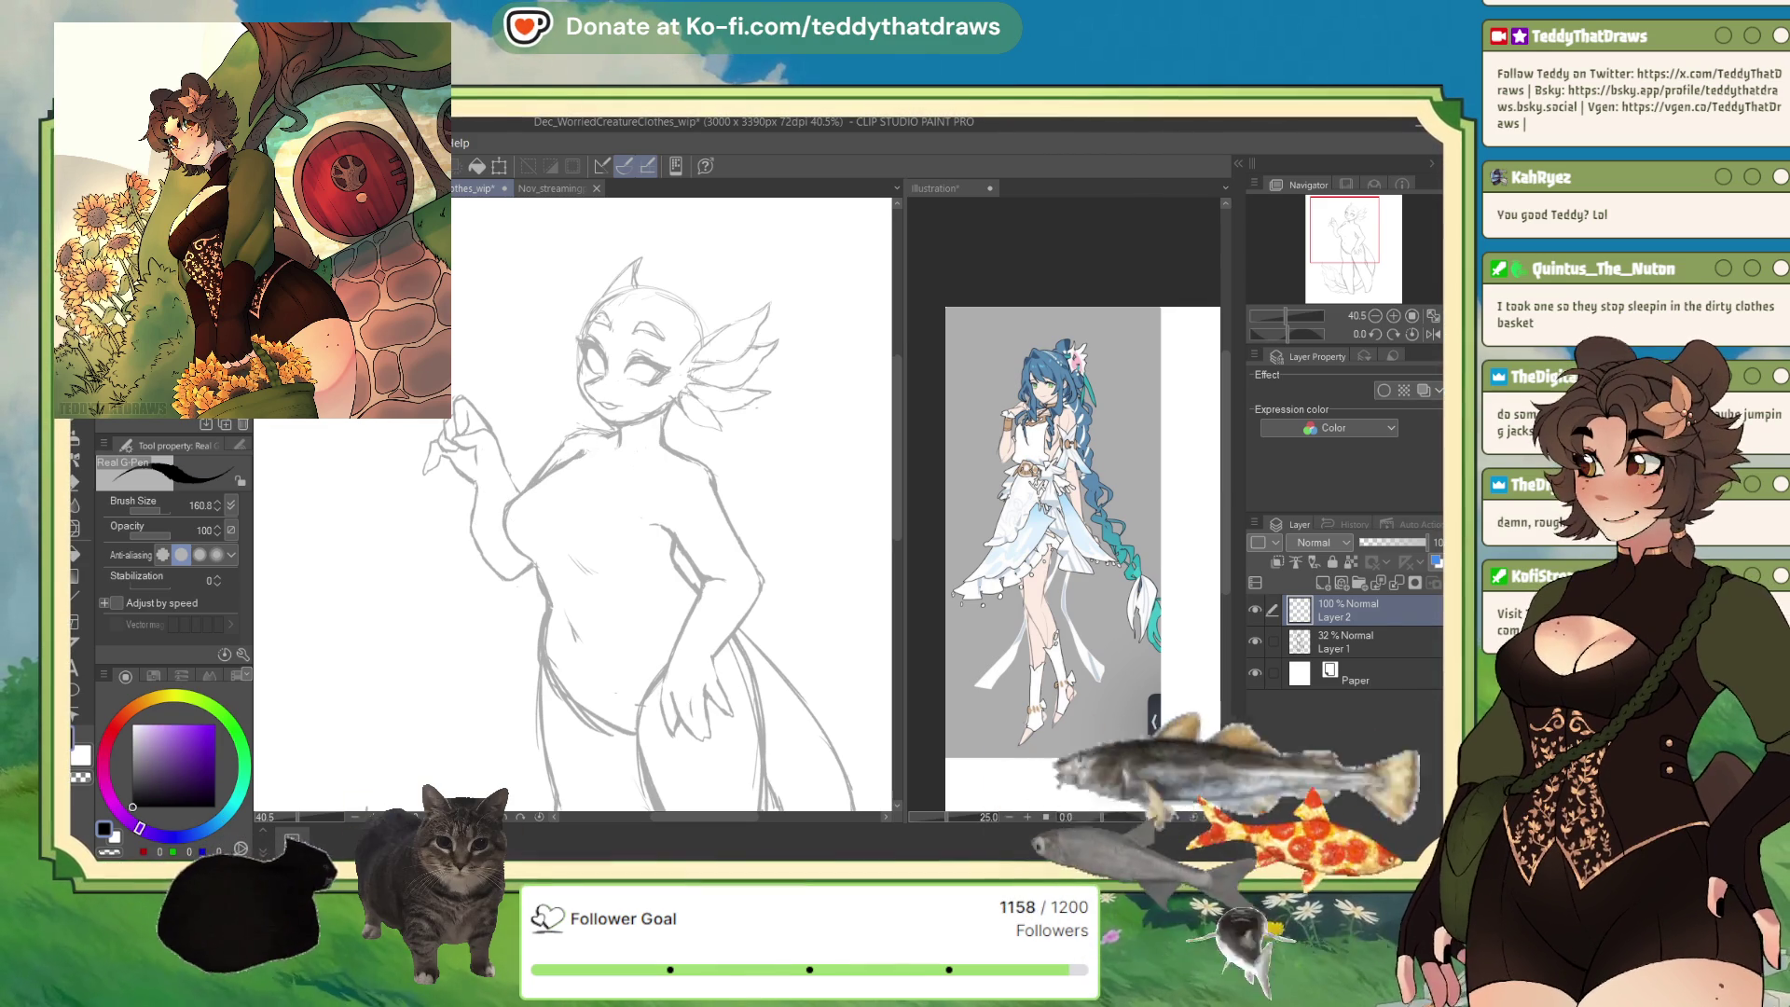
mouse_move(540, 485)
left_mouse_down()
mouse_move(557, 515)
mouse_move(697, 587)
left_mouse_up()
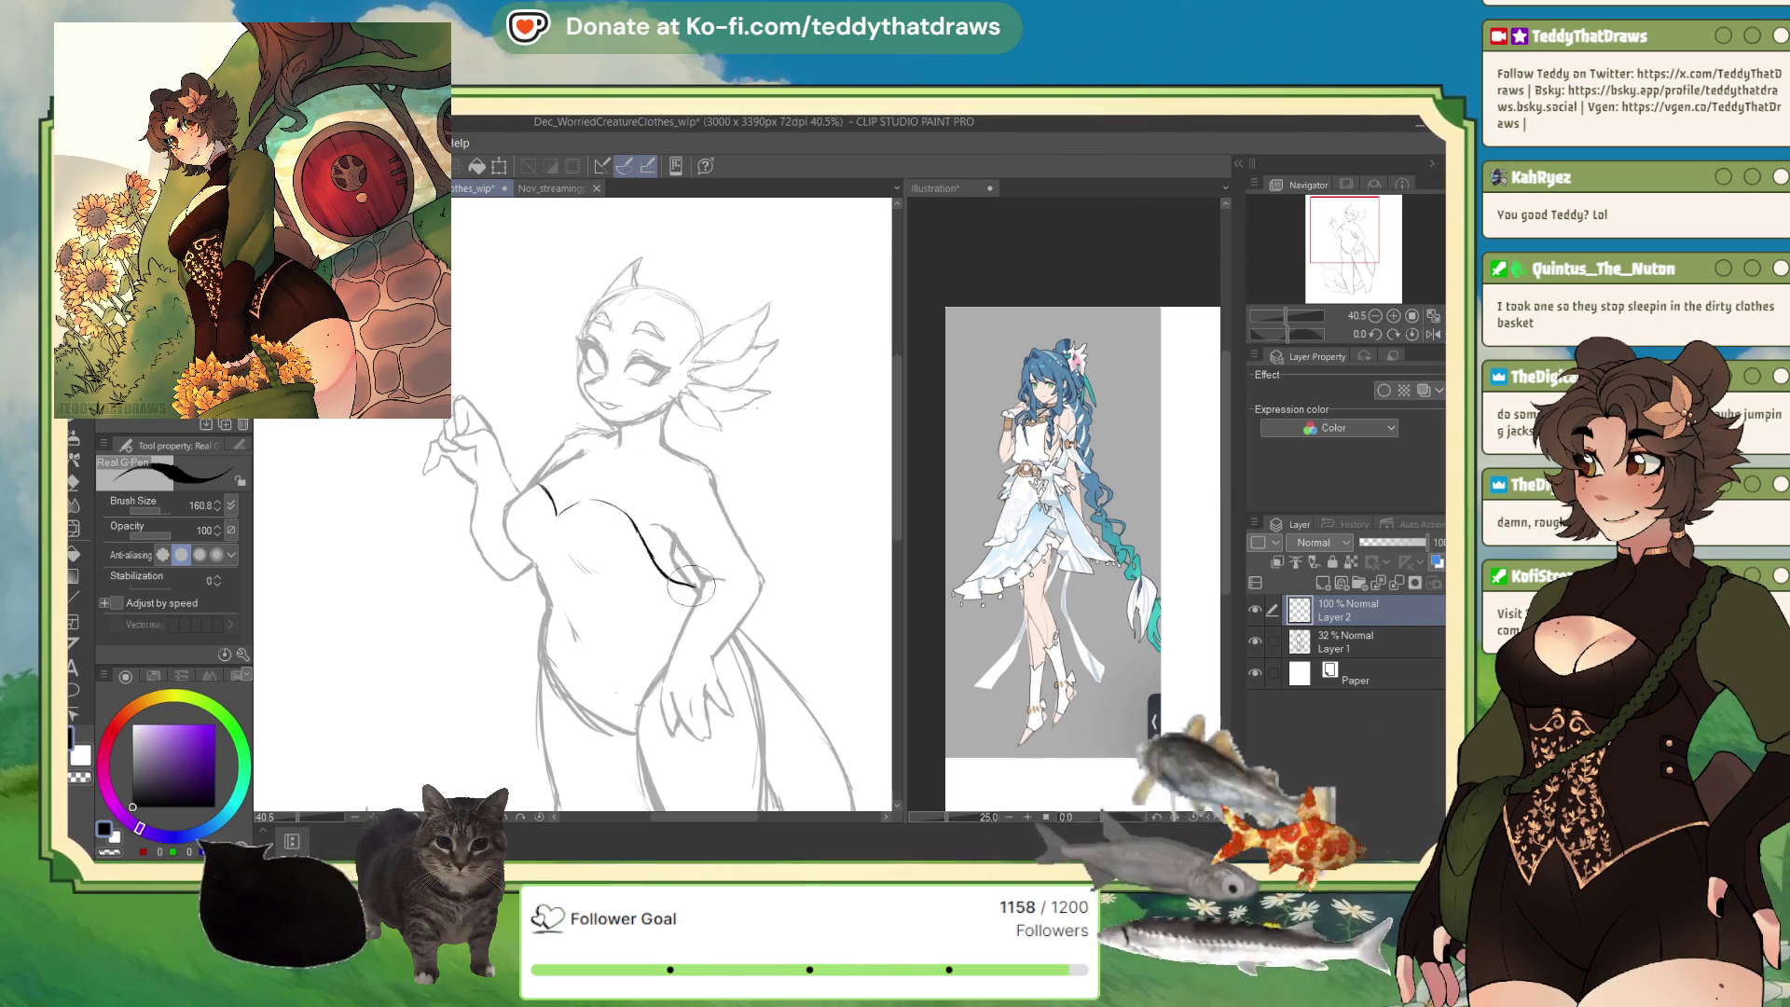
left_click_drag(557, 515, 608, 503)
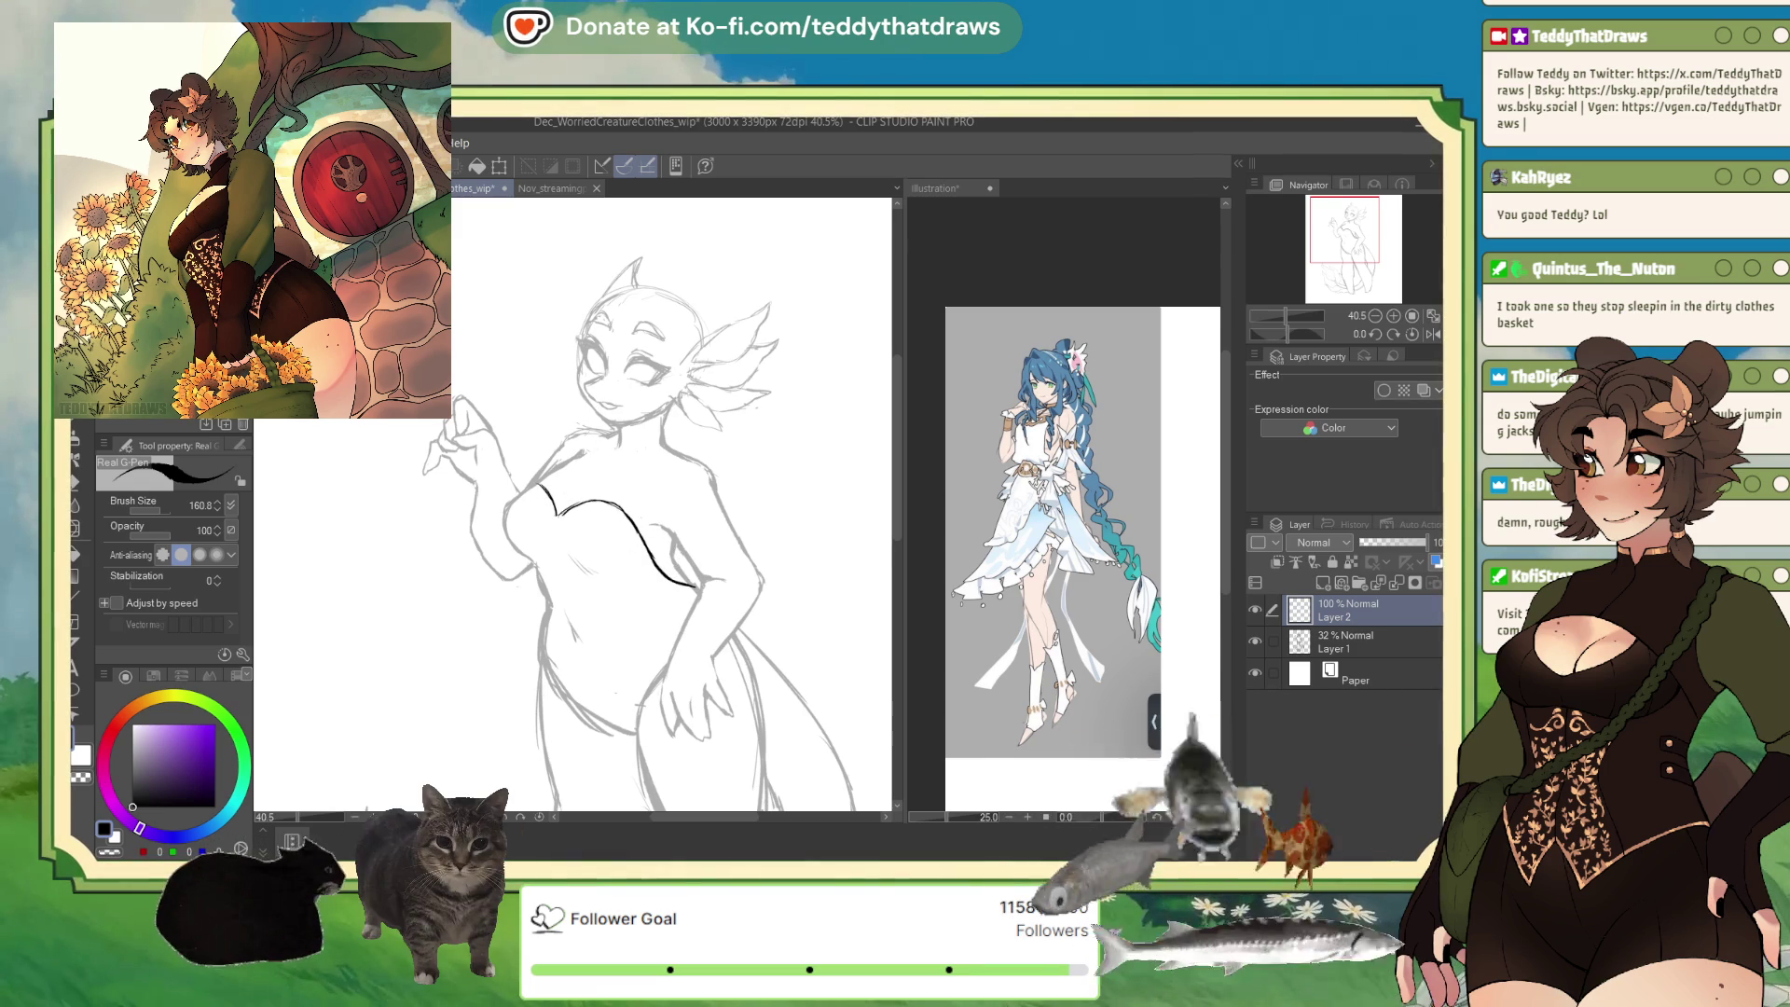
key("ctrl+z")
key("ctrl+z")
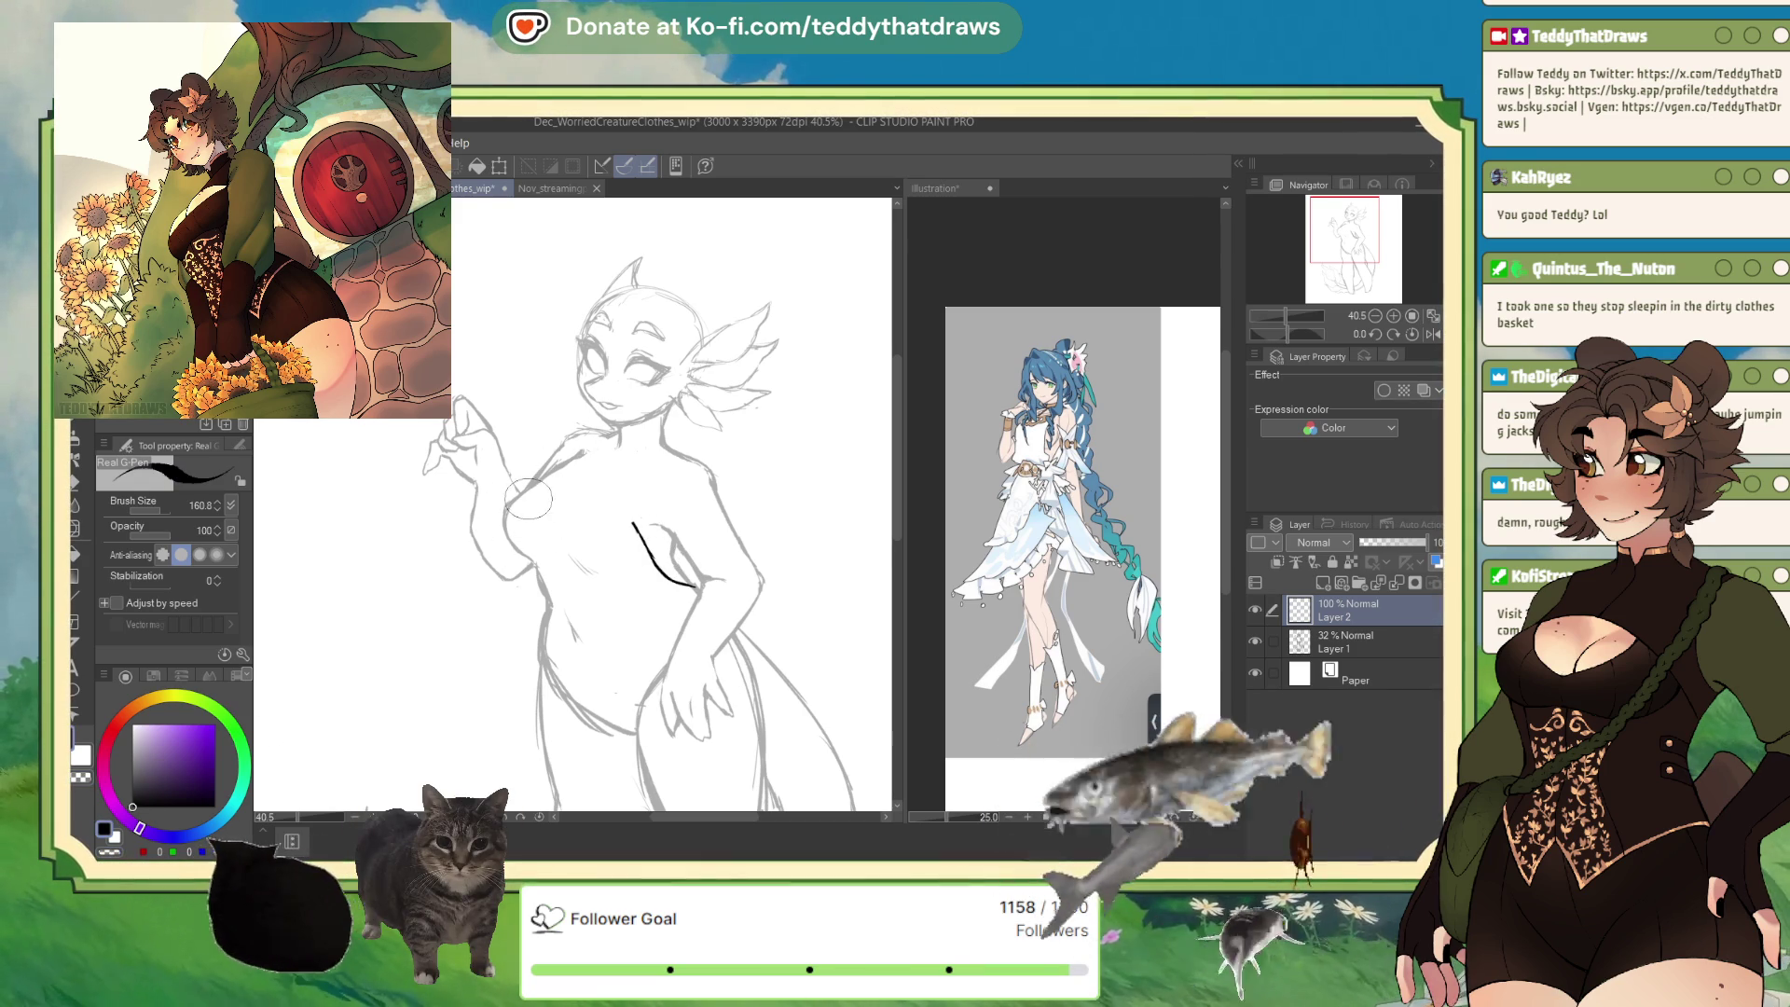
left_click_drag(634, 523, 526, 492)
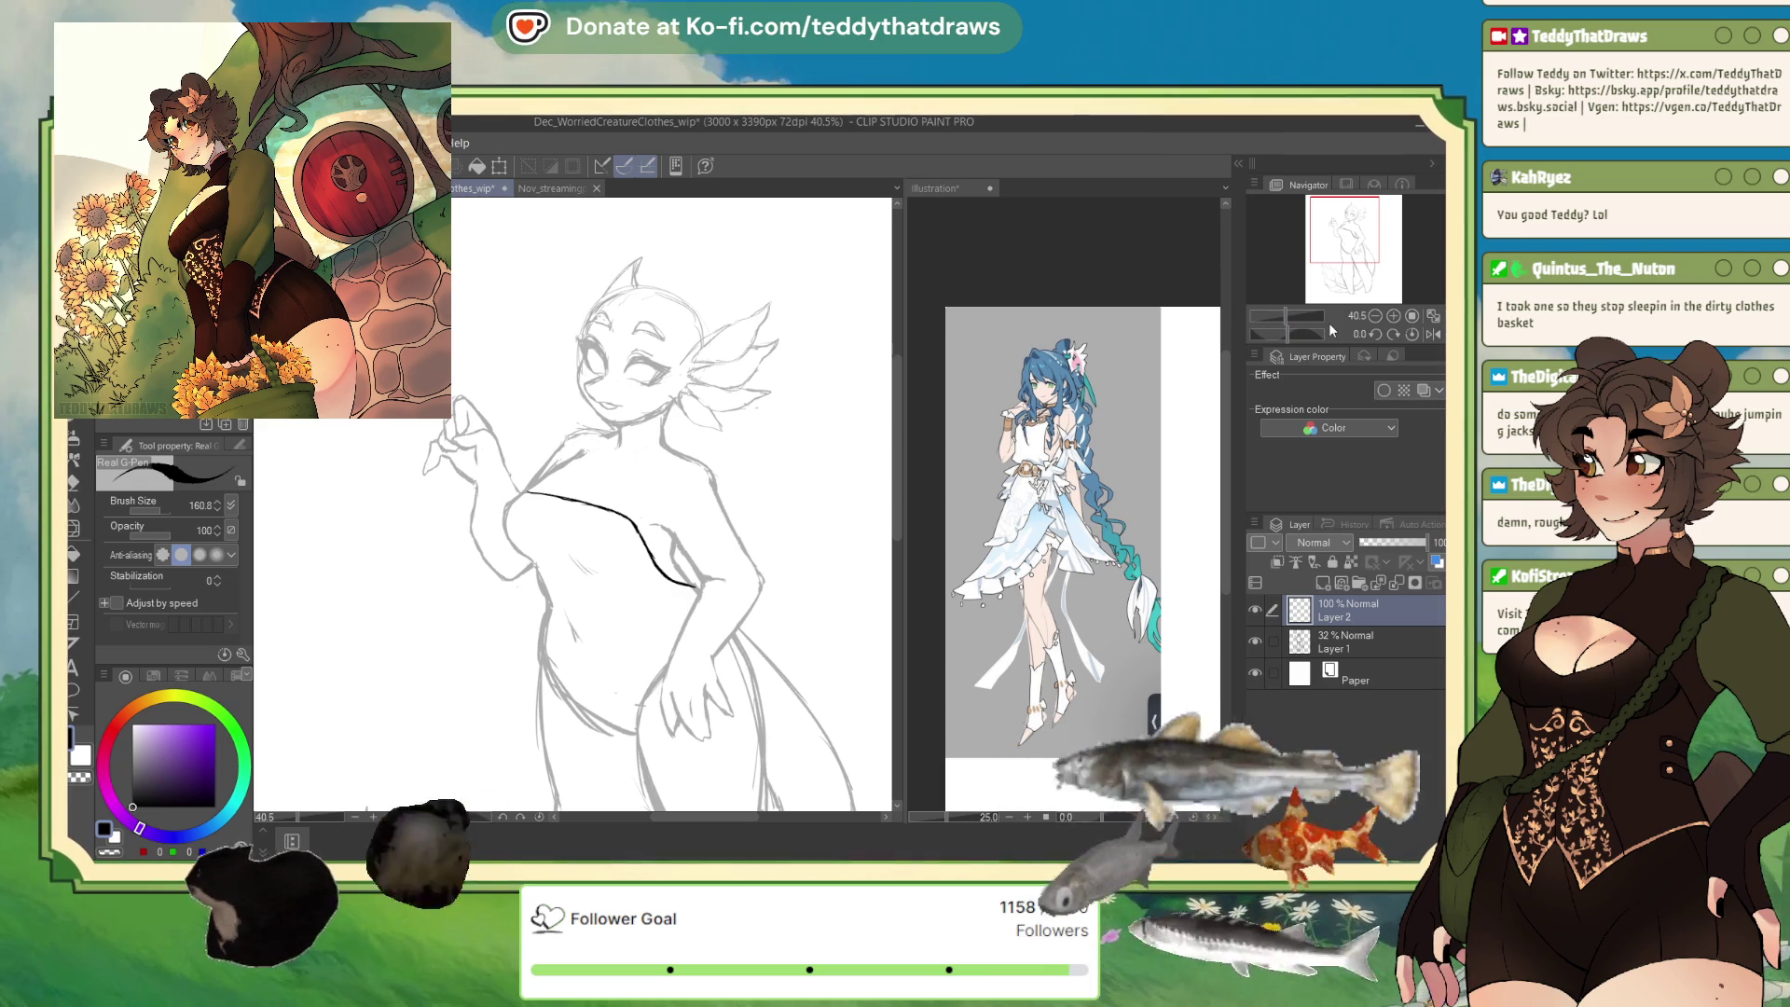
key("h")
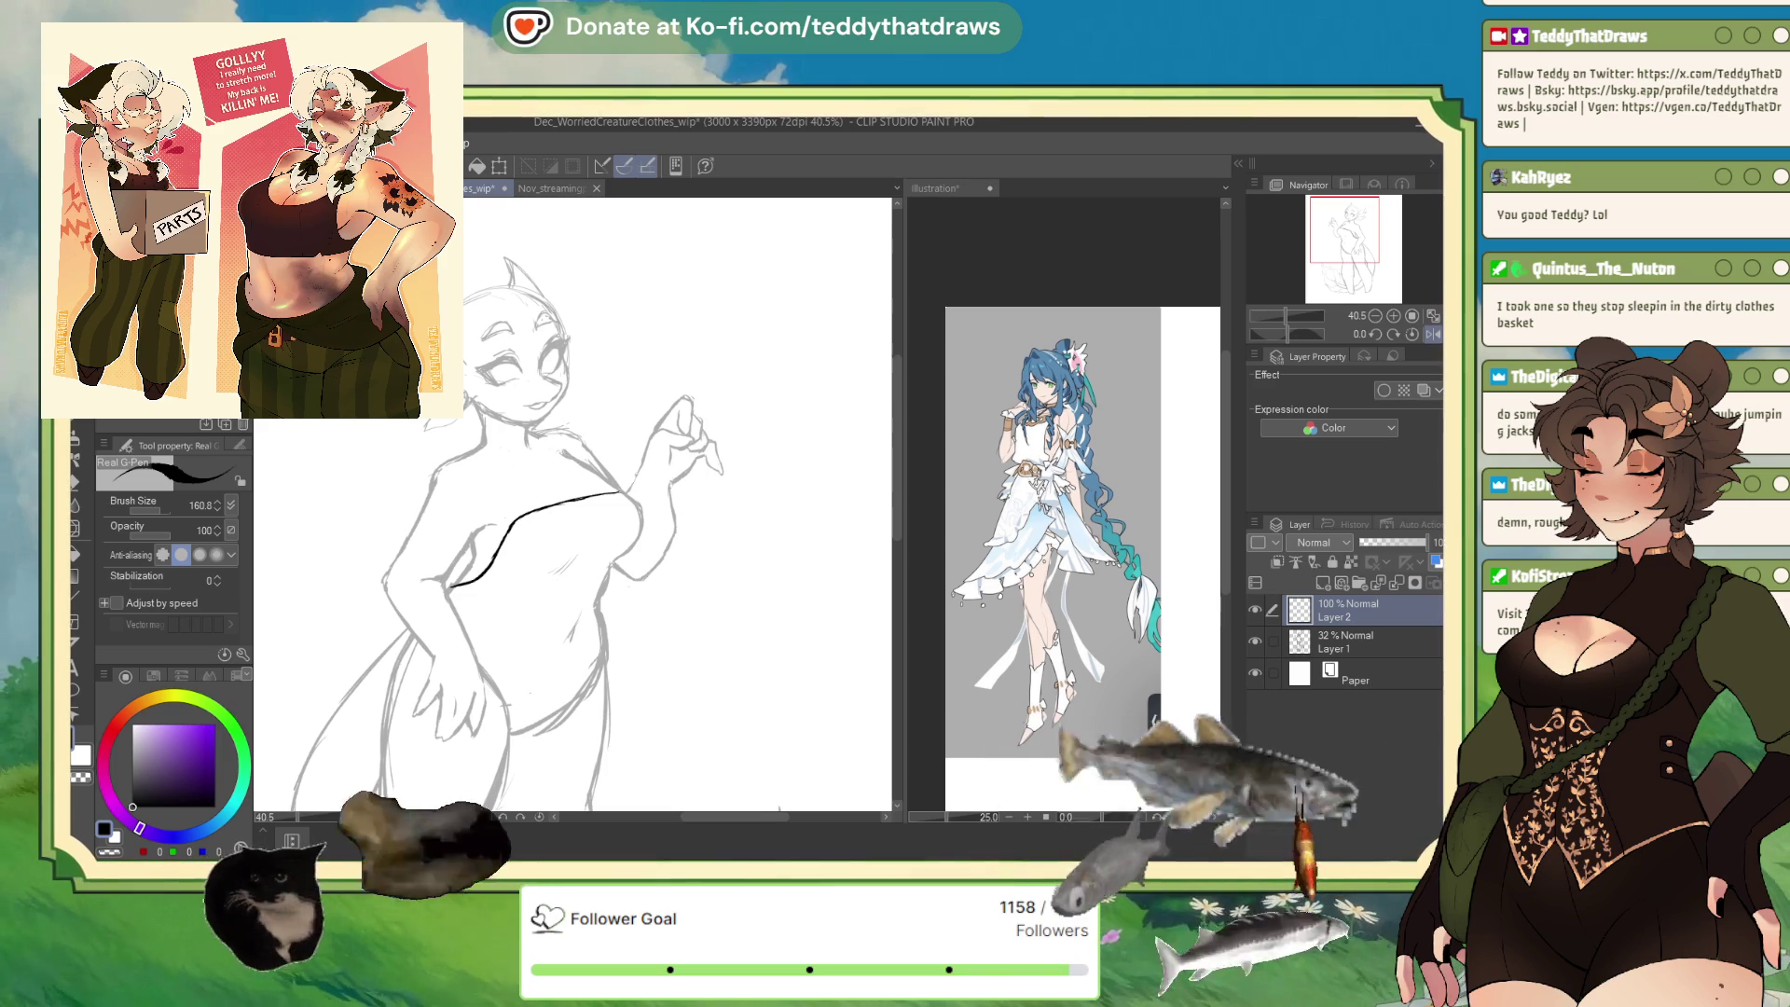
Draw the choker and strap, erase the chest line, and ink a black dress edge from neck to waist.
mouse_move(487, 427)
left_mouse_down()
mouse_move(519, 431)
mouse_move(497, 477)
mouse_move(510, 519)
left_mouse_up()
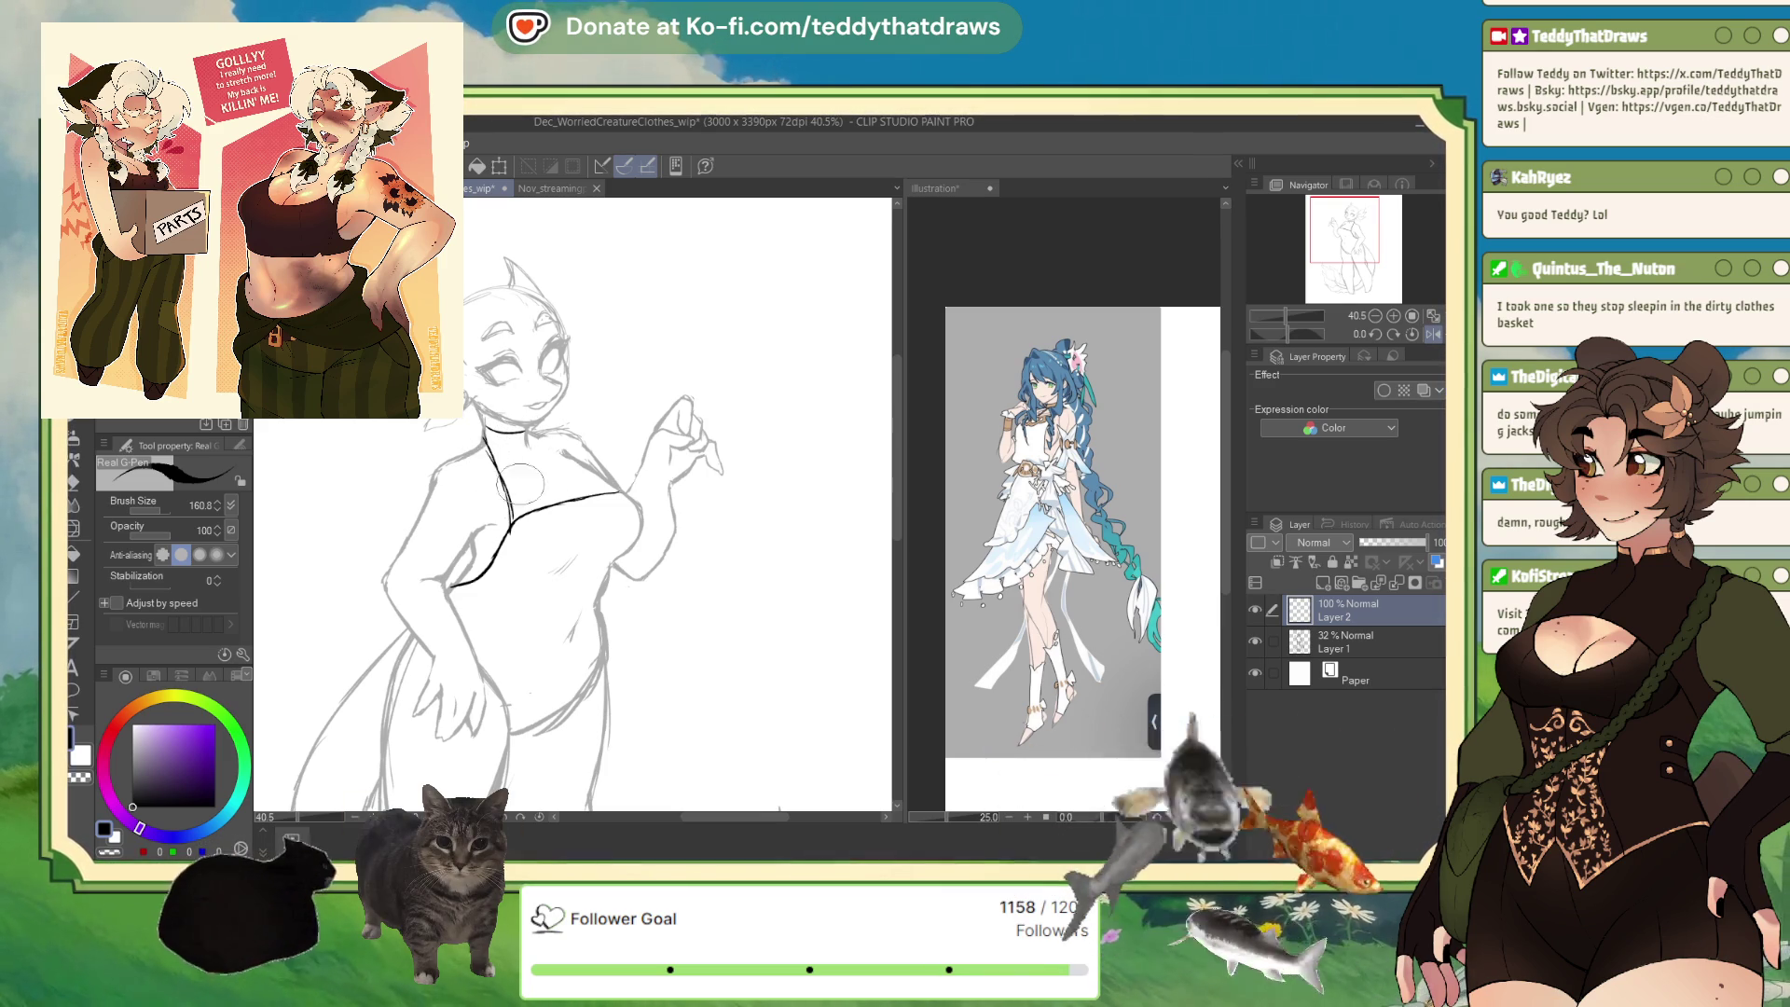
left_click_drag(525, 435, 617, 488)
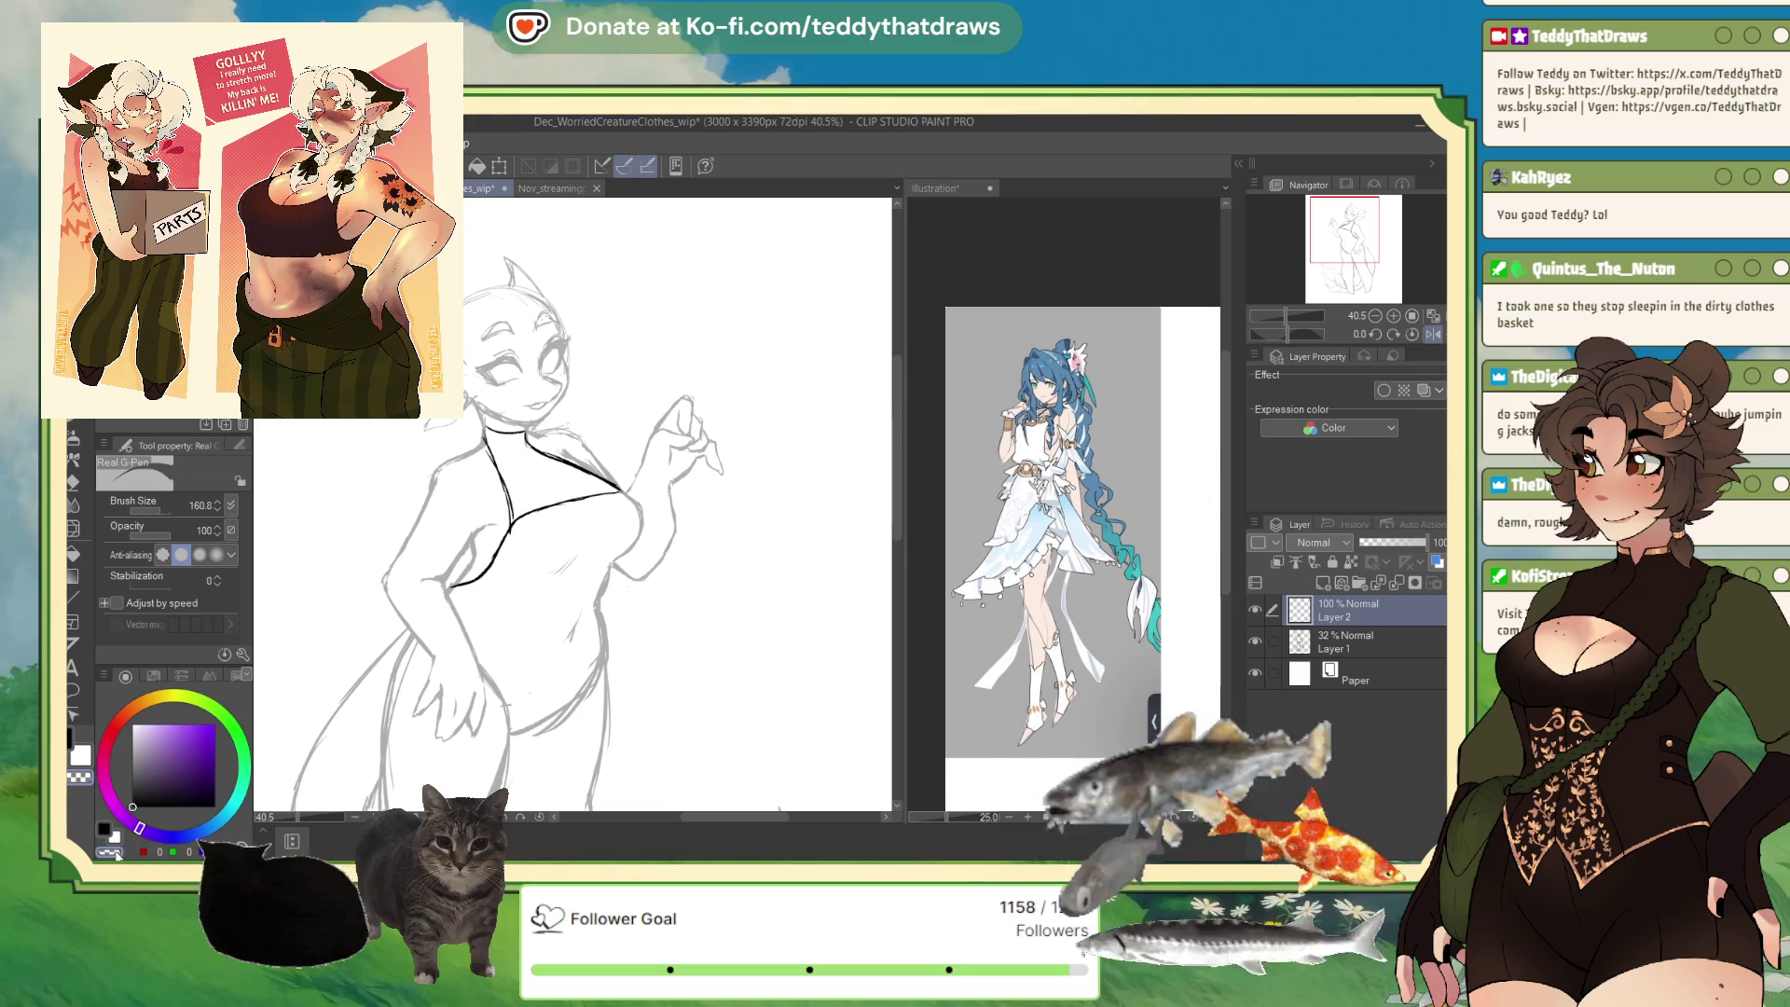
mouse_move(513, 539)
left_mouse_down()
mouse_move(569, 495)
mouse_move(614, 488)
left_mouse_up()
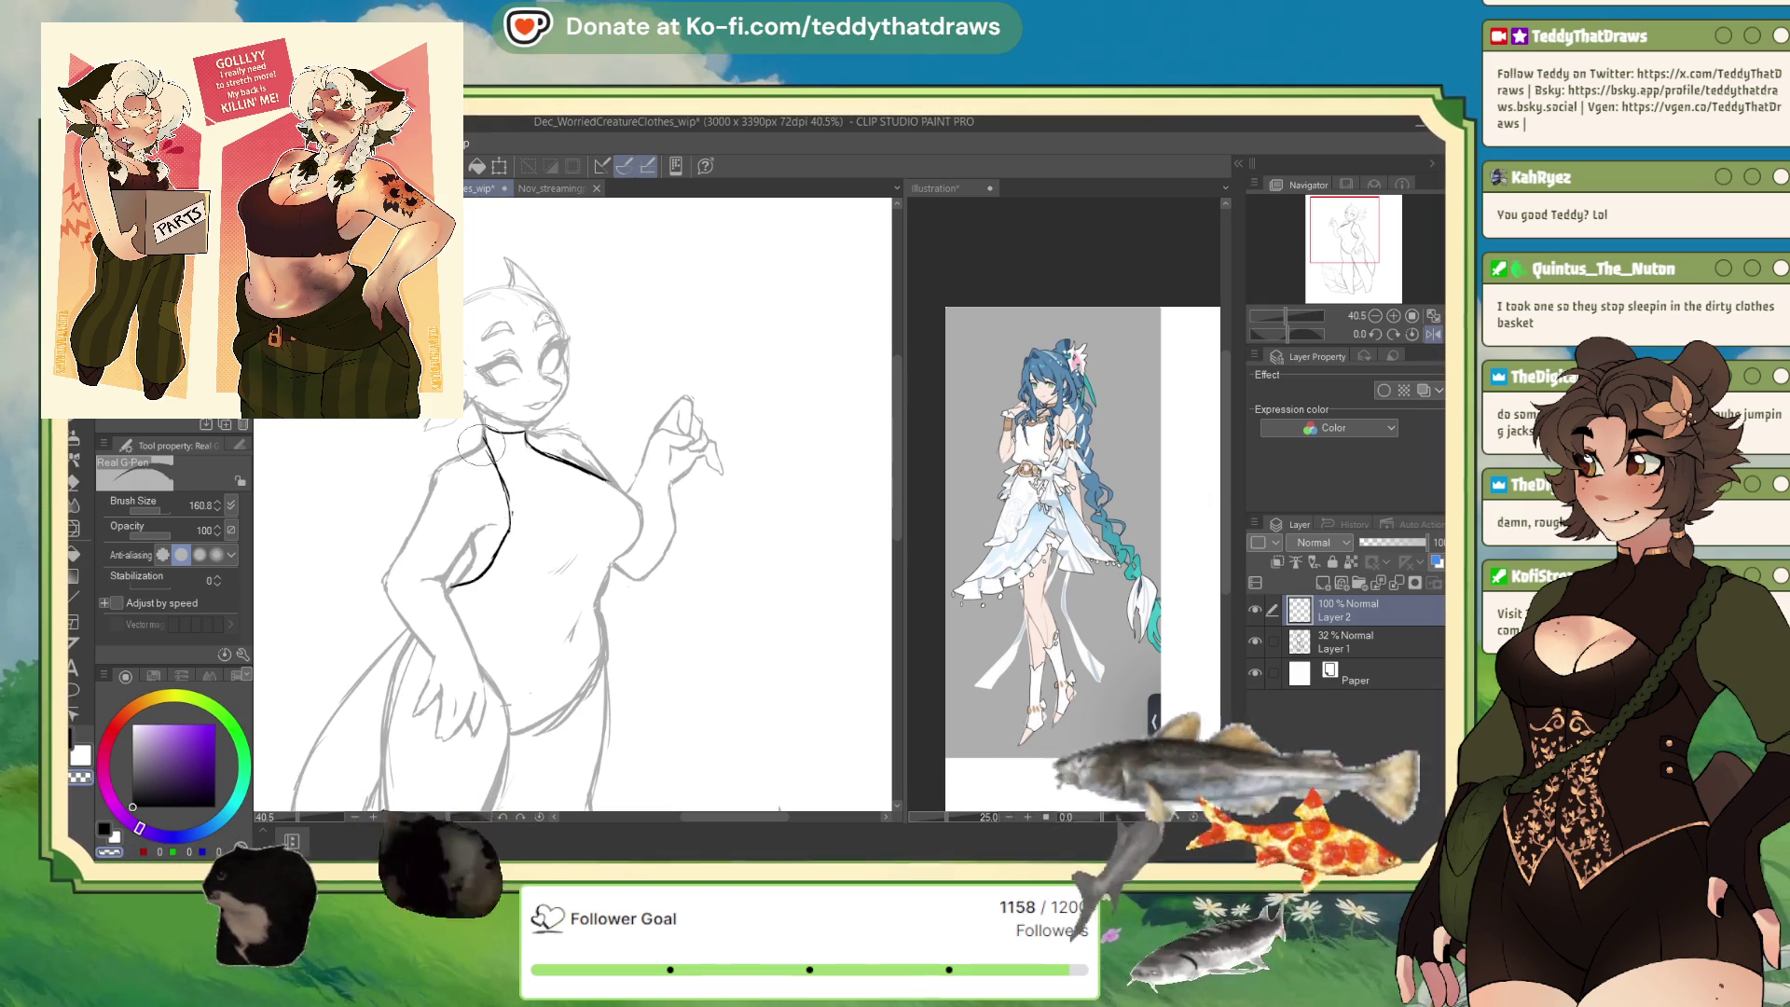
key("c")
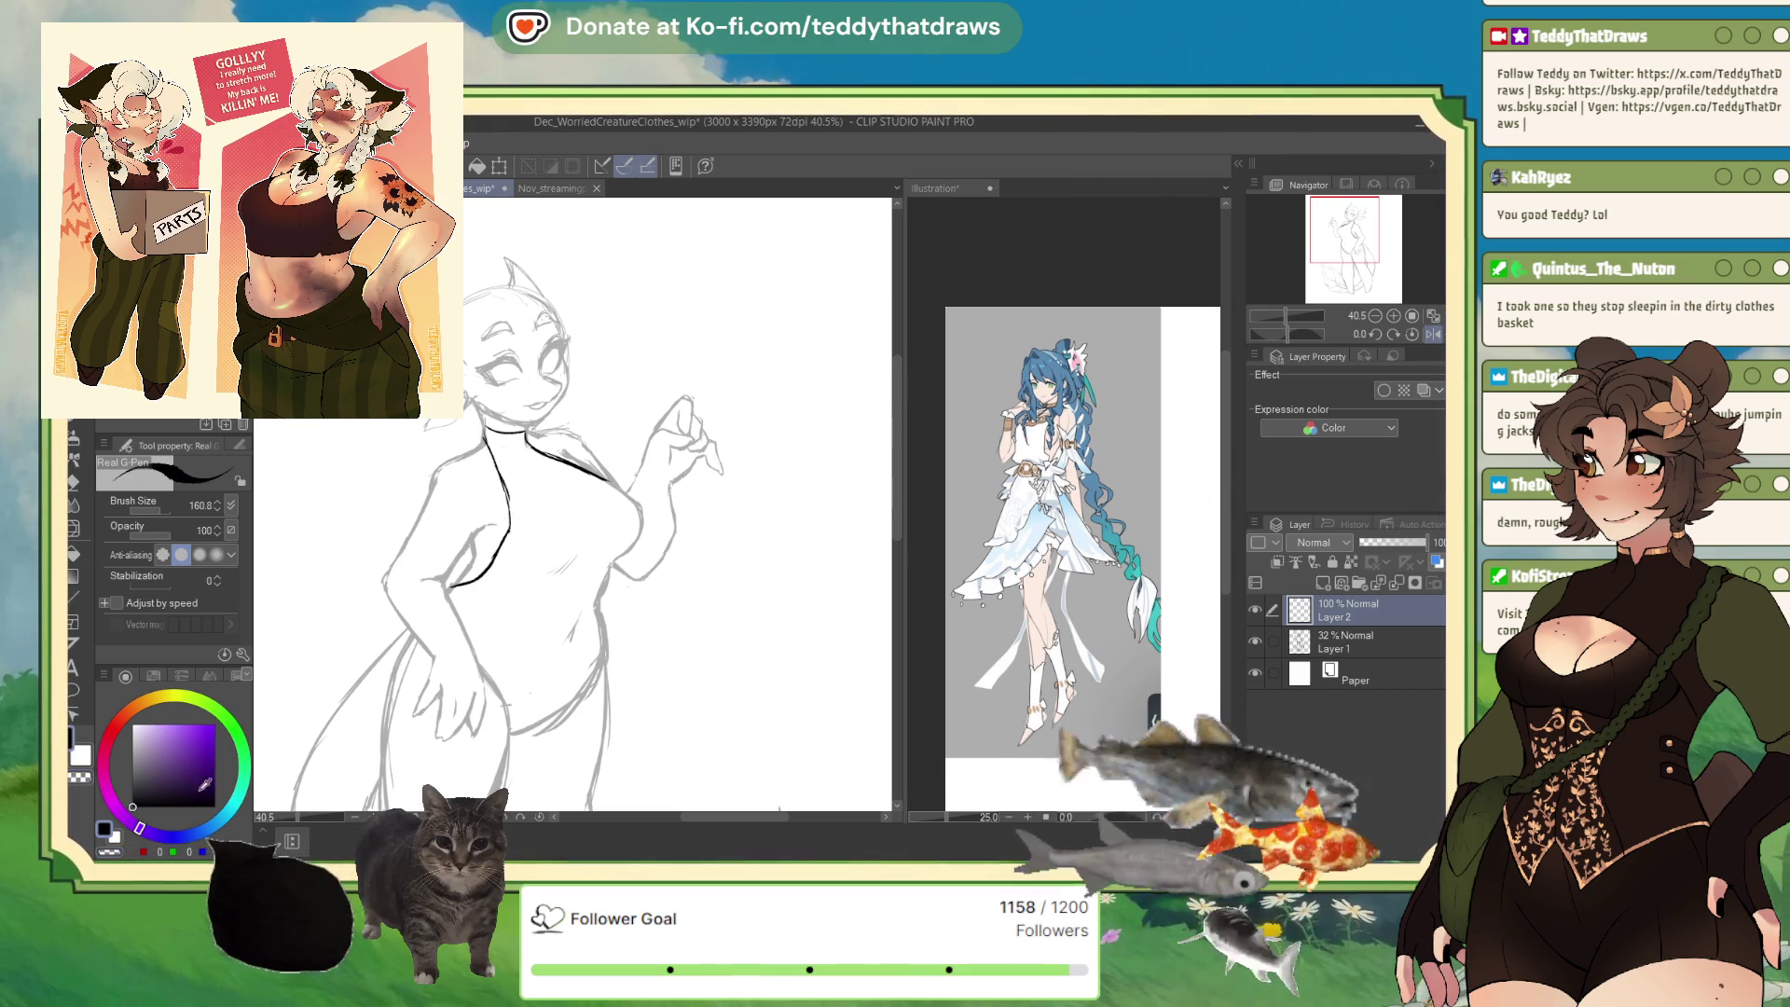
left_click_drag(487, 435, 501, 558)
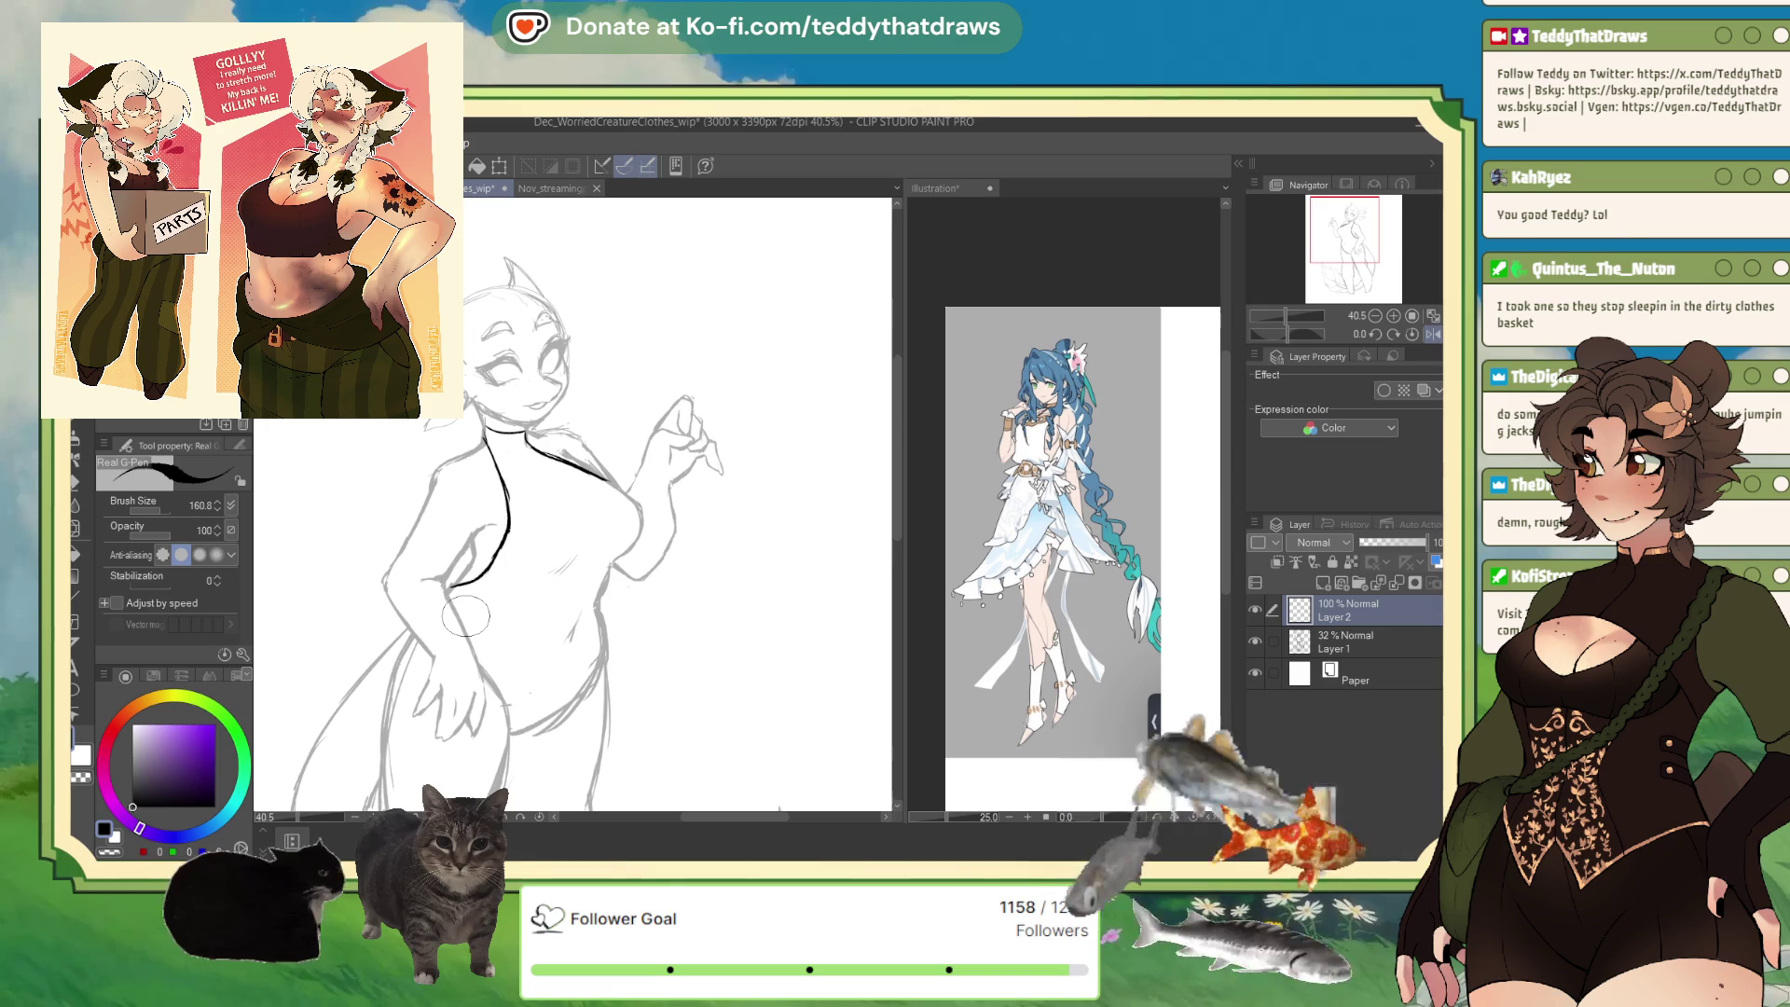
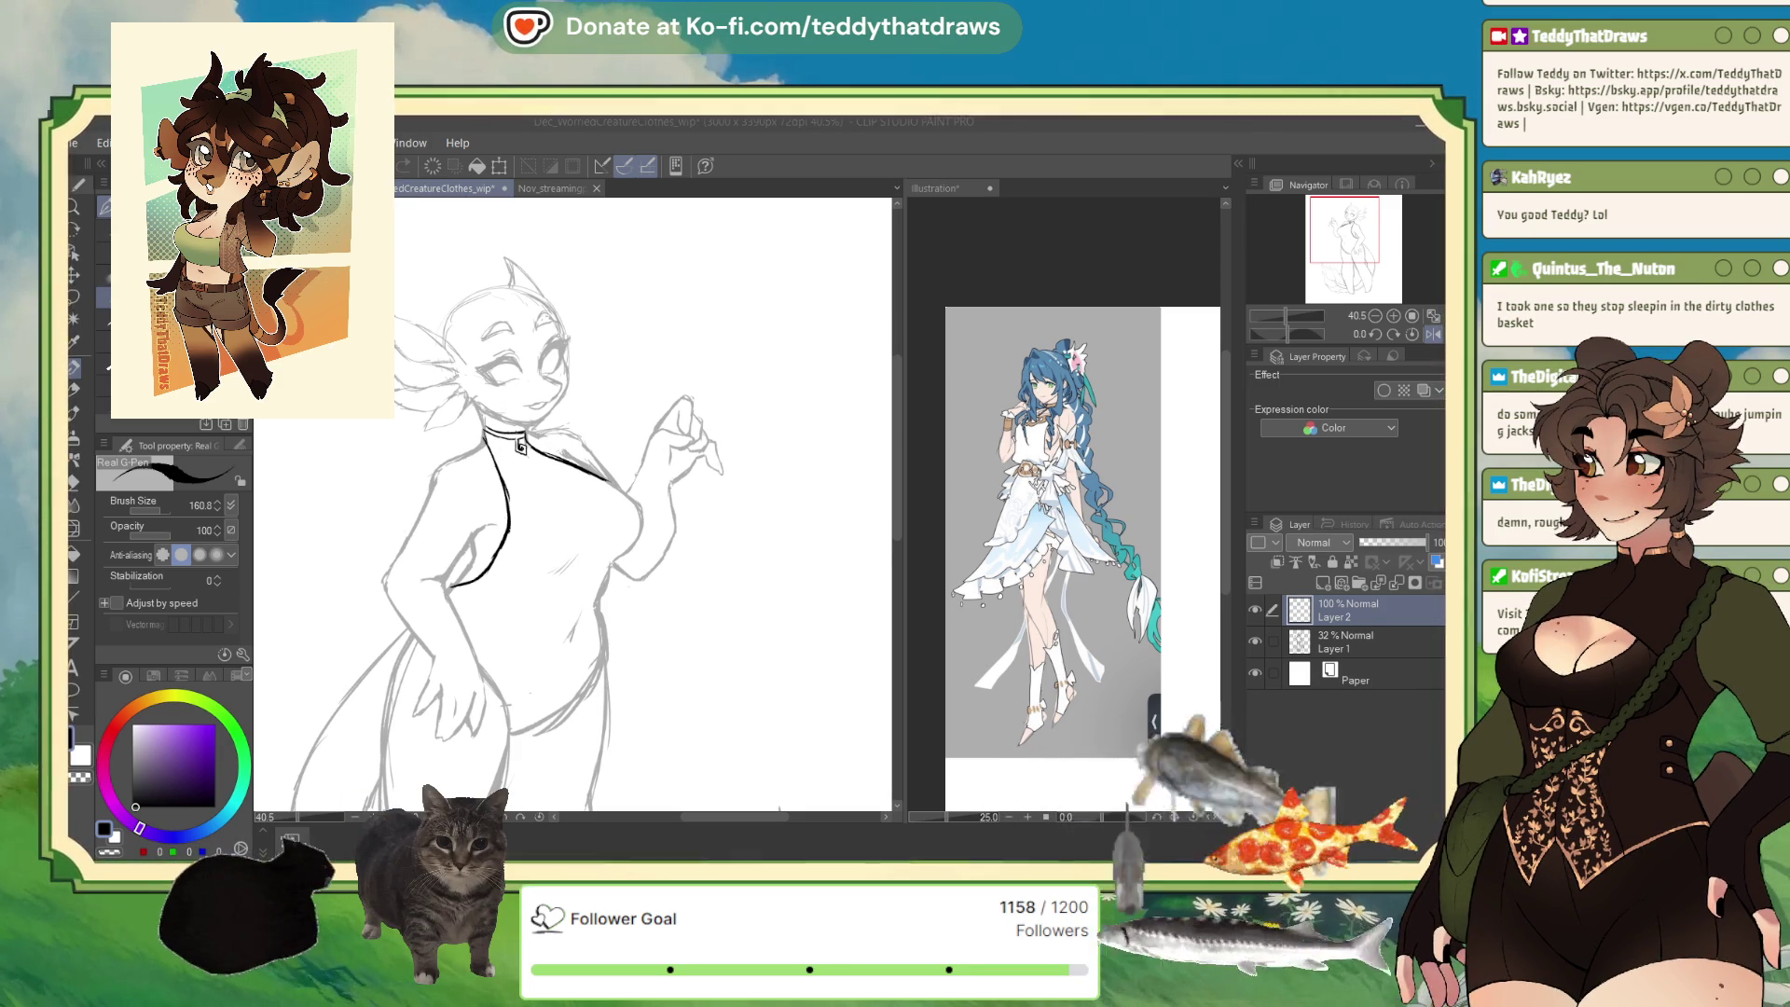
Remove the neck collar strokes and sketch the first curve of the bust band across the chest.
key("ctrl+z")
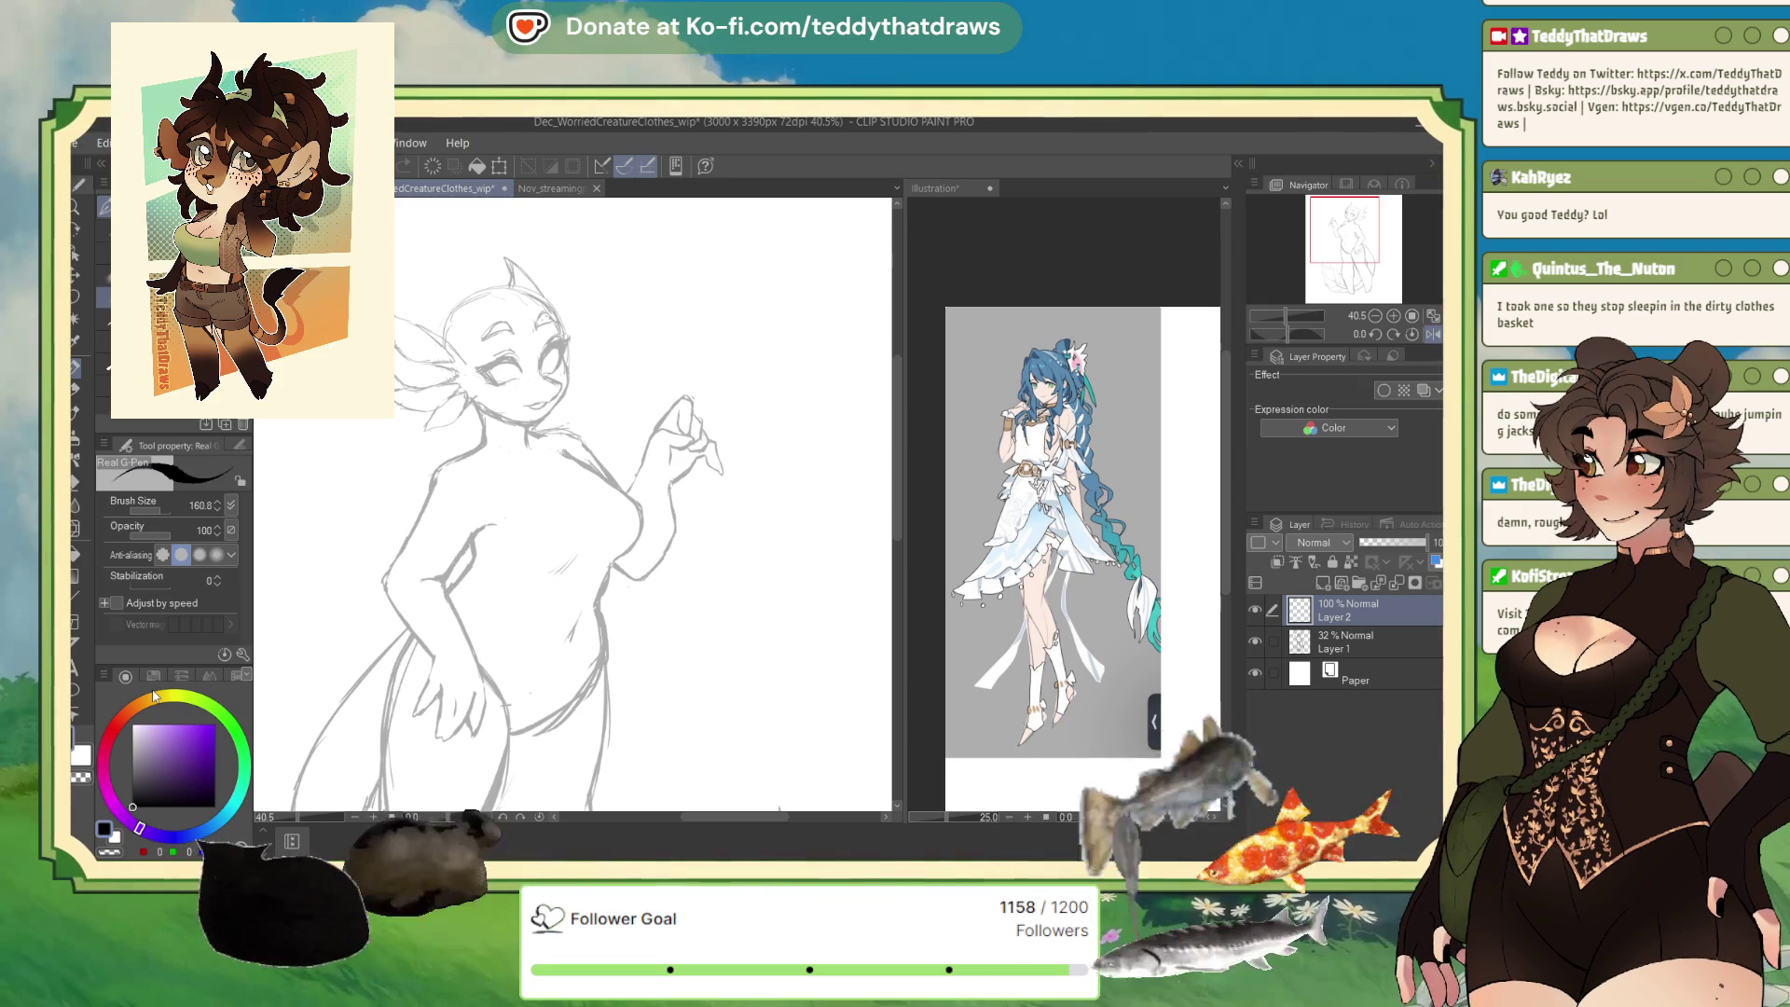
left_click(1432, 336)
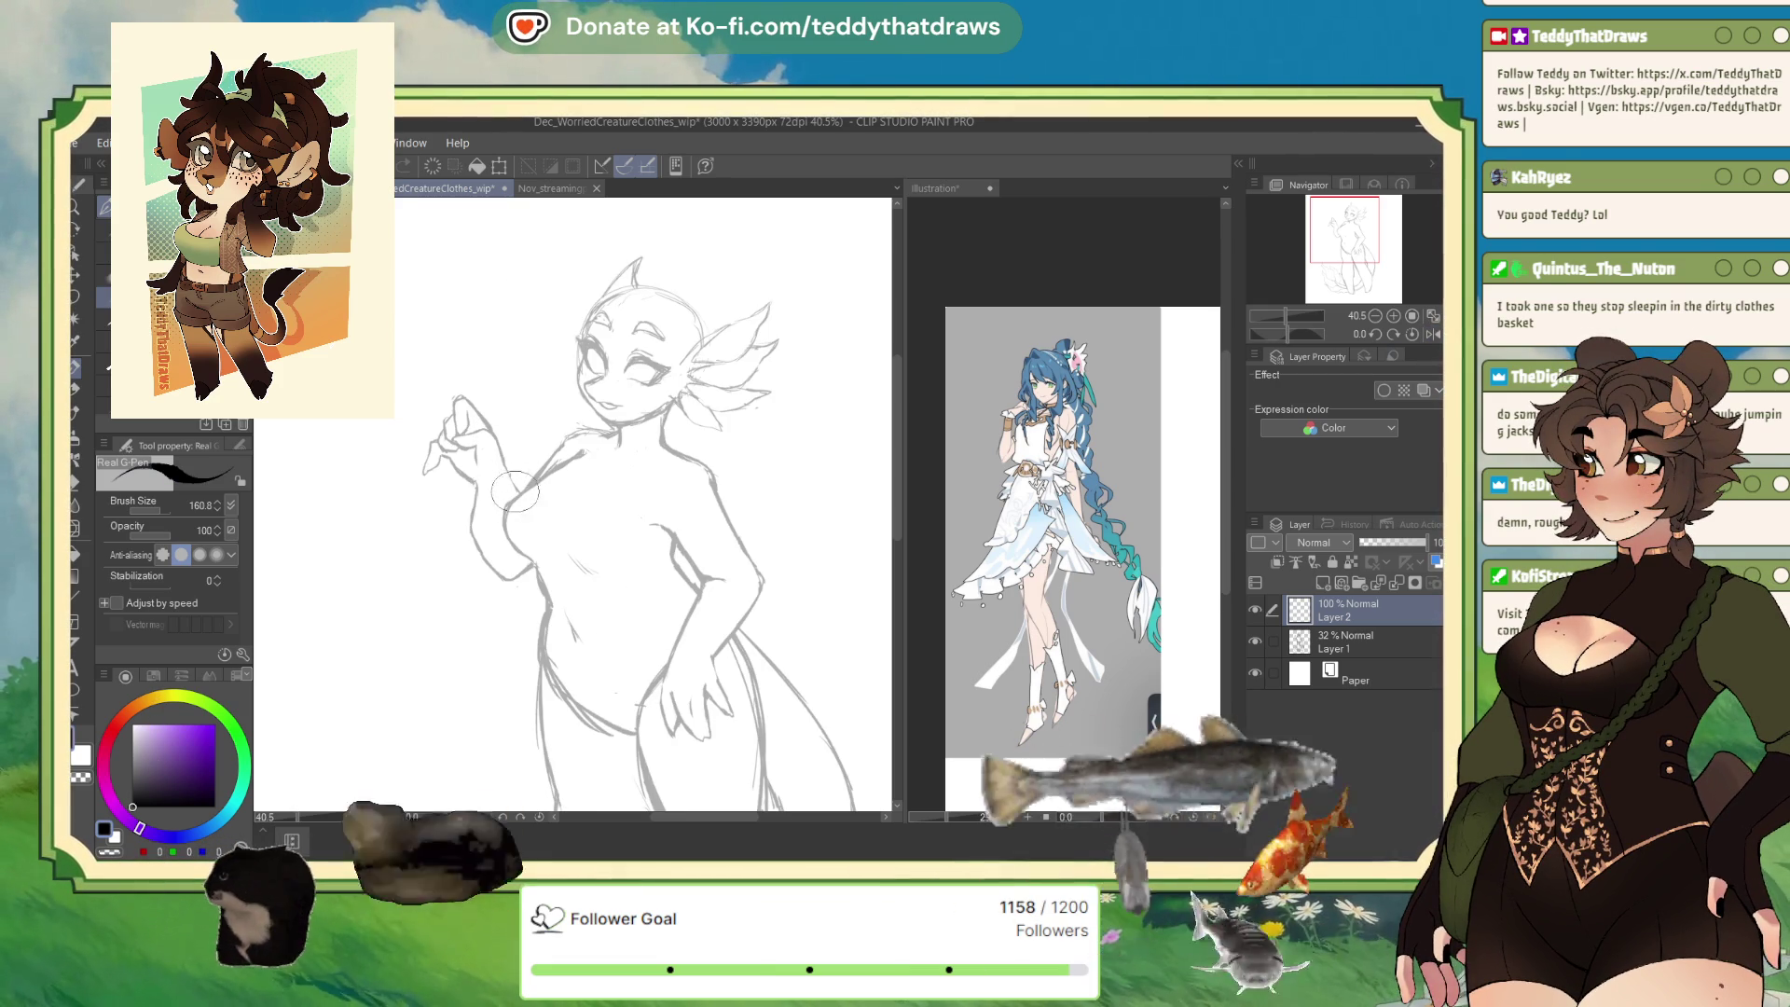
mouse_move(539, 506)
left_mouse_down()
mouse_move(507, 524)
mouse_move(556, 527)
mouse_move(559, 565)
mouse_move(669, 550)
mouse_move(532, 567)
mouse_move(597, 580)
mouse_move(675, 558)
left_mouse_up()
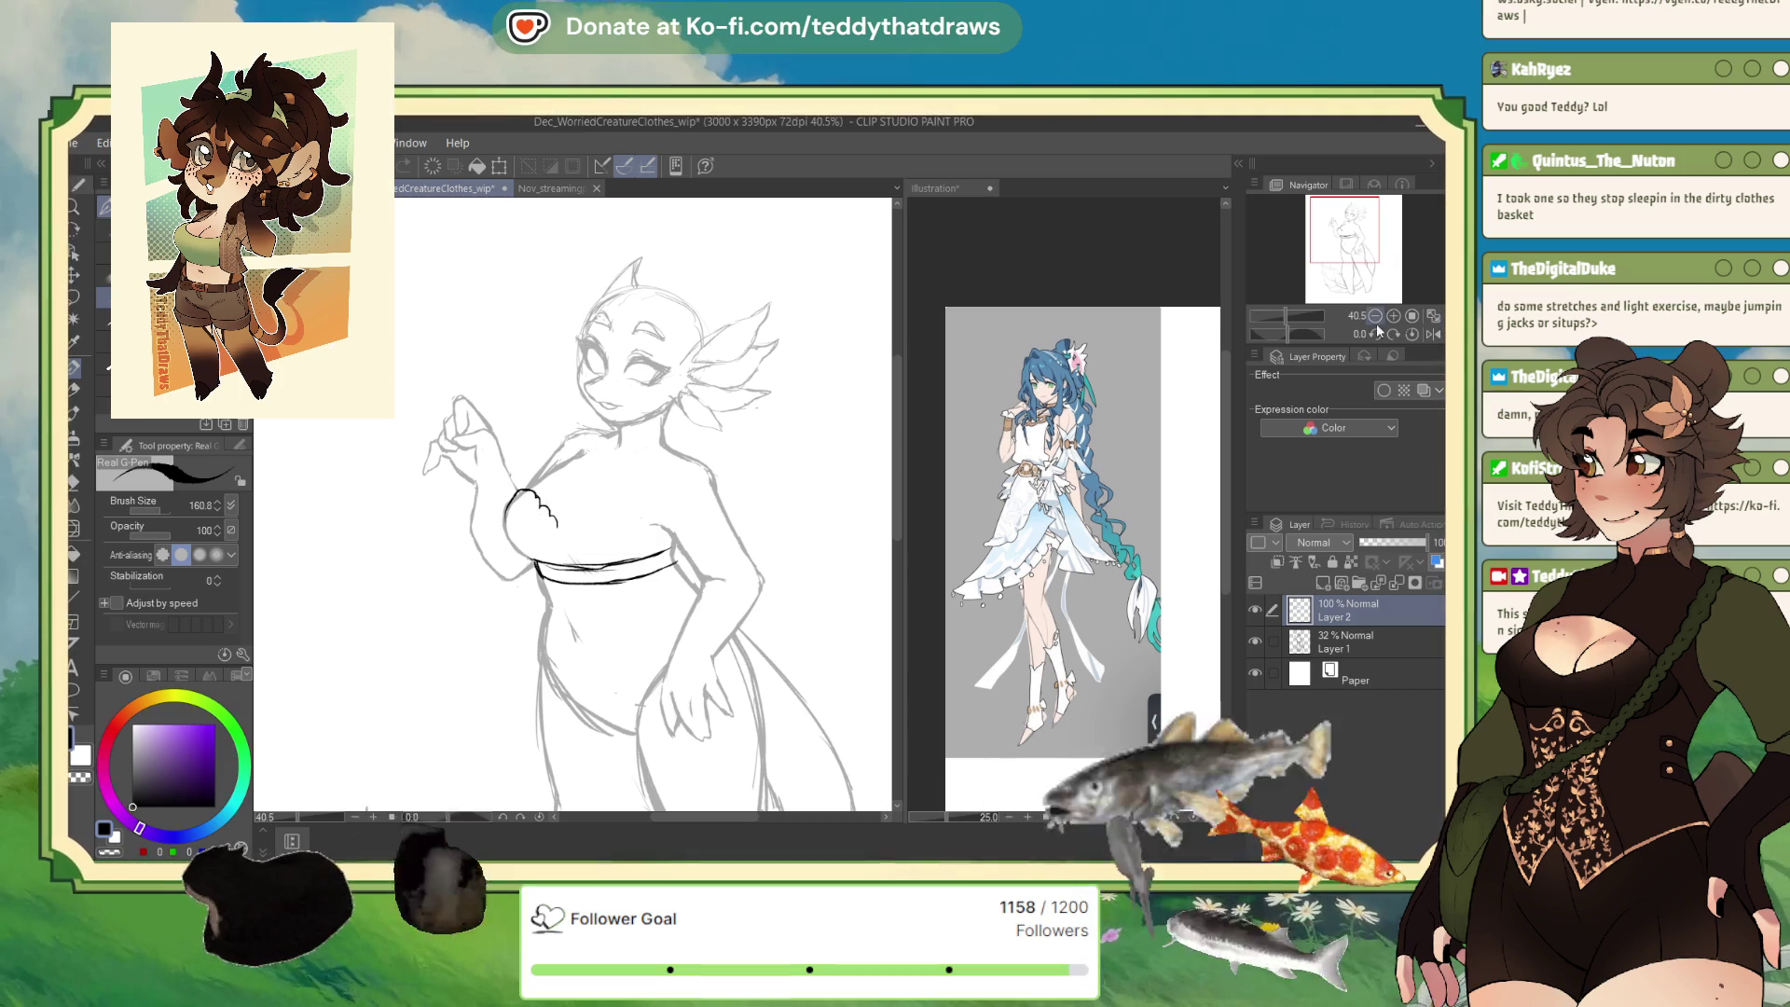
Extend the scalloped ruffle across the bust, fill its middle, and add a short cleavage line.
left_click(1429, 334)
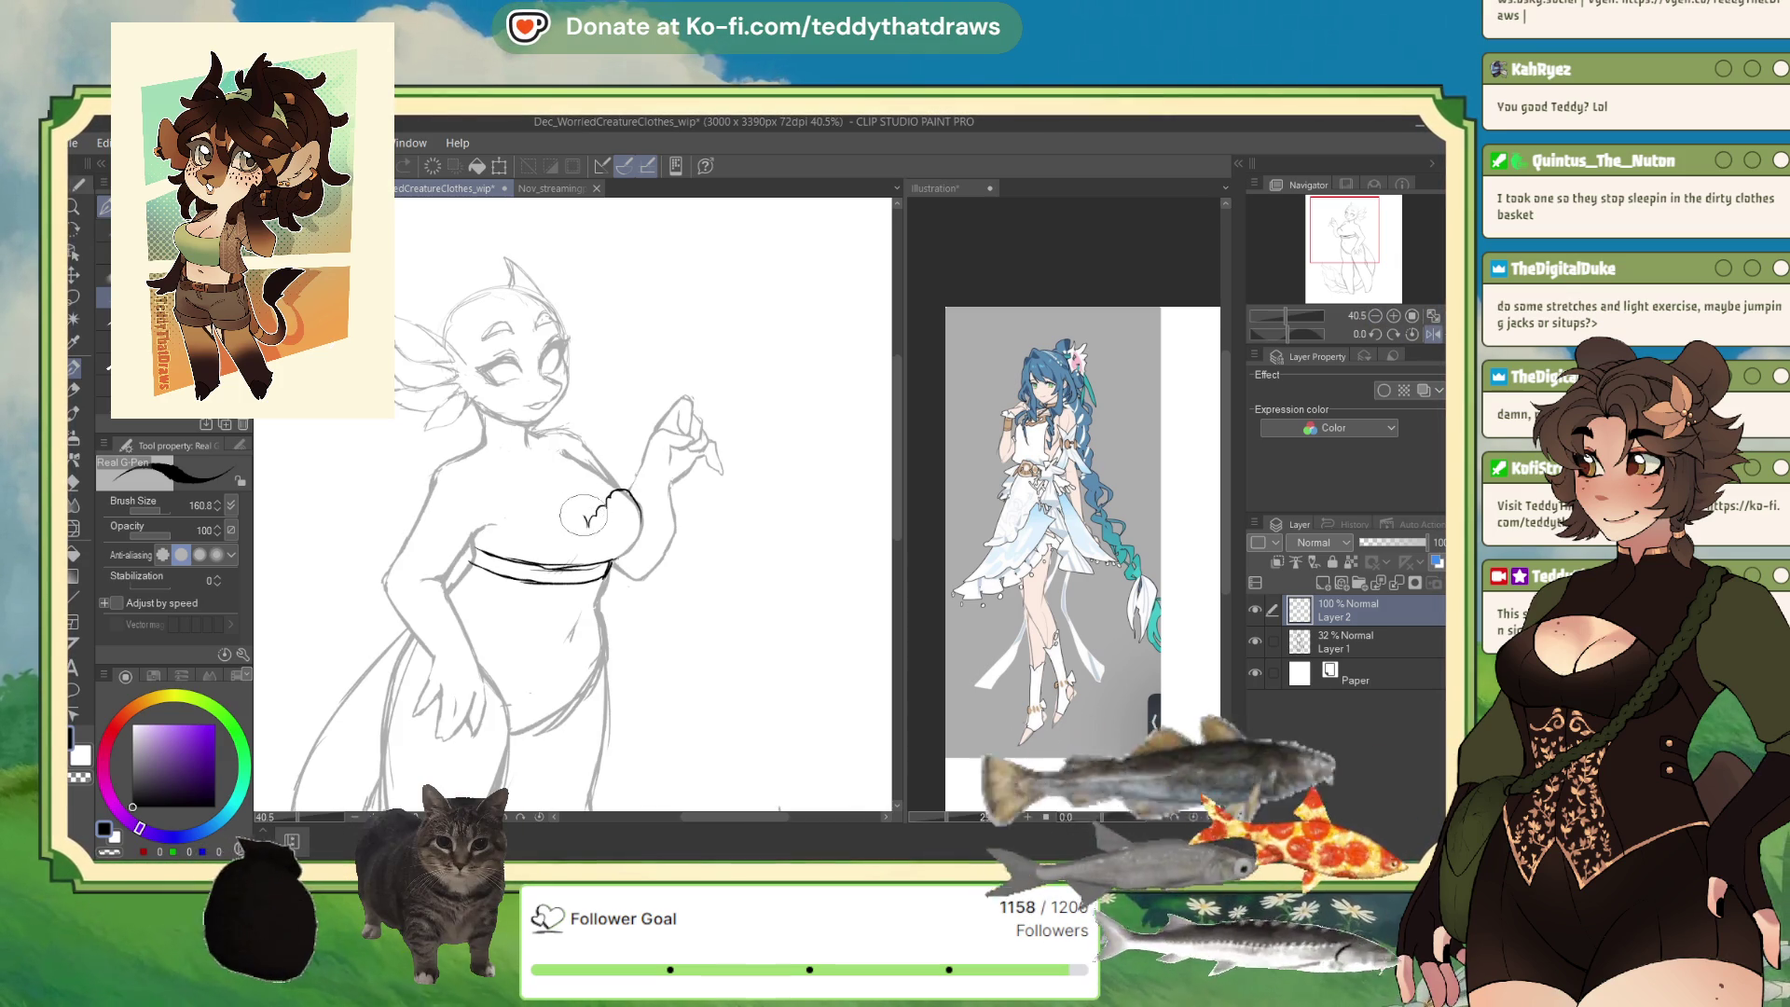
left_click_drag(541, 511, 472, 554)
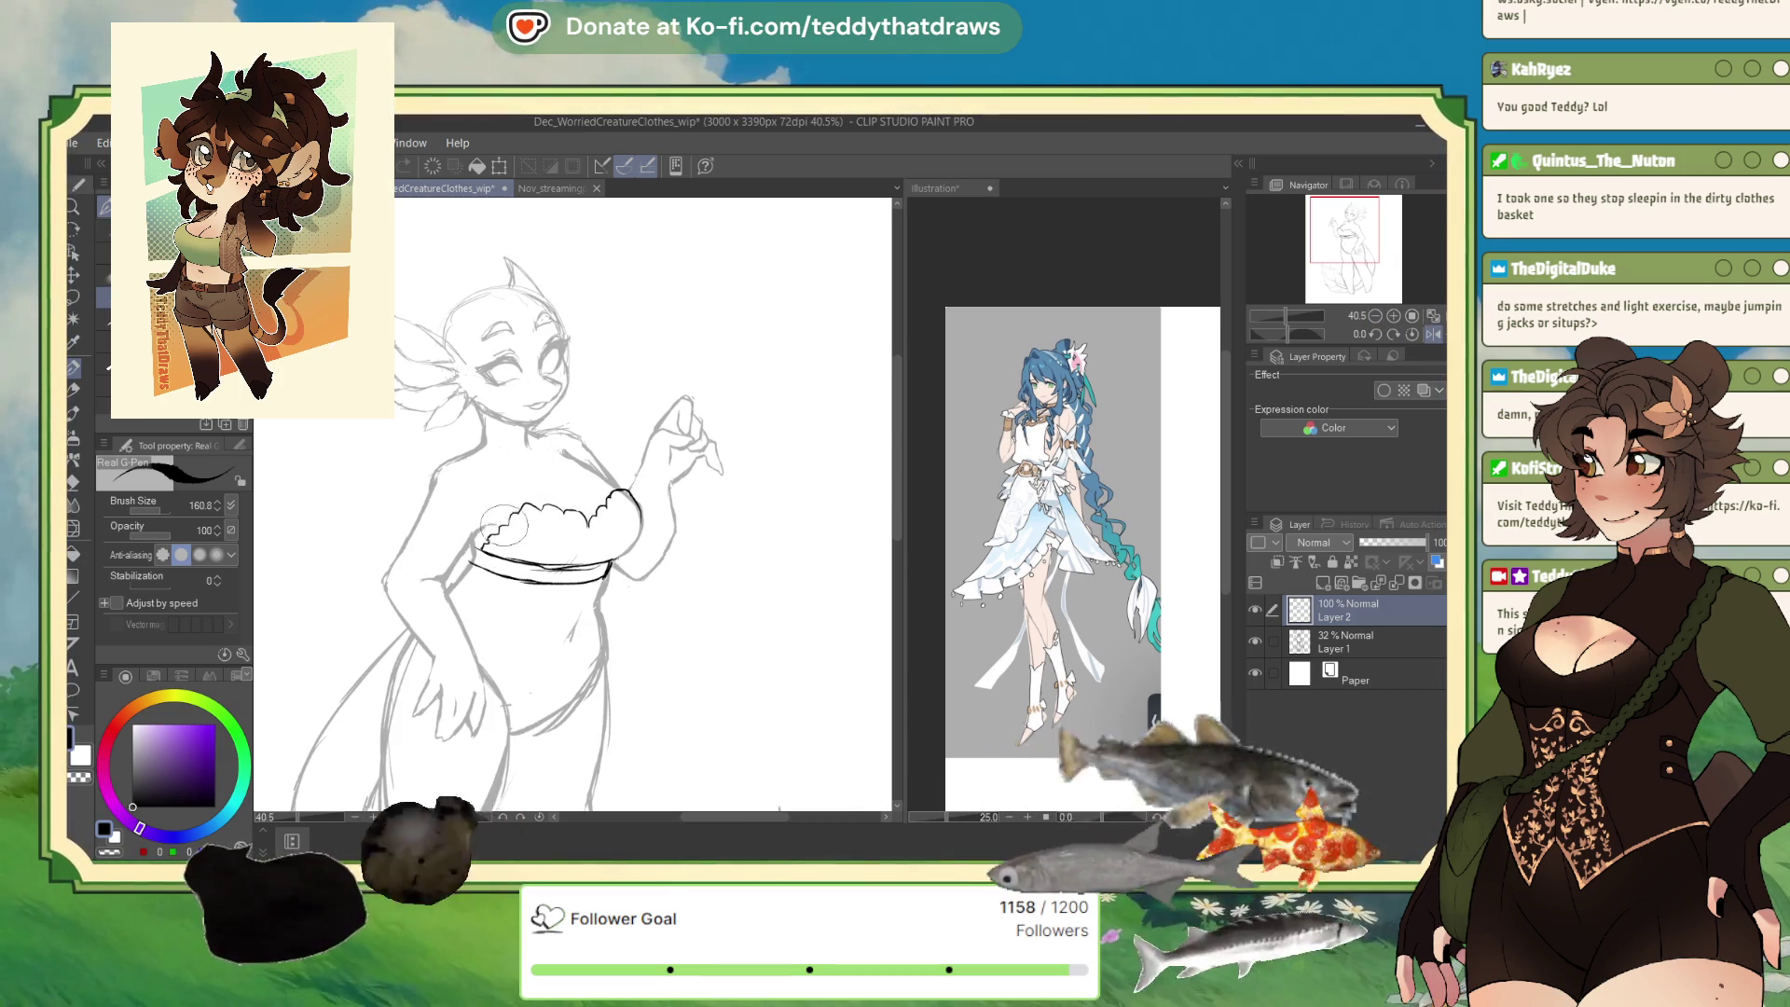
mouse_move(553, 506)
left_mouse_down()
mouse_move(587, 527)
mouse_move(616, 492)
left_mouse_up()
key("h")
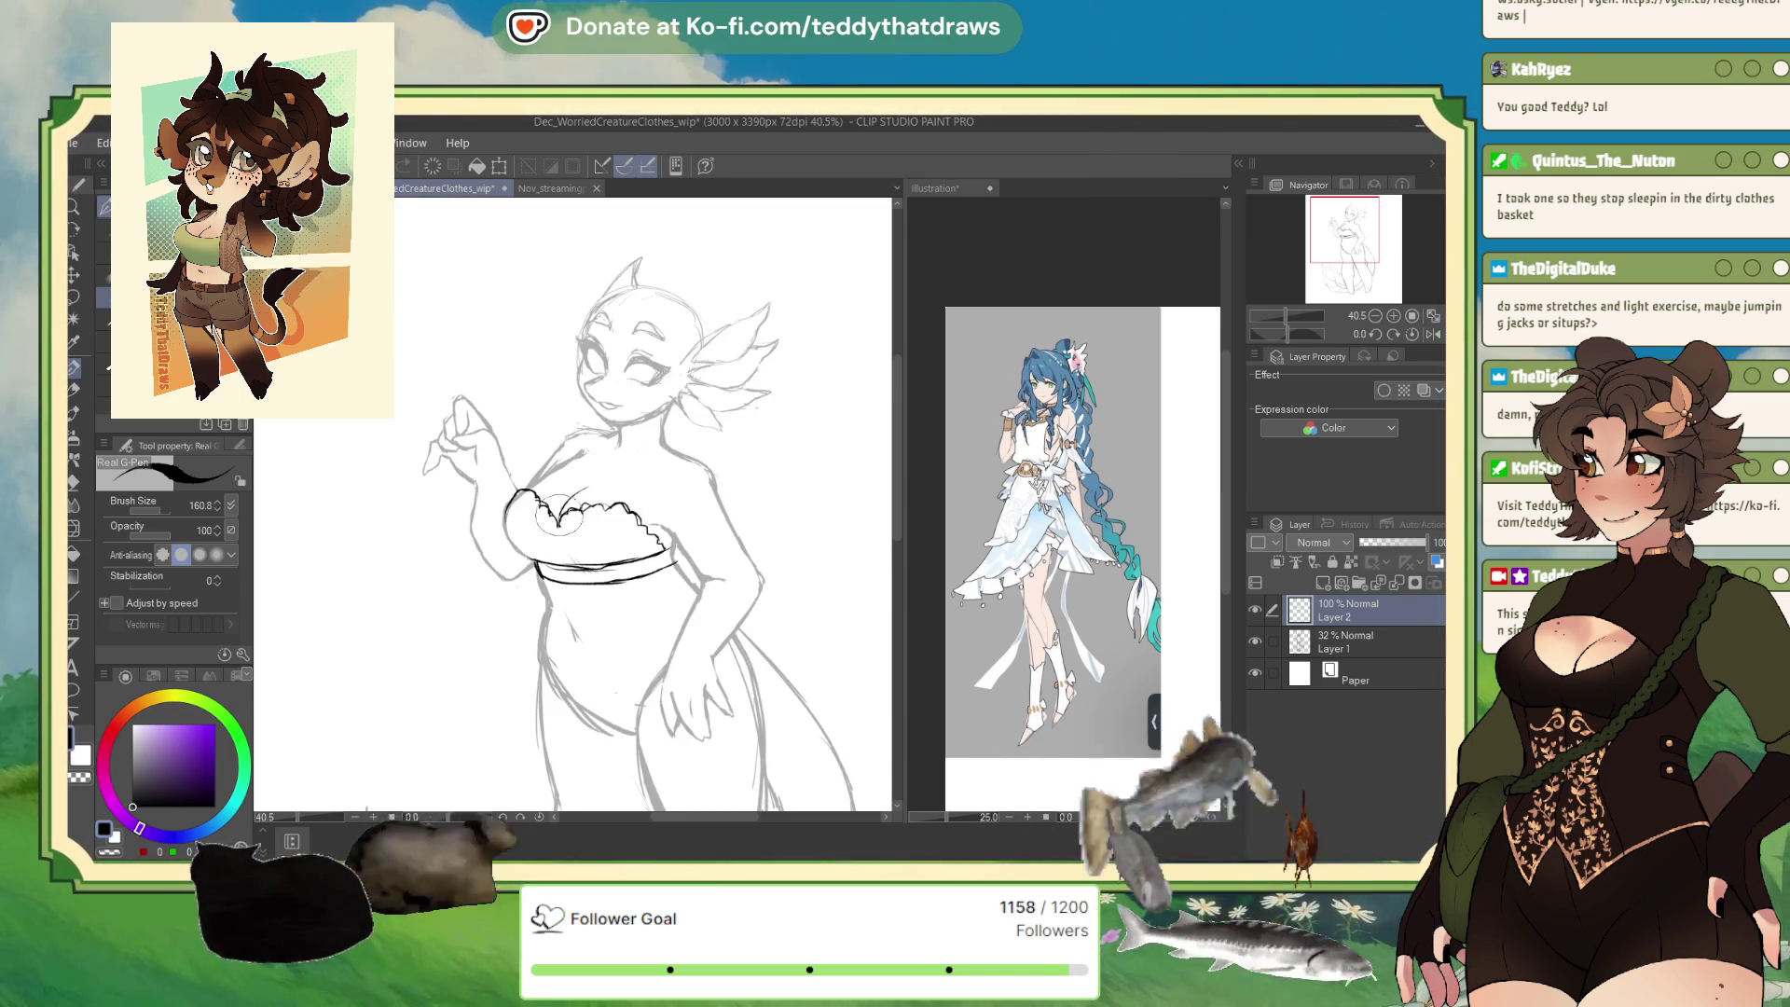
left_click_drag(560, 524, 593, 482)
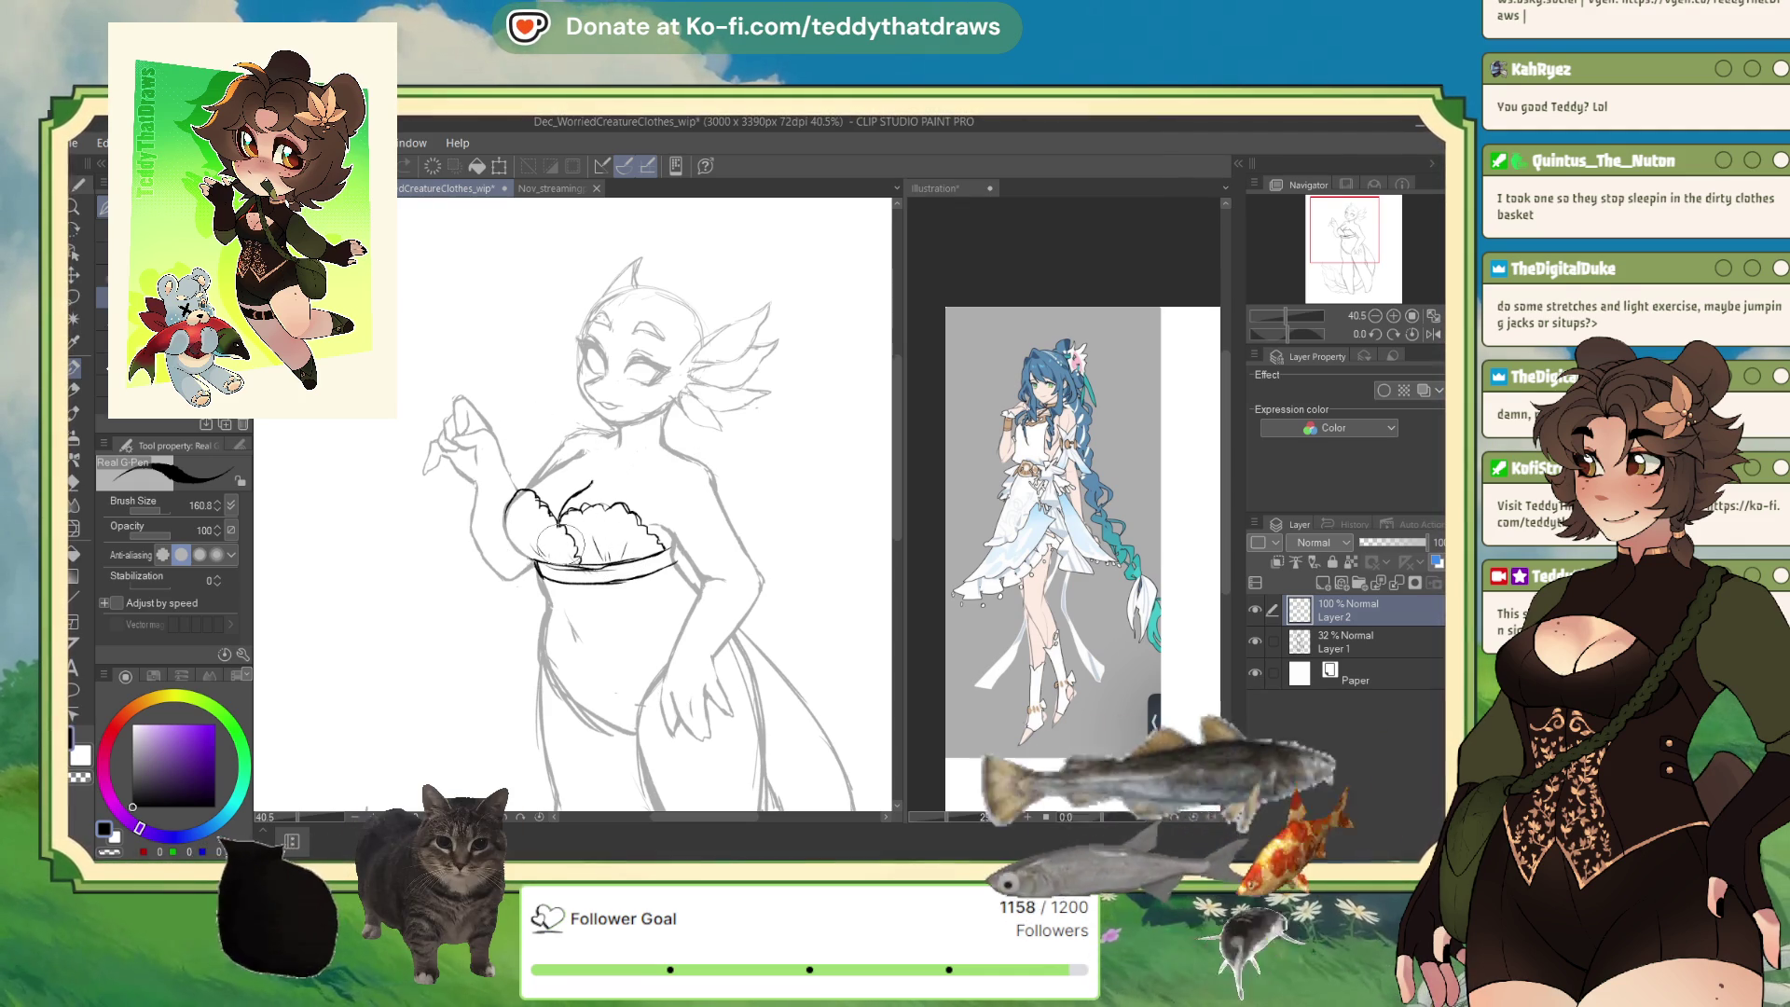
Add a short stroke hanging down from the end of the bust band.
key("x")
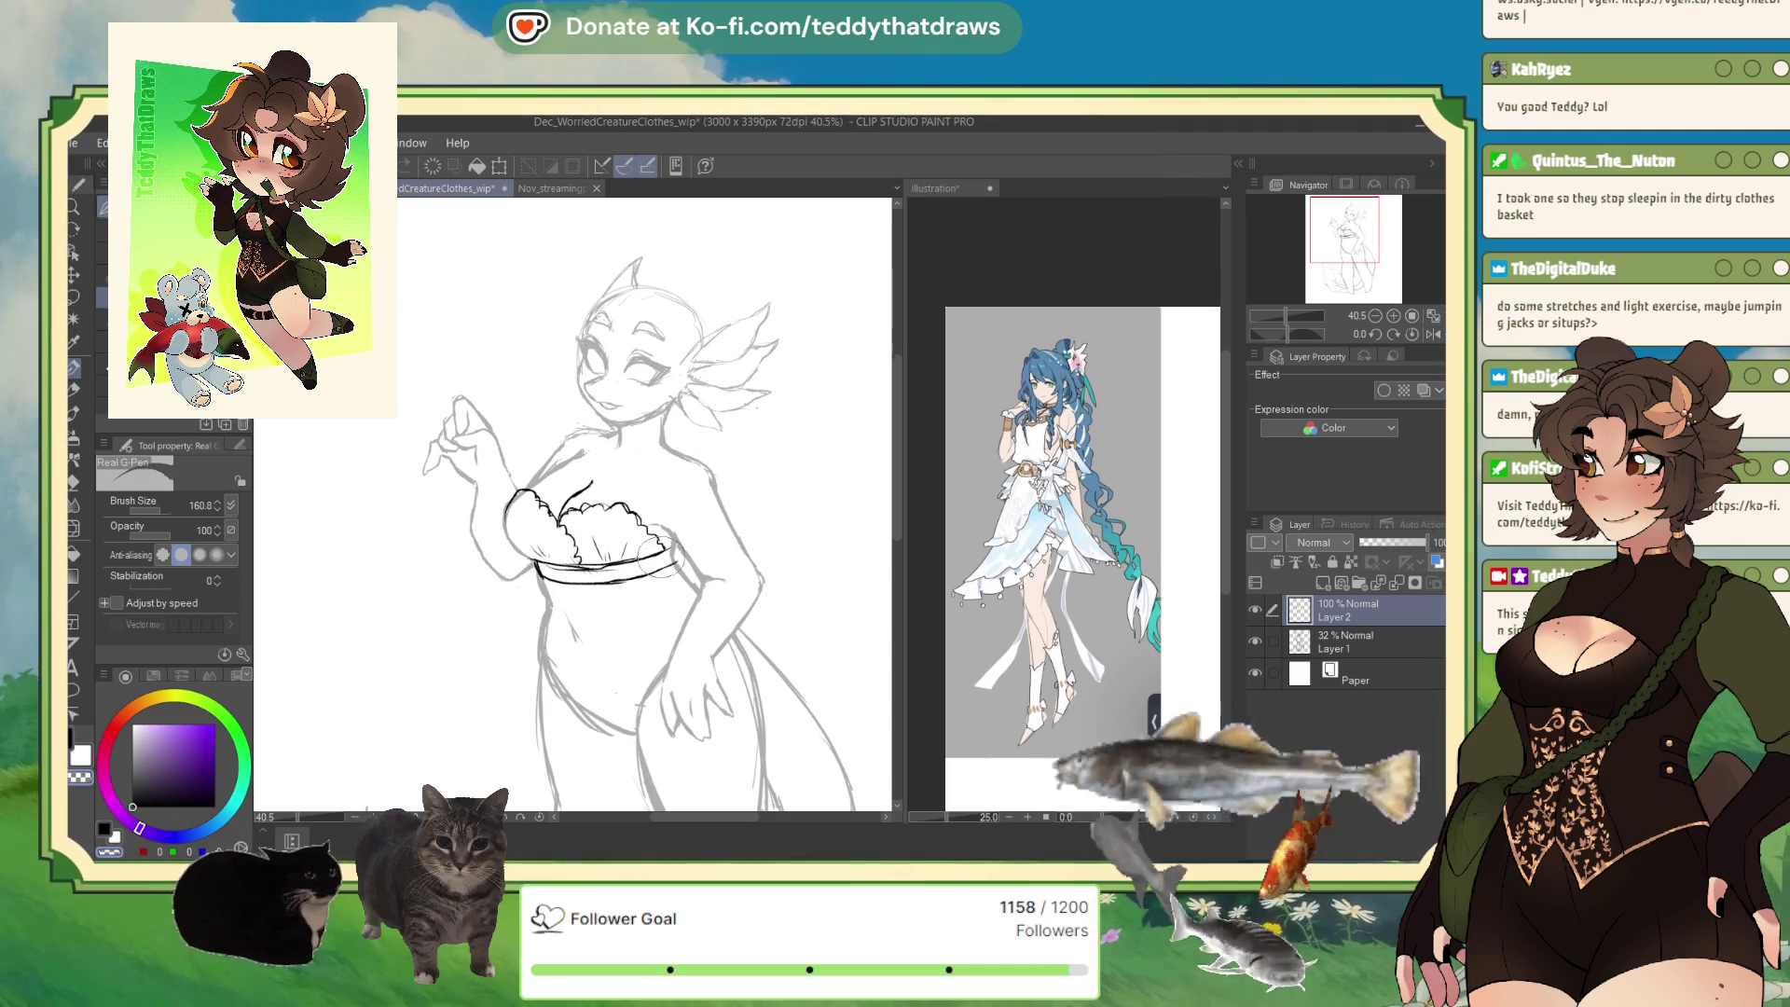
key("x")
left_click_drag(655, 563, 671, 539)
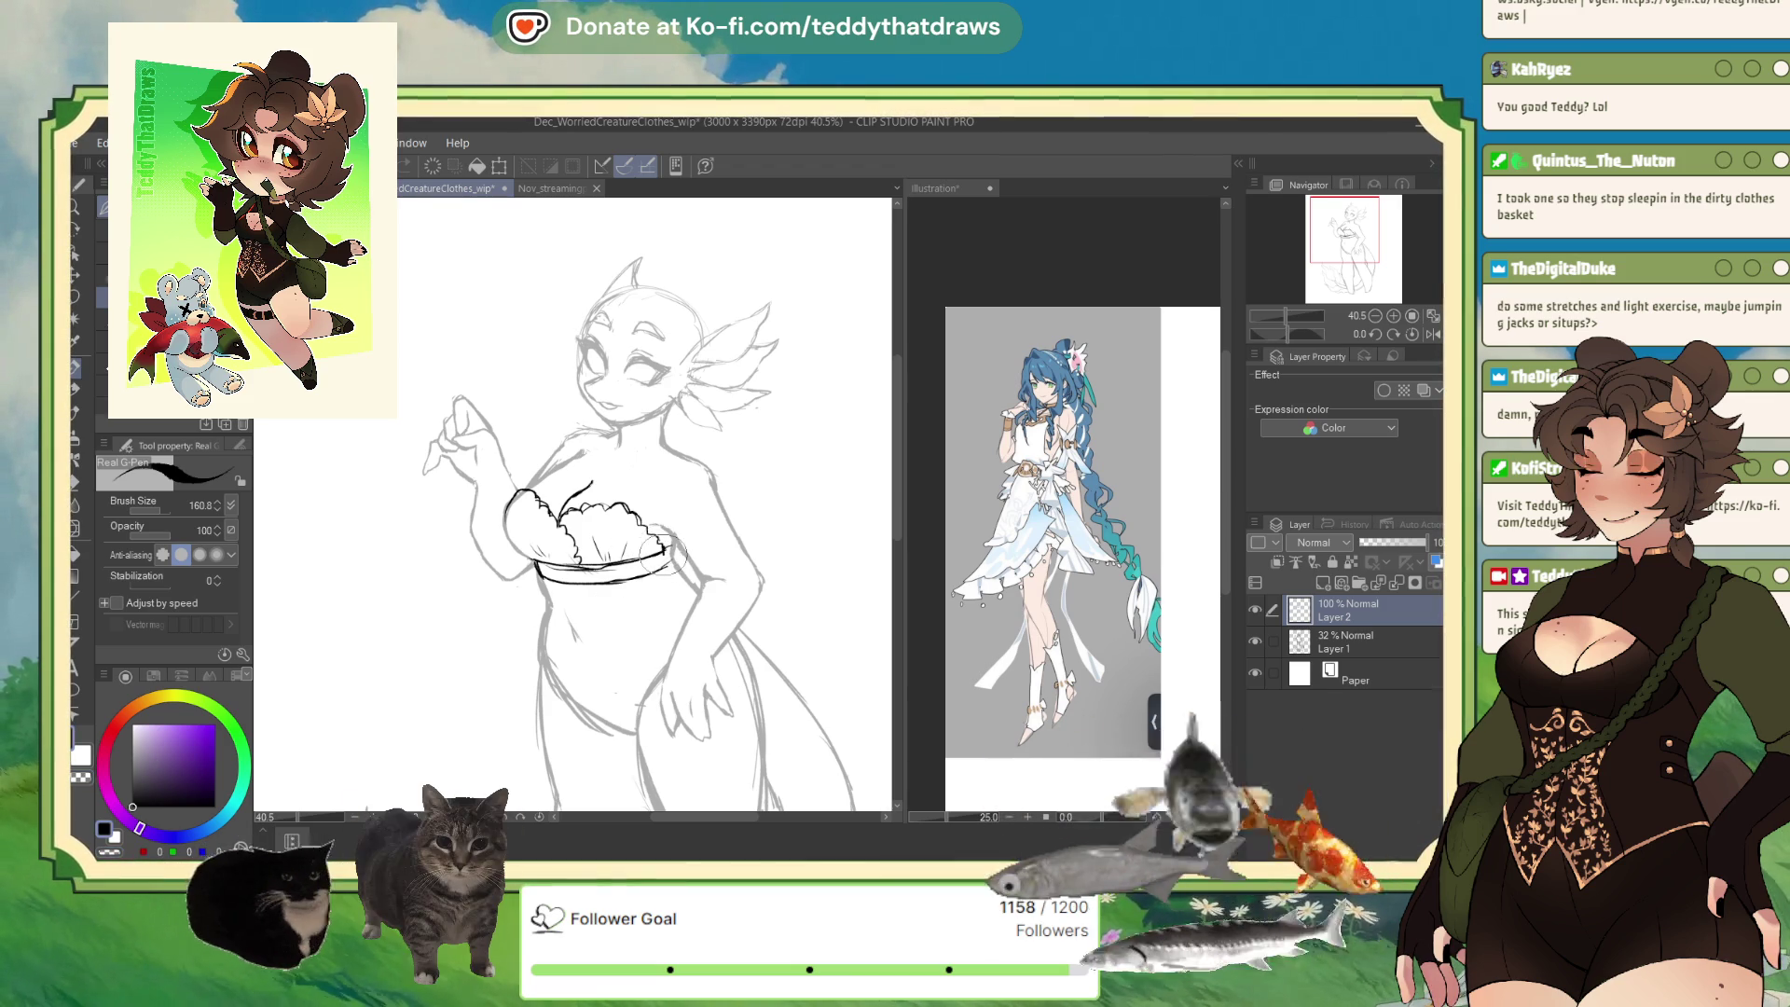
mouse_move(666, 552)
left_mouse_down()
mouse_move(683, 571)
mouse_move(666, 559)
left_mouse_up()
Erase the doubled upper band line in white, then return to black ink.
key("x")
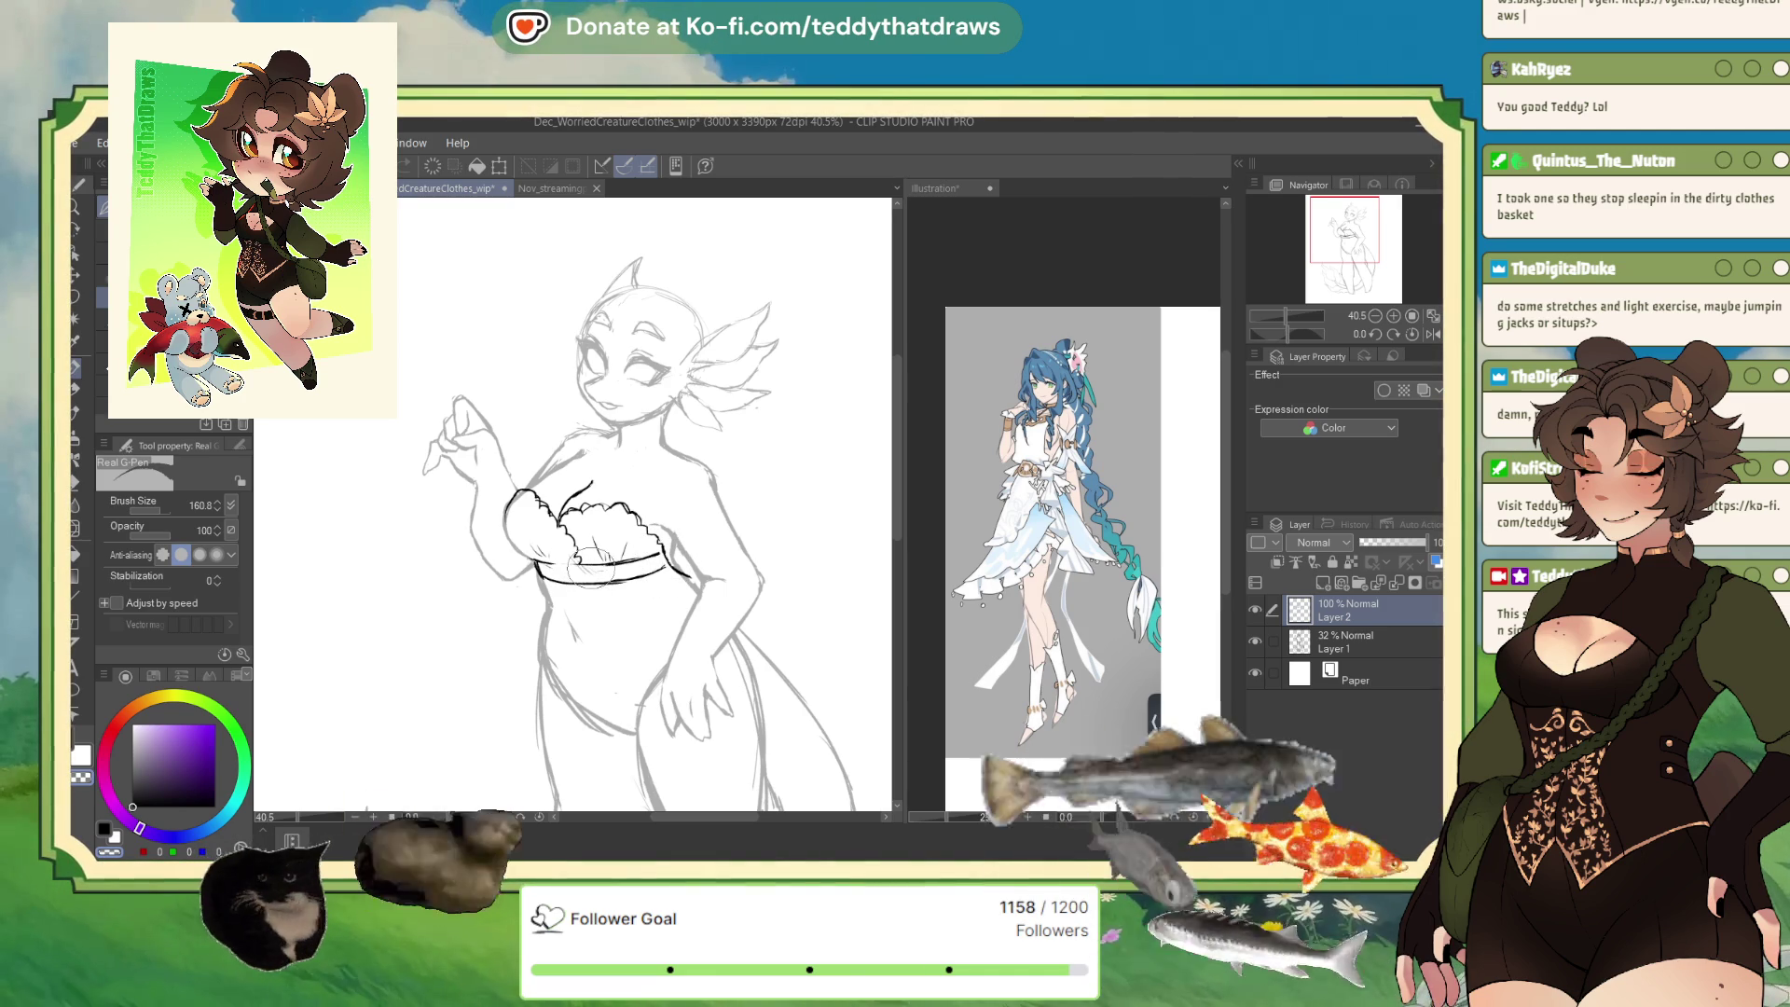
mouse_move(559, 565)
left_mouse_down()
mouse_move(602, 567)
mouse_move(541, 564)
left_mouse_up()
key("x")
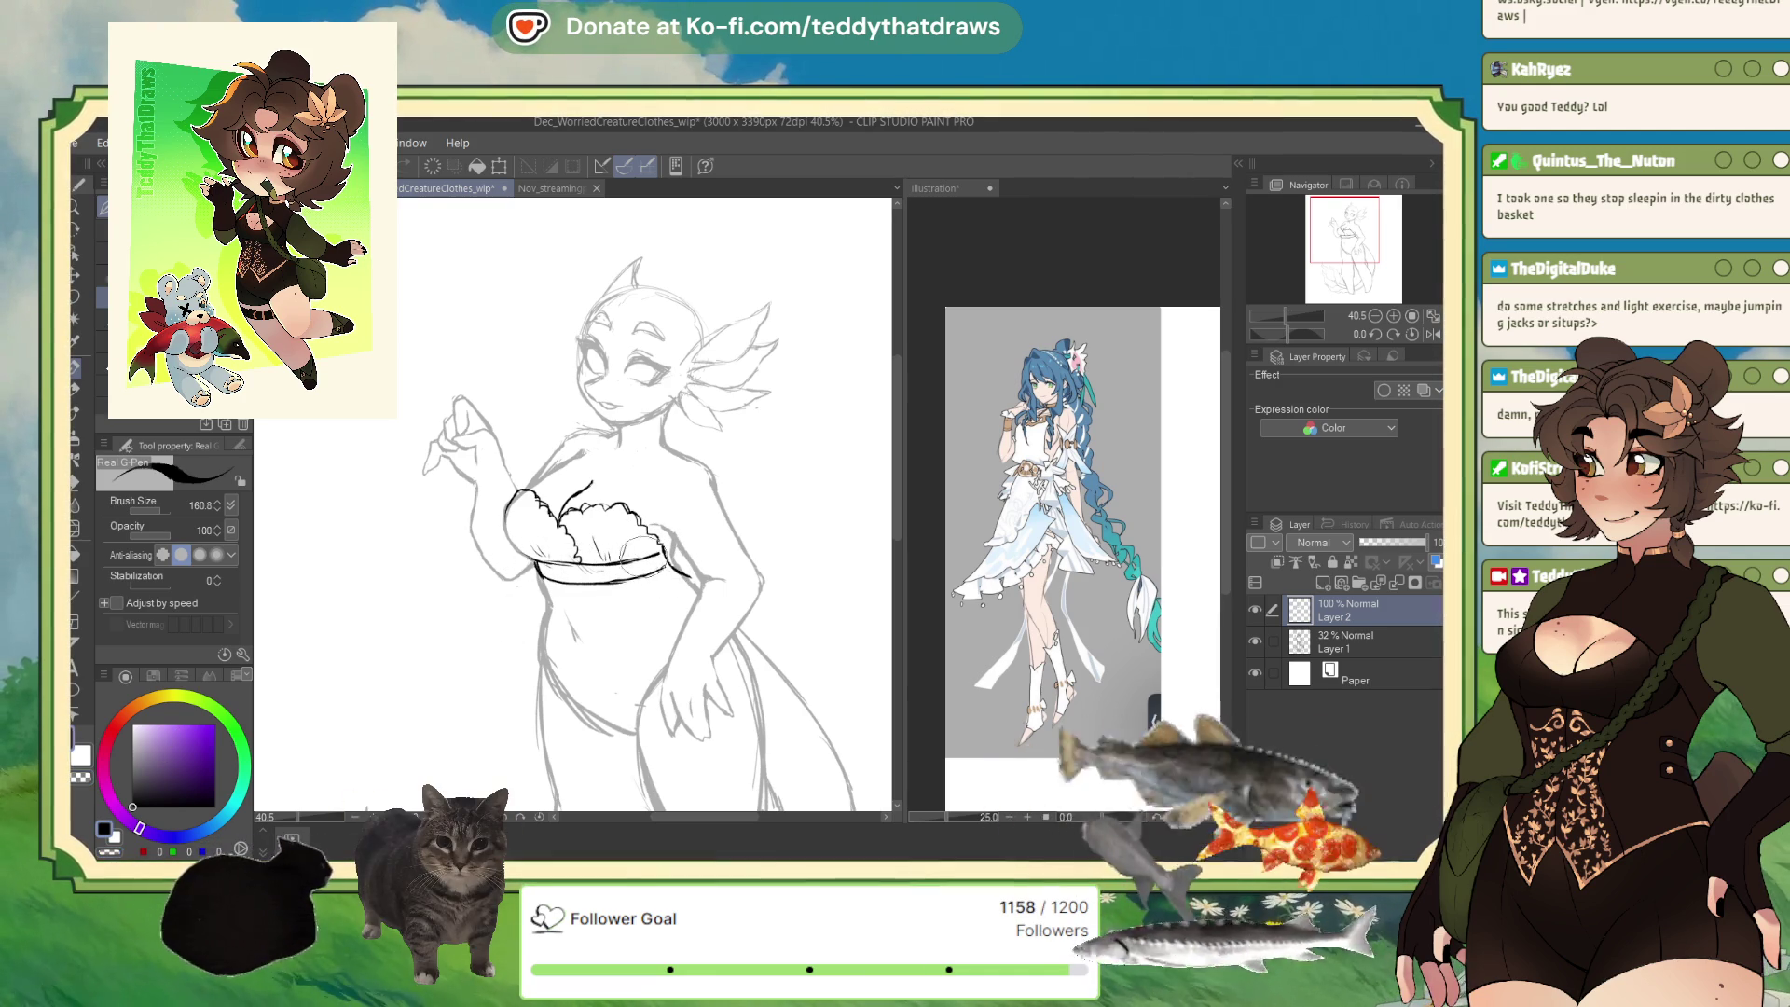
key("h")
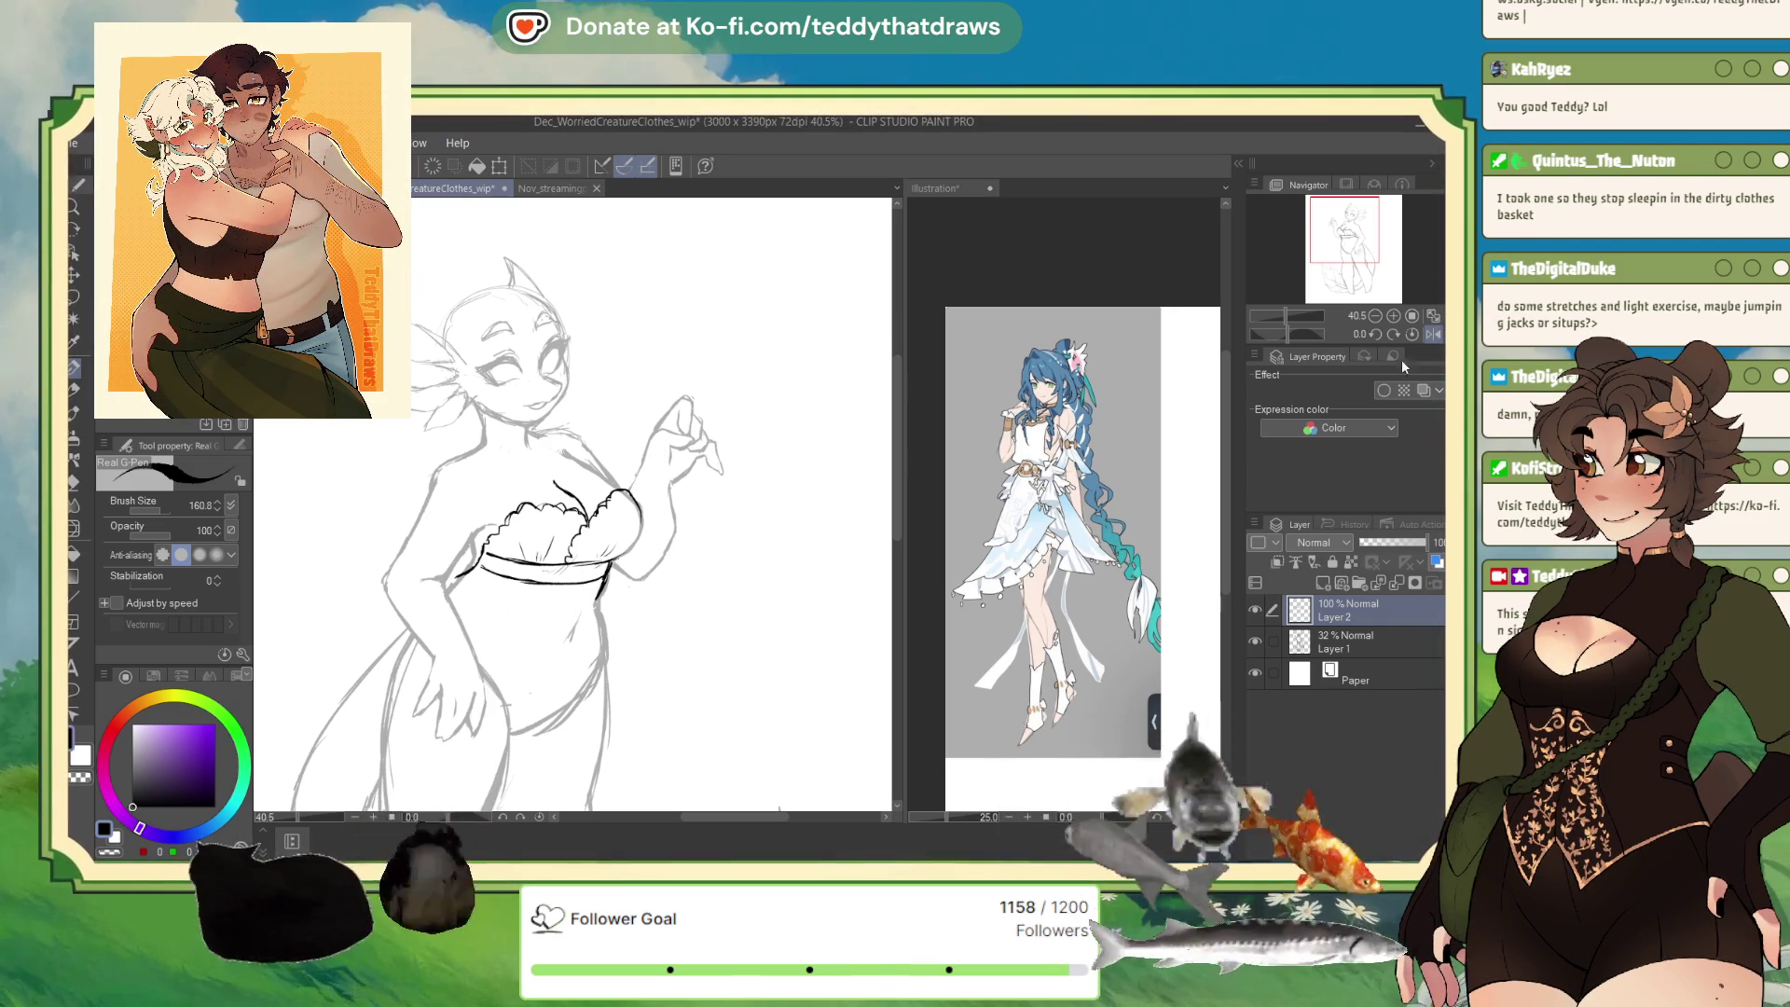
Mirror the canvas to check the bodice, then restore the normal orientation.
left_click(1431, 336)
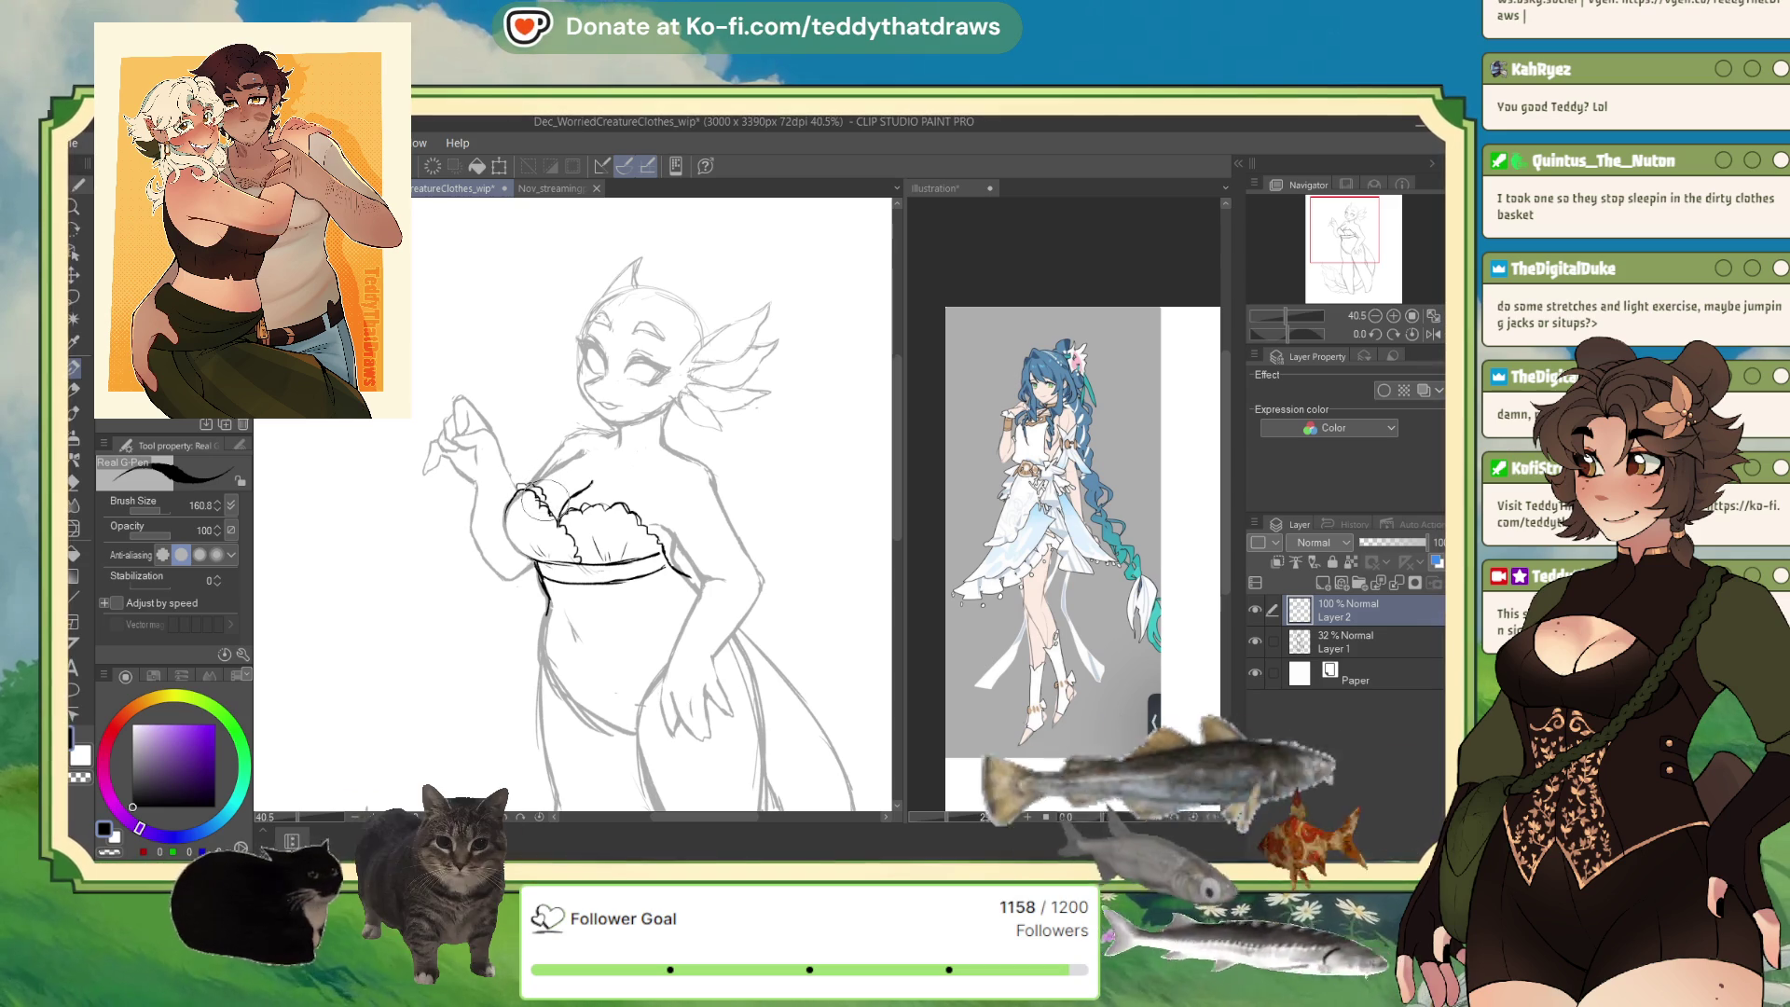
left_click(1433, 334)
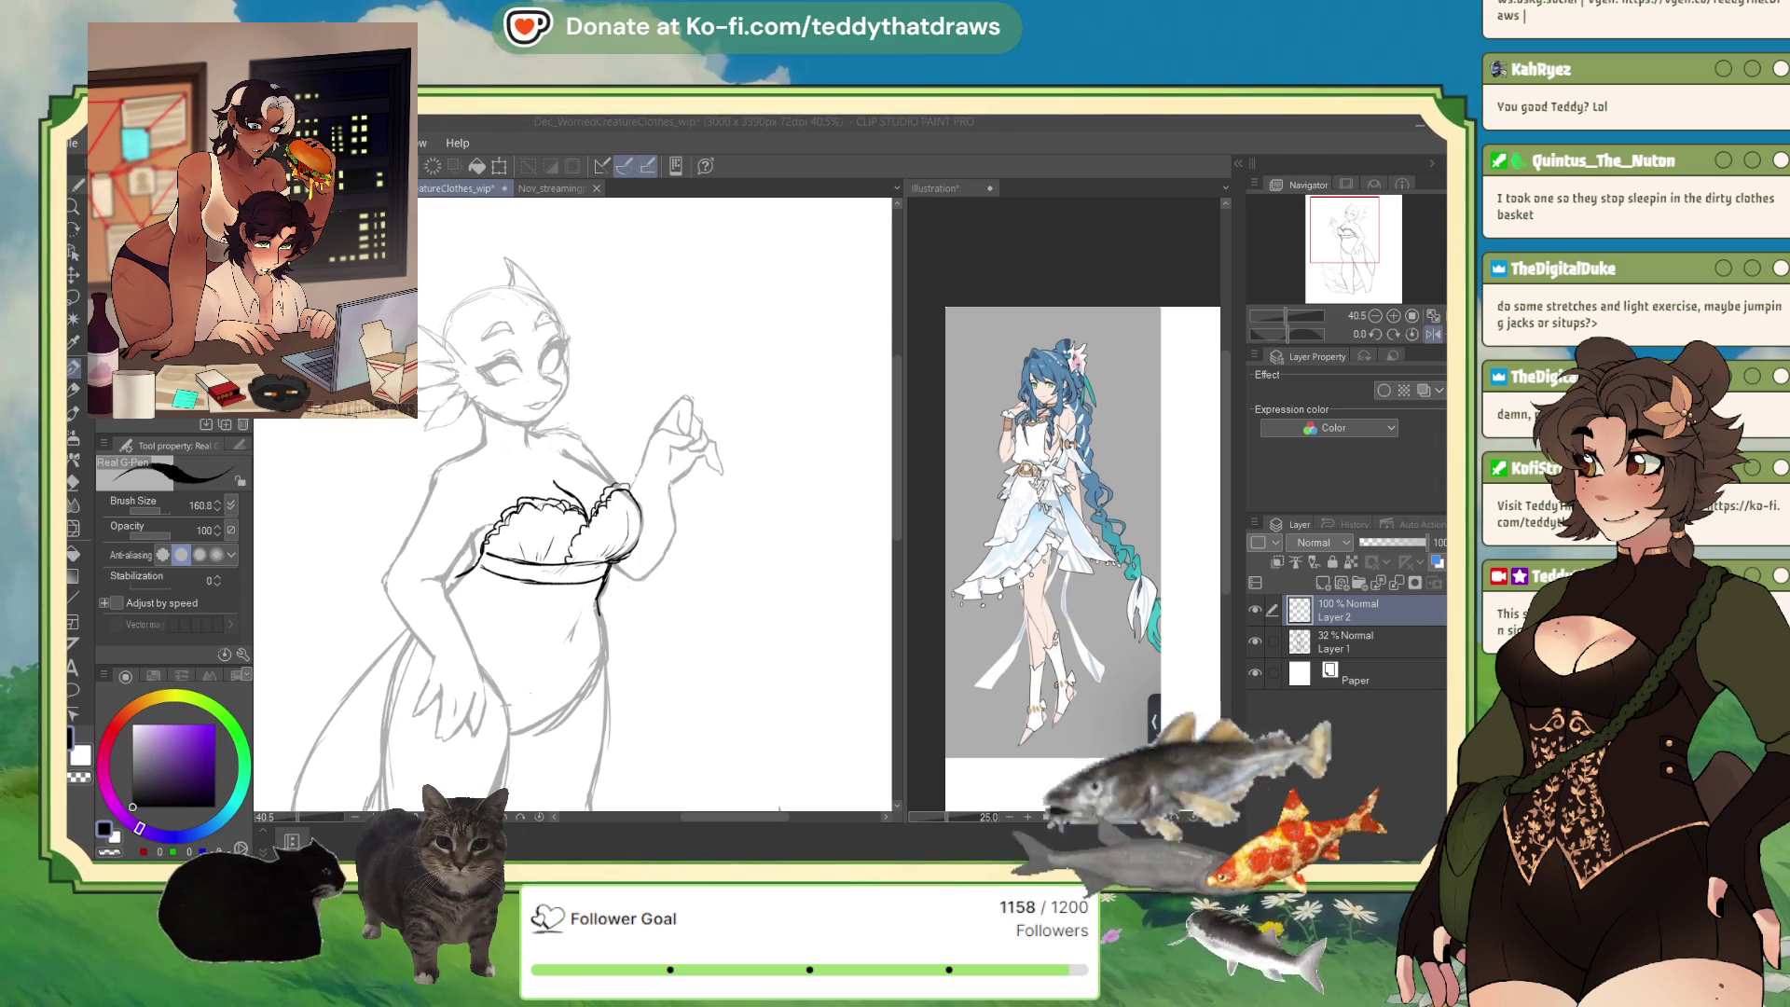
Flip the canvas view horizontally with the H shortcut.
key("h")
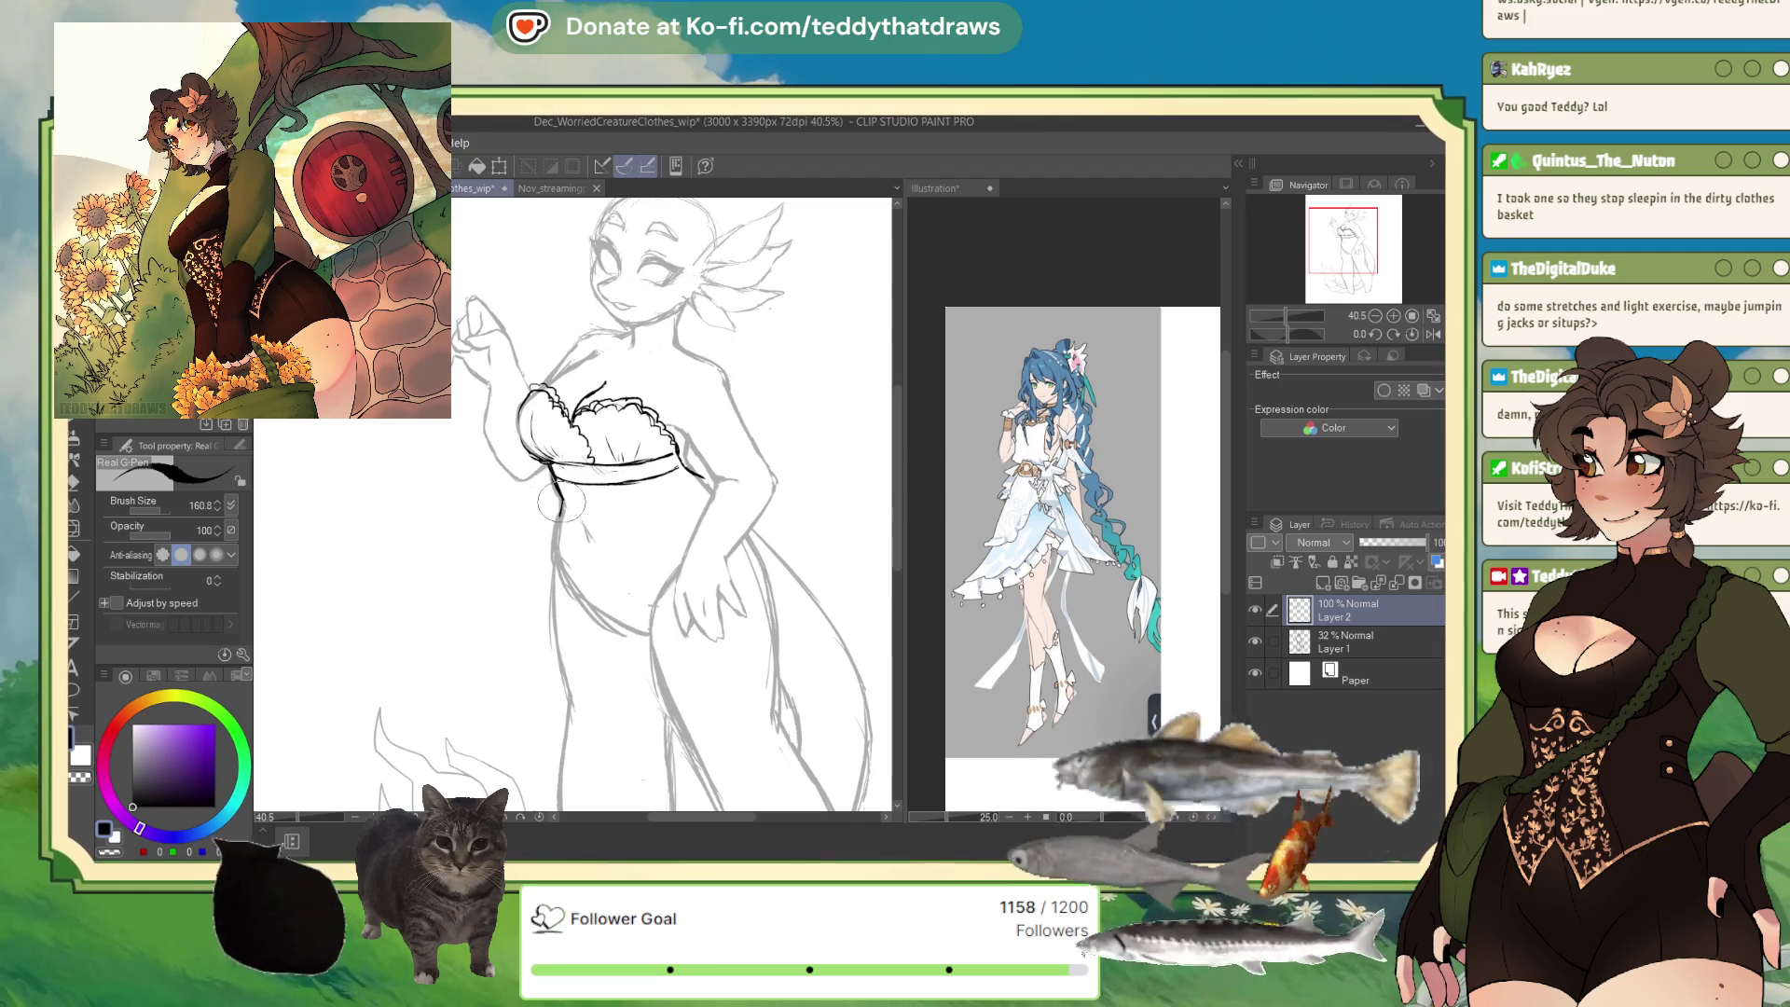
Draw the bodice side down from the bust band, checking proportions in a mirrored view.
mouse_move(556, 508)
left_mouse_down()
mouse_move(503, 615)
mouse_move(633, 556)
mouse_move(671, 504)
mouse_move(673, 459)
mouse_move(672, 508)
left_mouse_up()
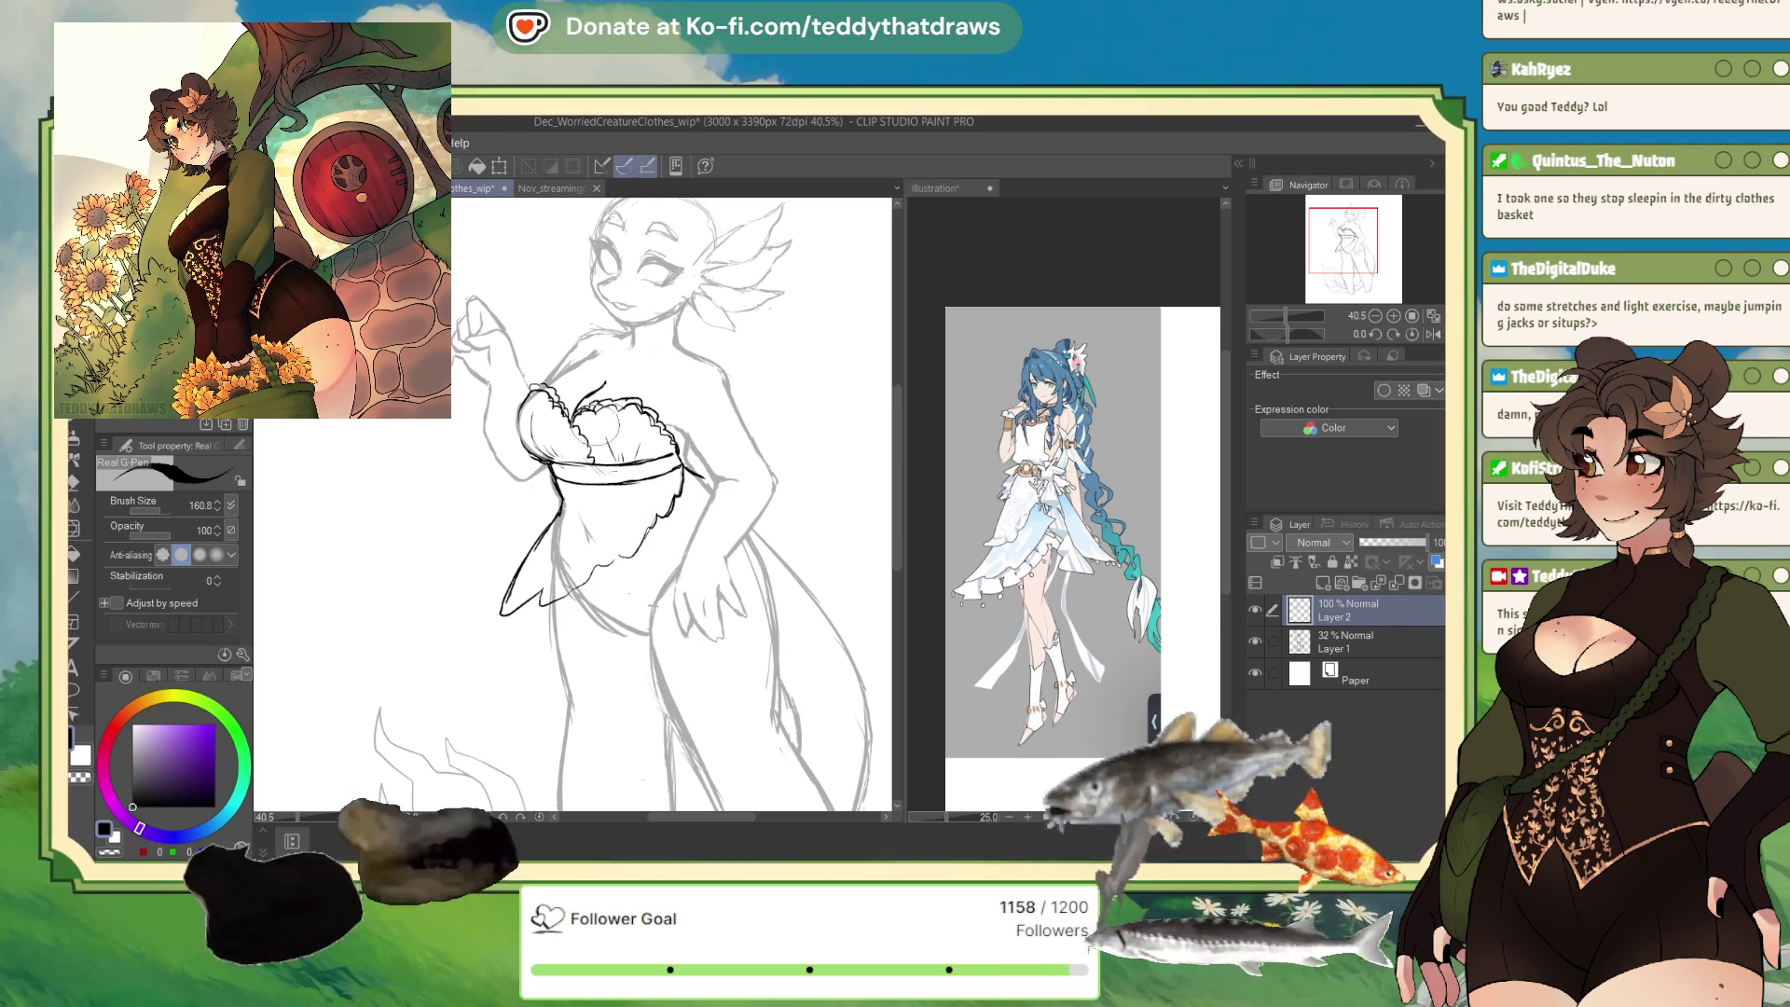
left_click(1416, 336)
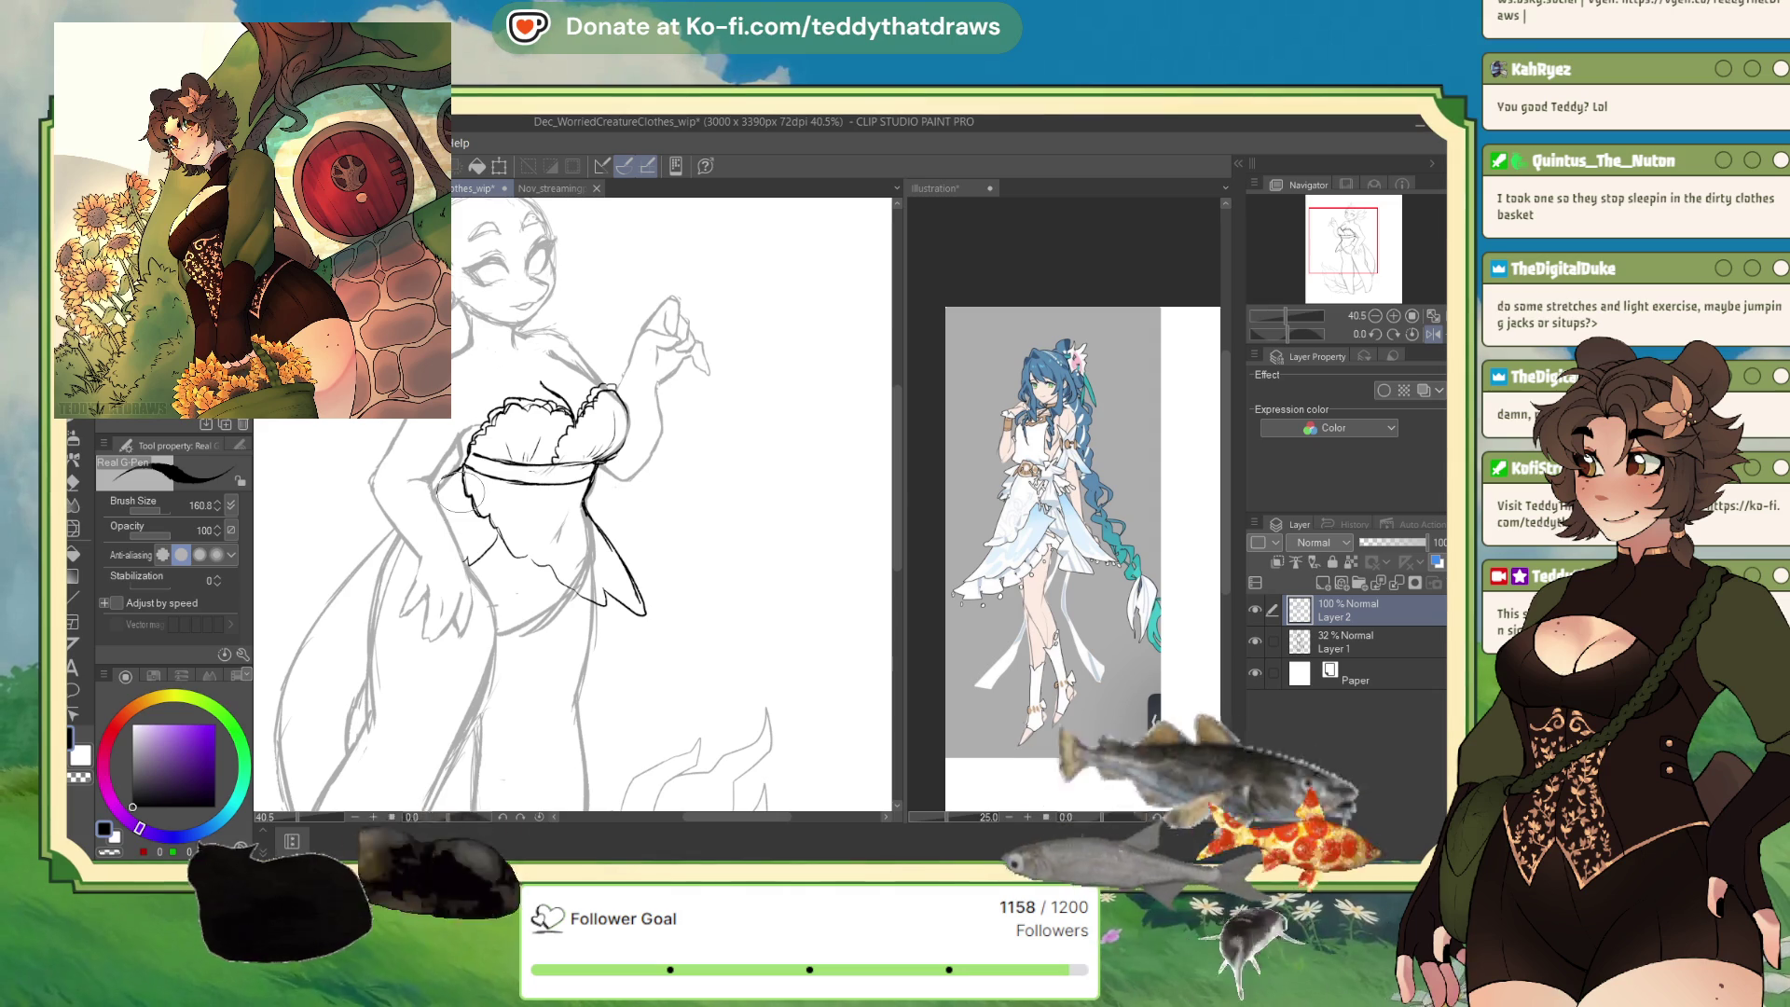
key("h")
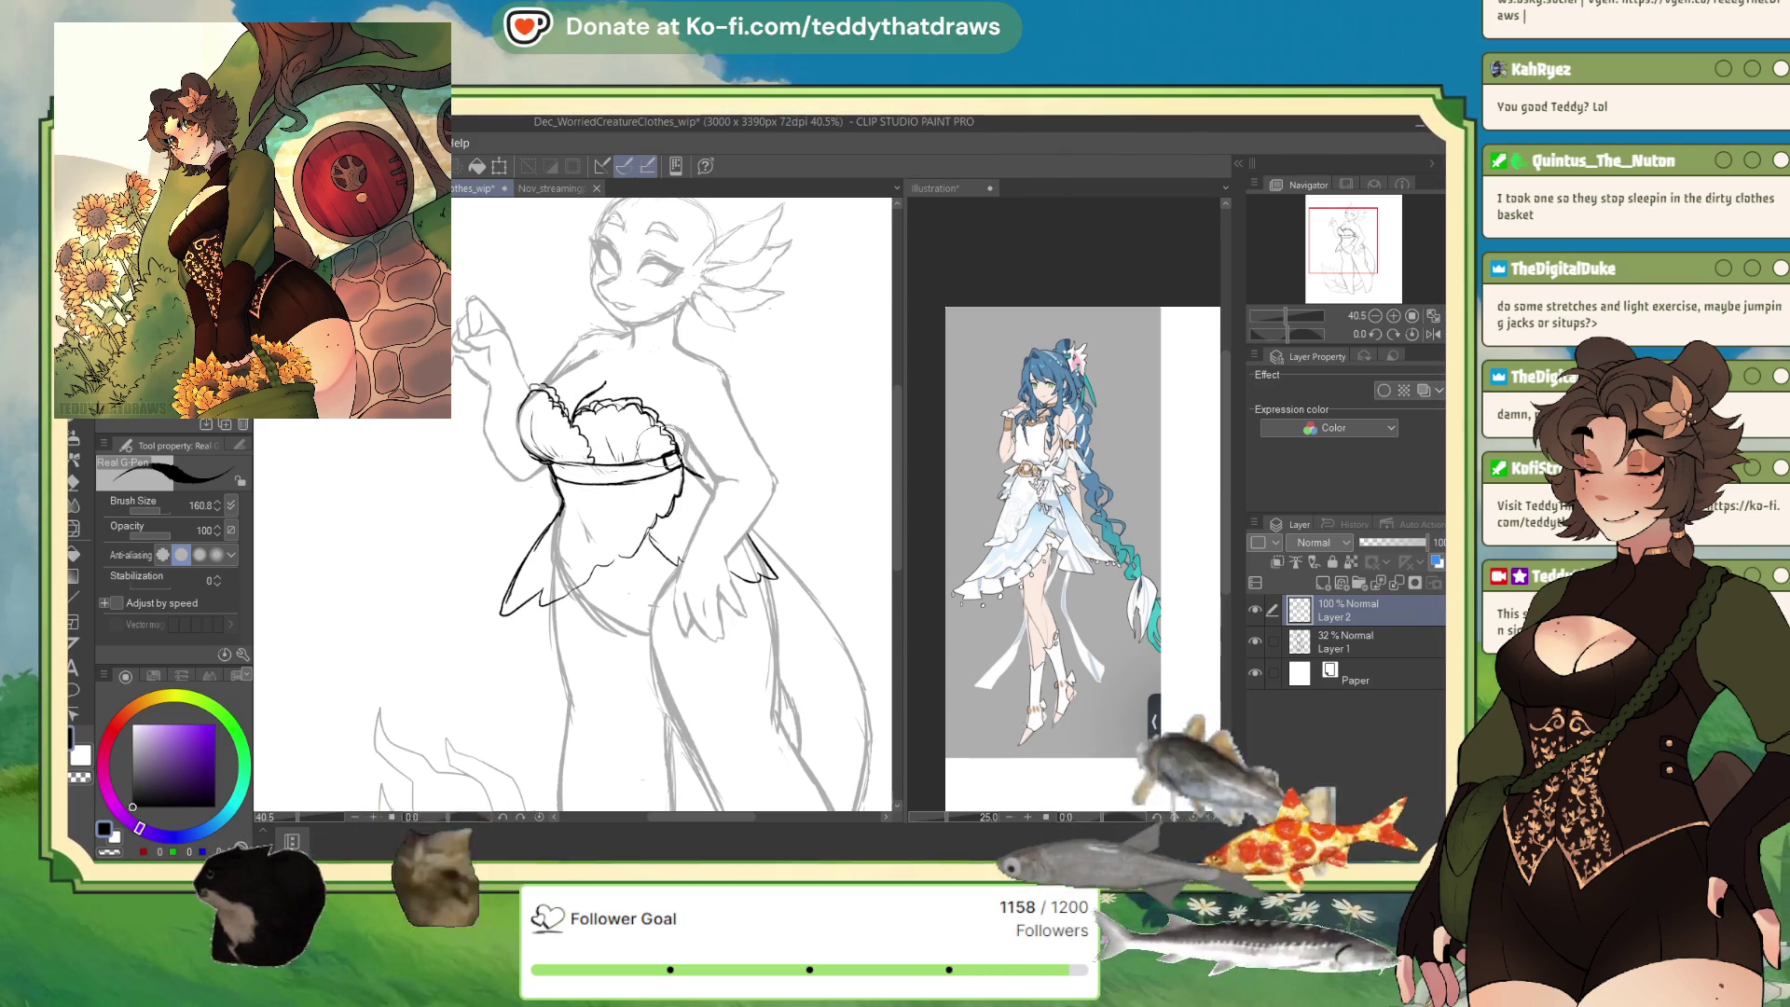
left_click(1050, 259)
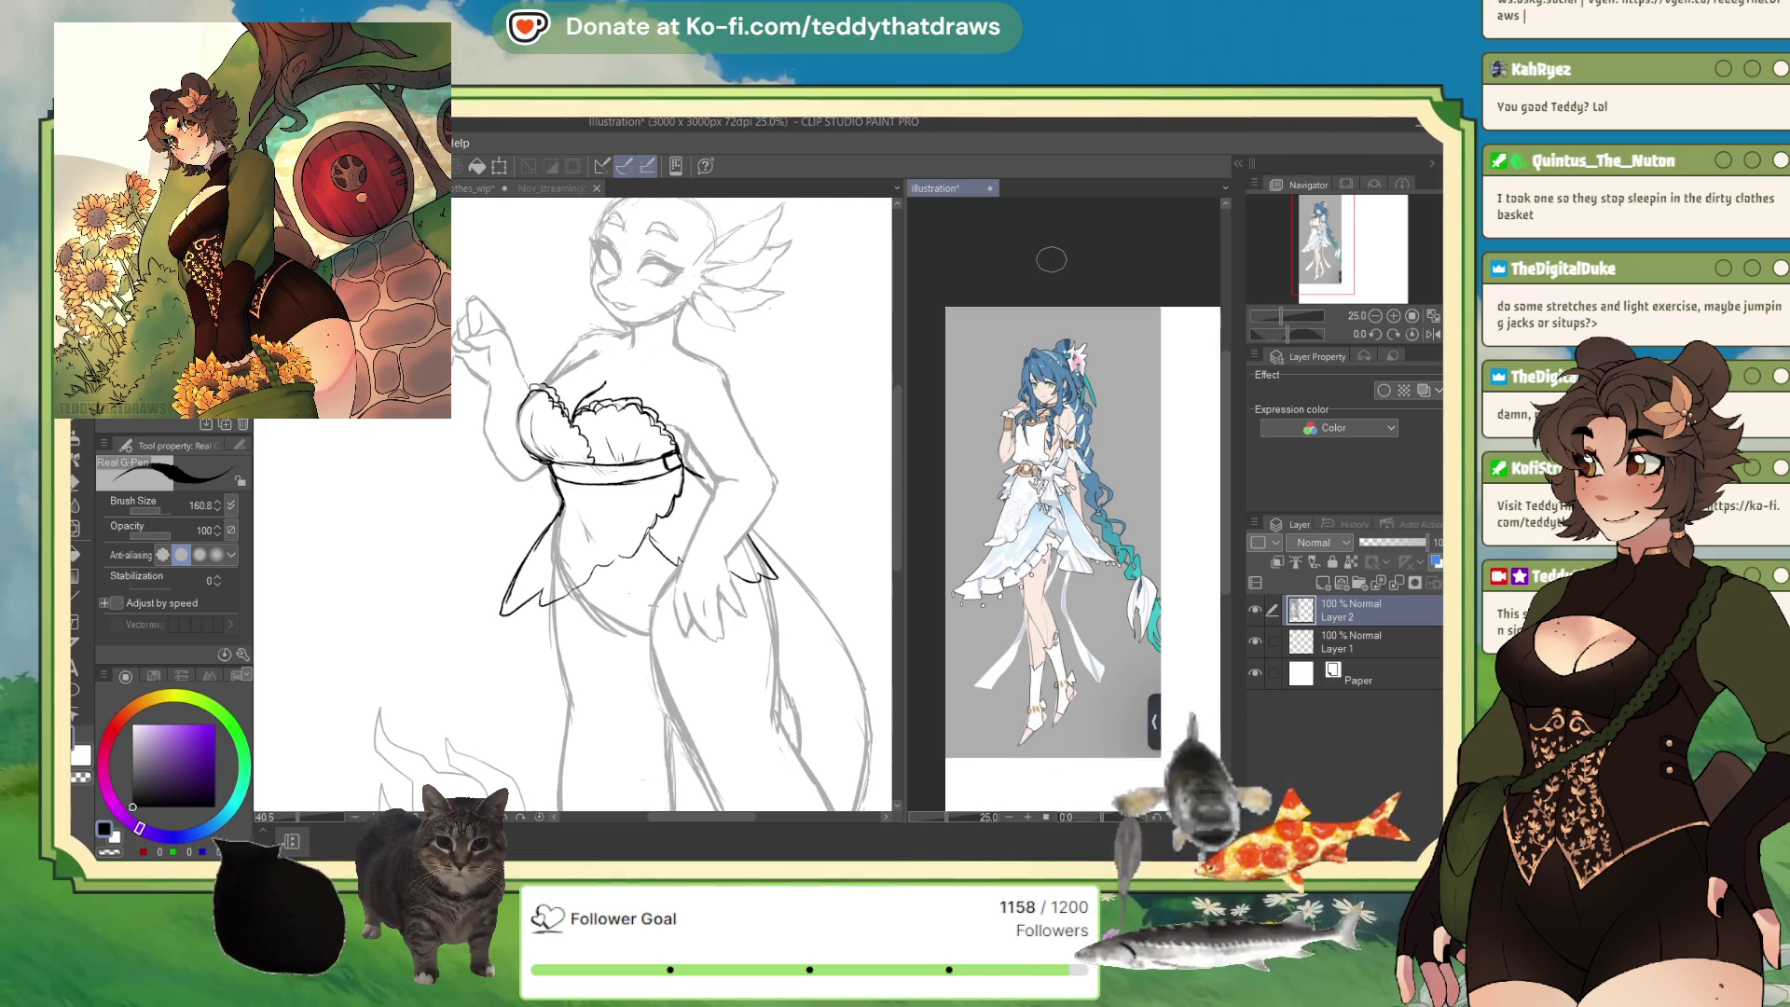
left_click(1392, 315)
left_click(1392, 316)
left_click(1393, 315)
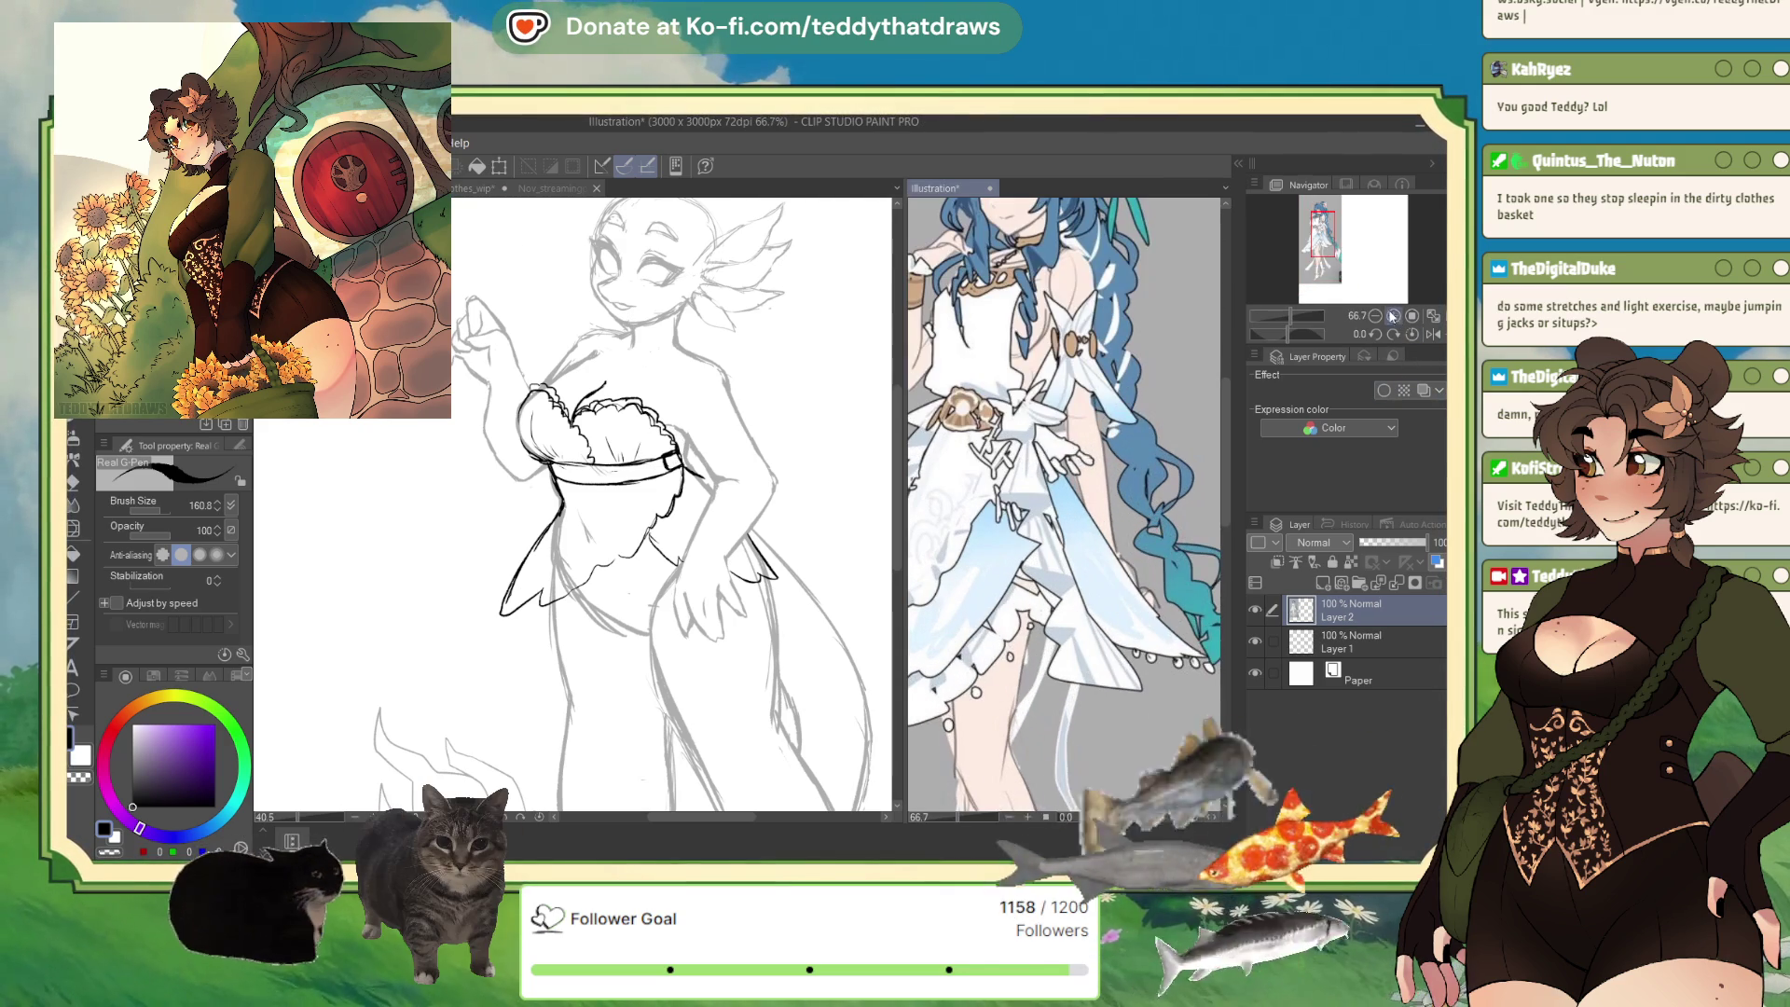
scroll(1062, 449, "up", 2)
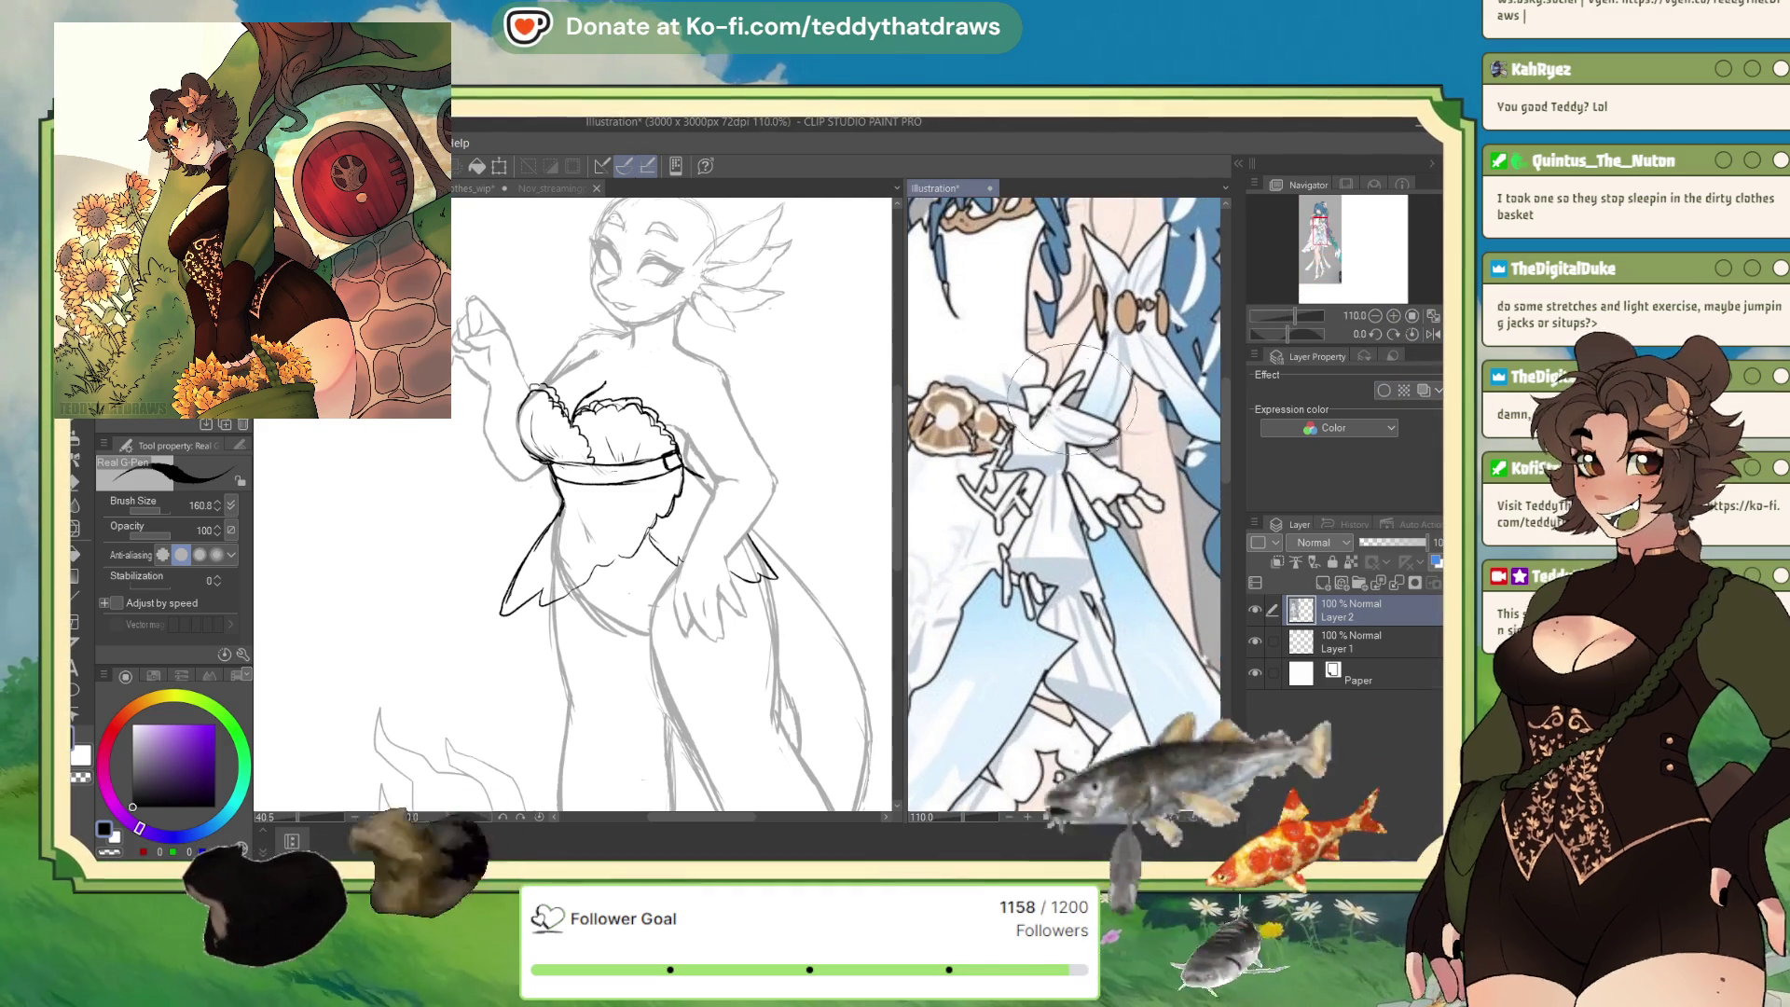
scroll(1076, 480, "down", 2)
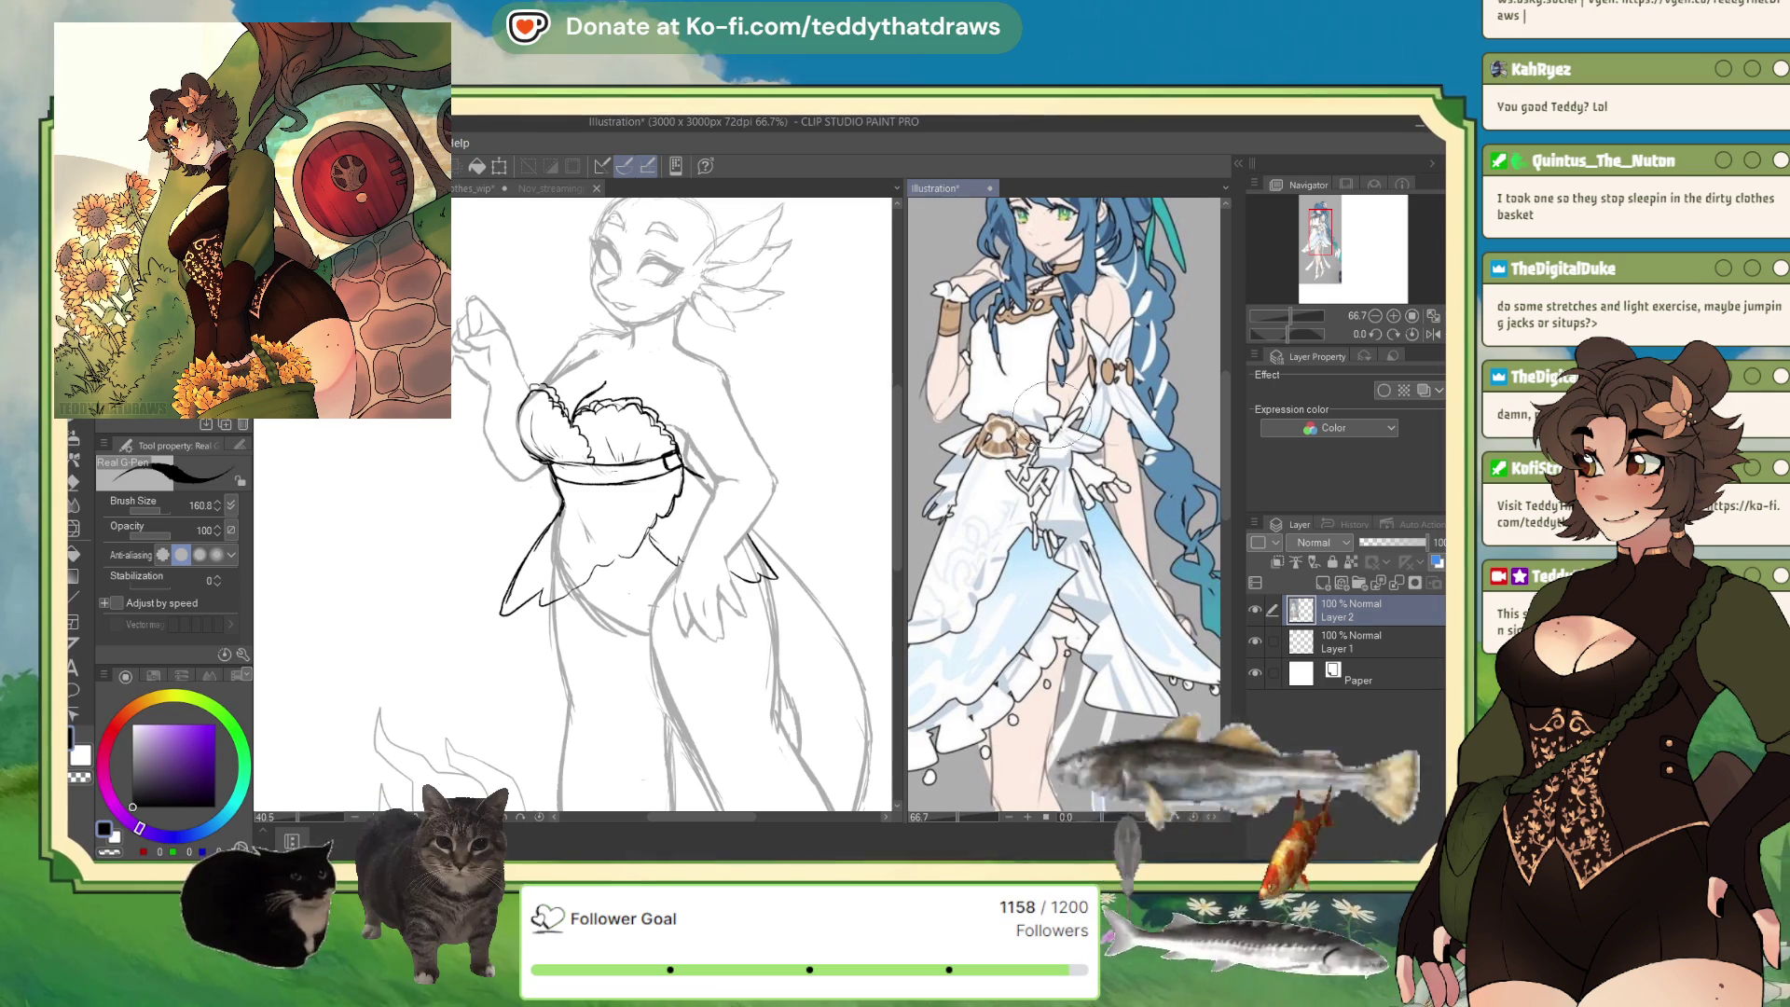
scroll(1070, 410, "up", 2)
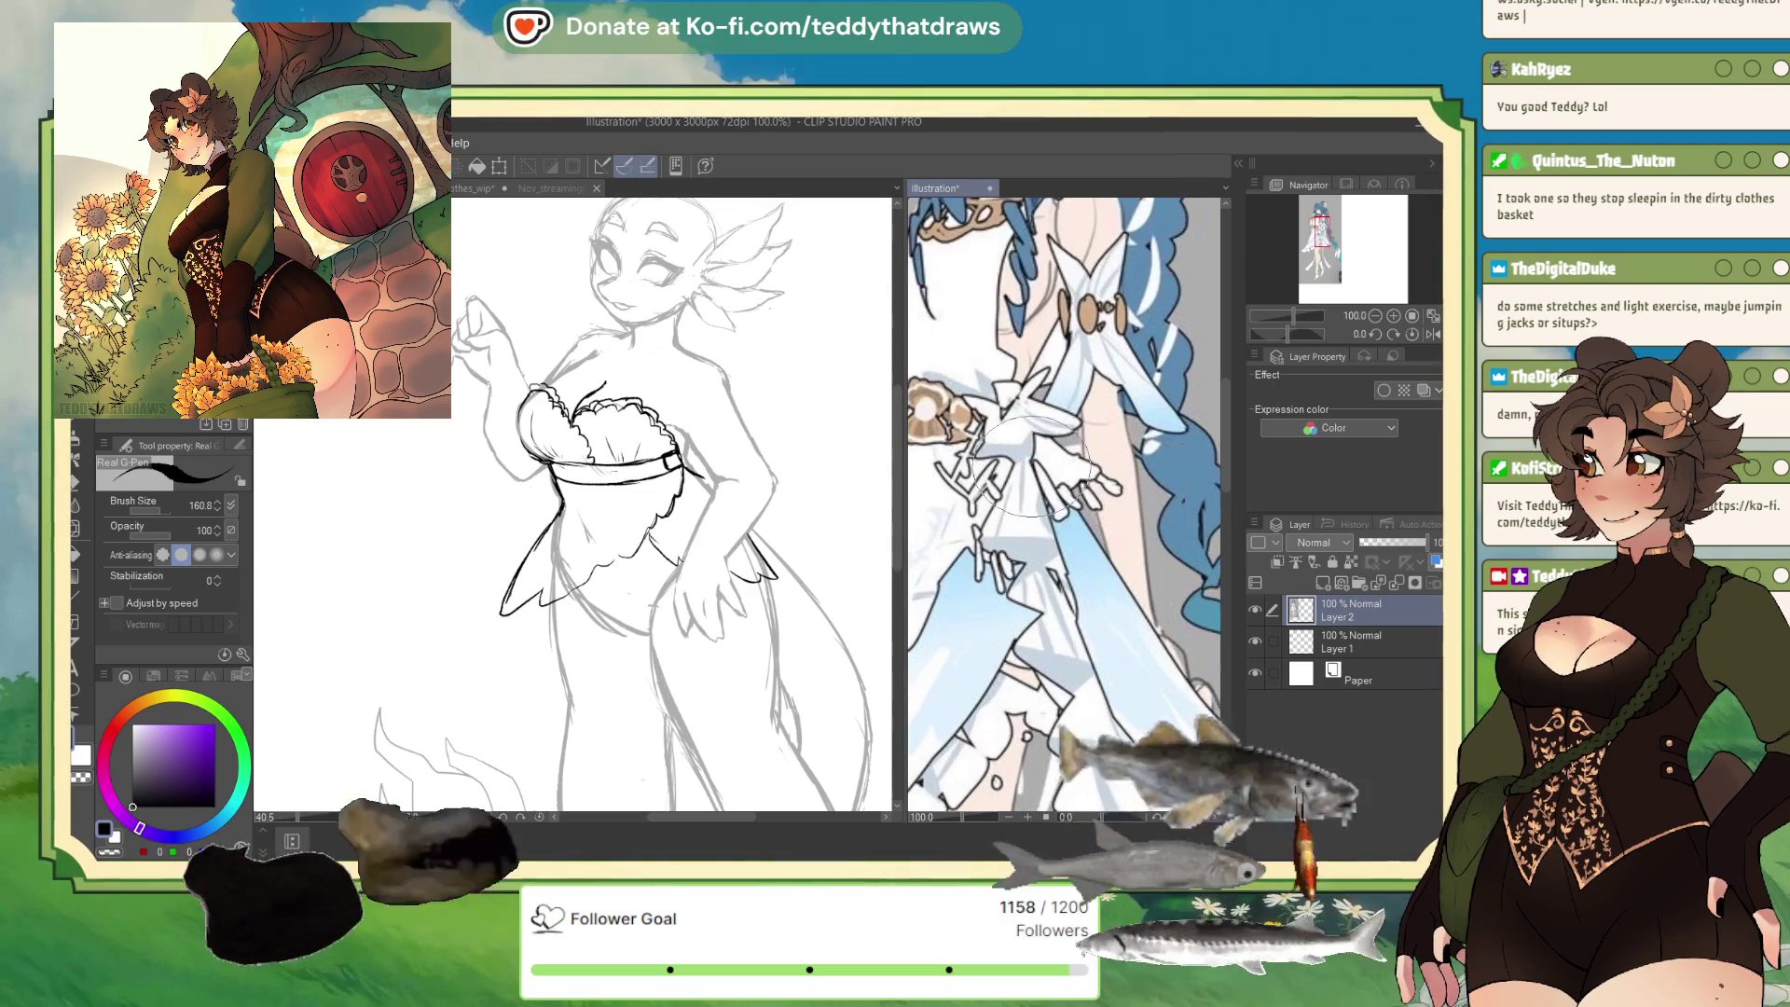
scroll(1095, 424, "down", 2)
scroll(589, 347, "down", 2)
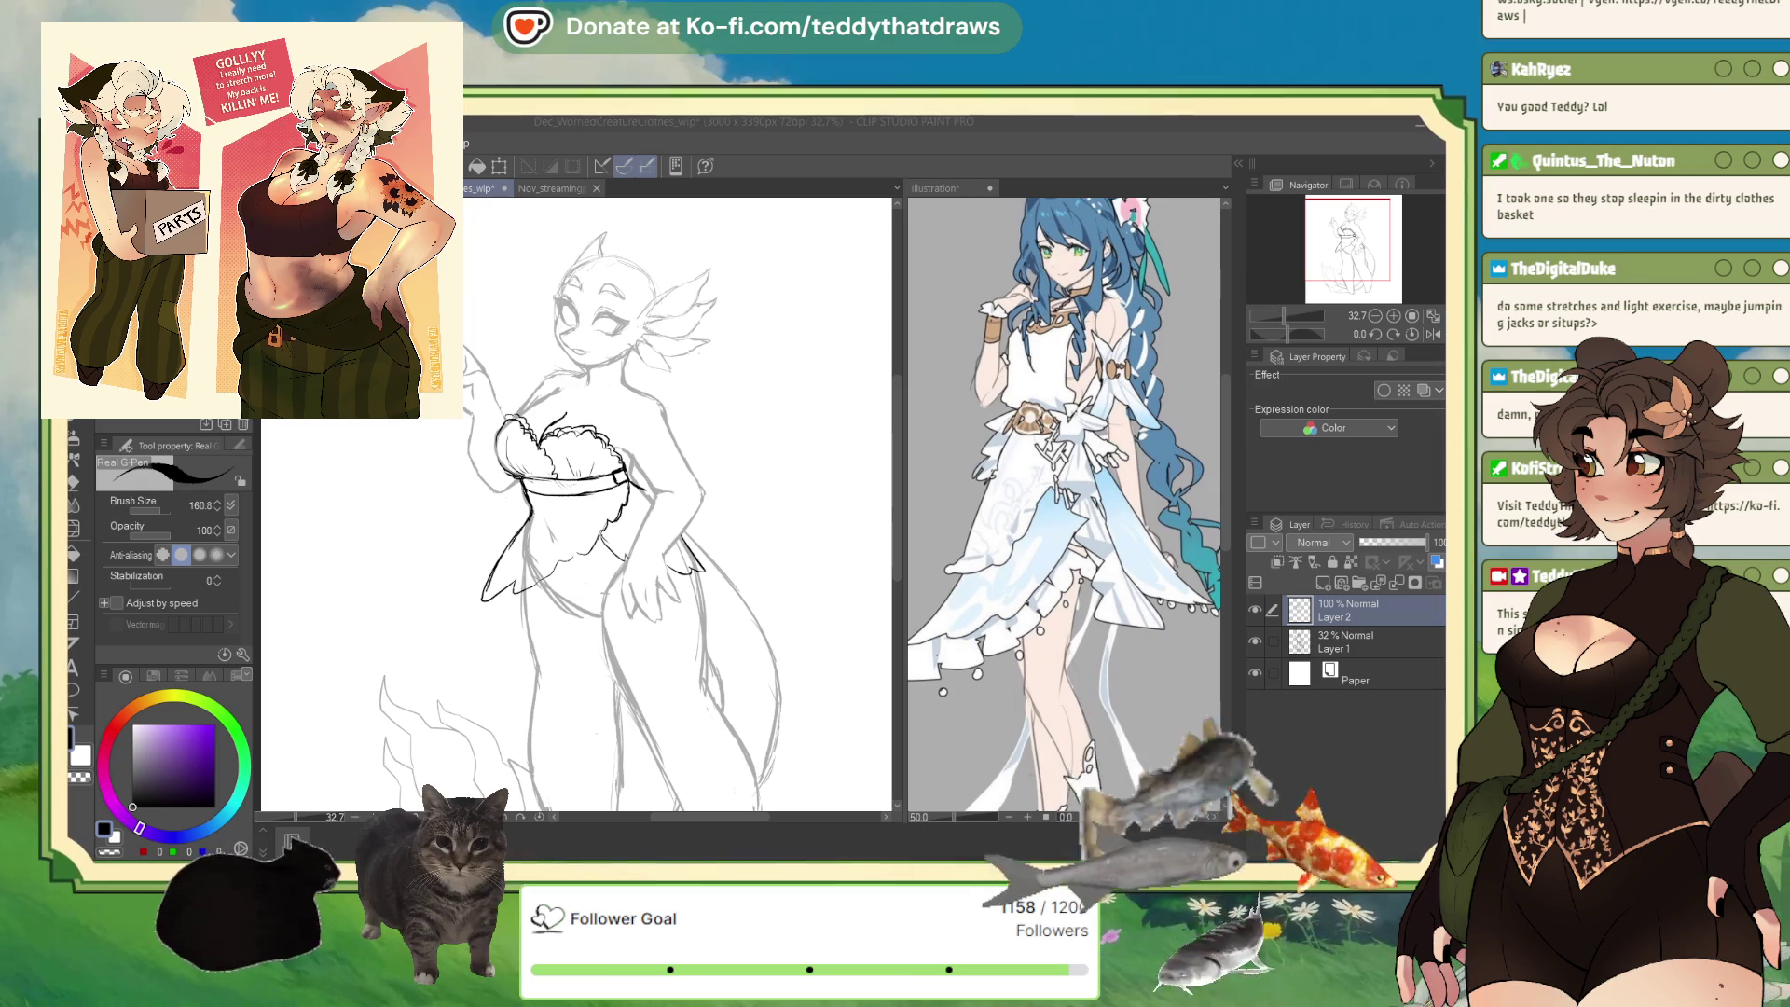
Extend the skirt's edge with a longer line flaring down-left from the hem.
left_click(1320, 623)
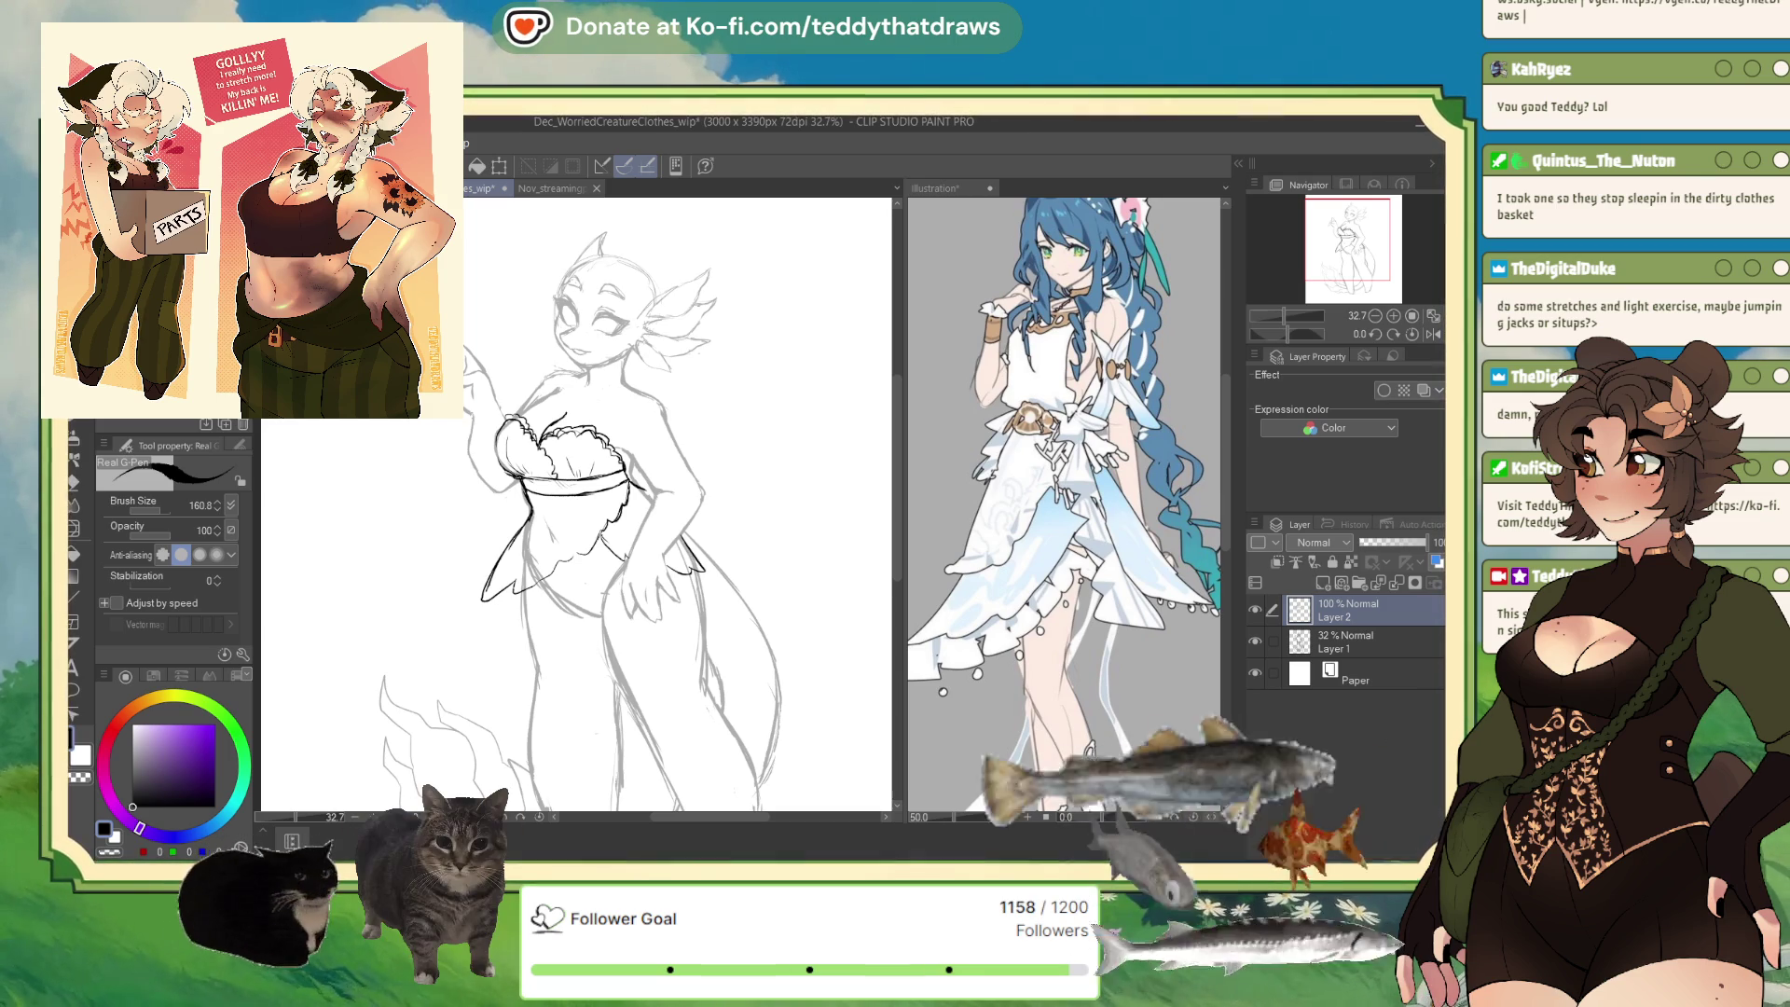
left_click_drag(653, 466, 673, 559)
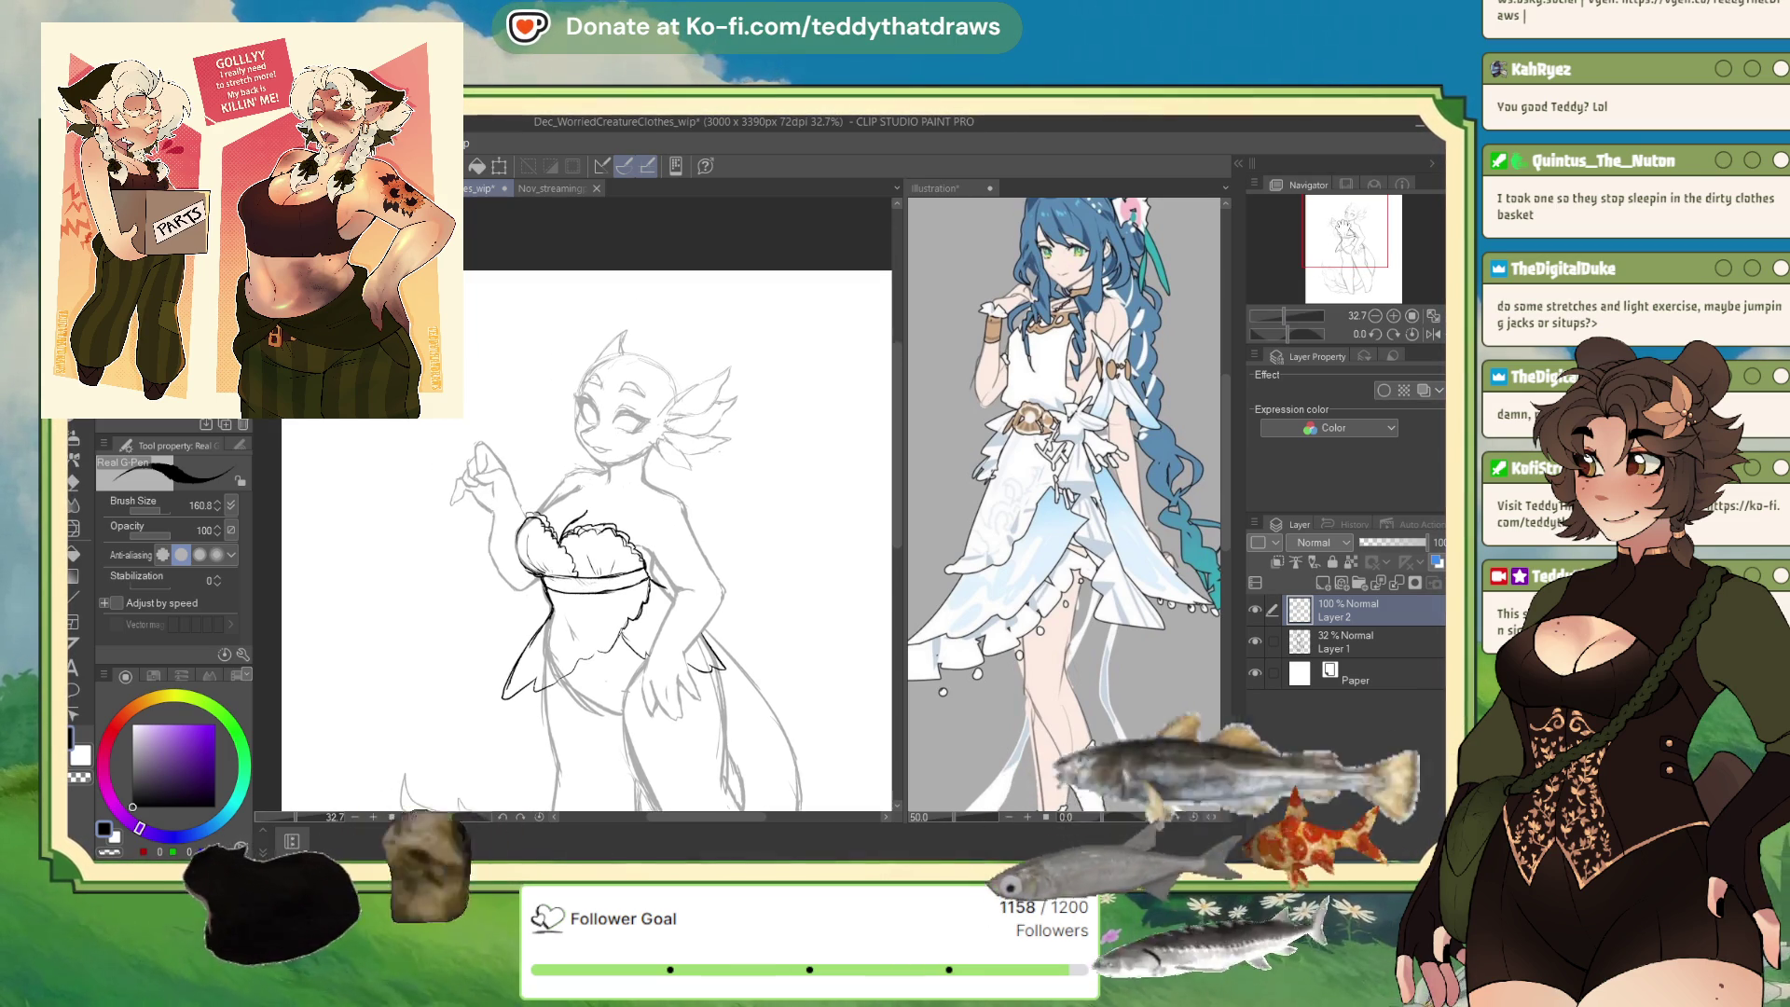
left_click_drag(652, 466, 620, 335)
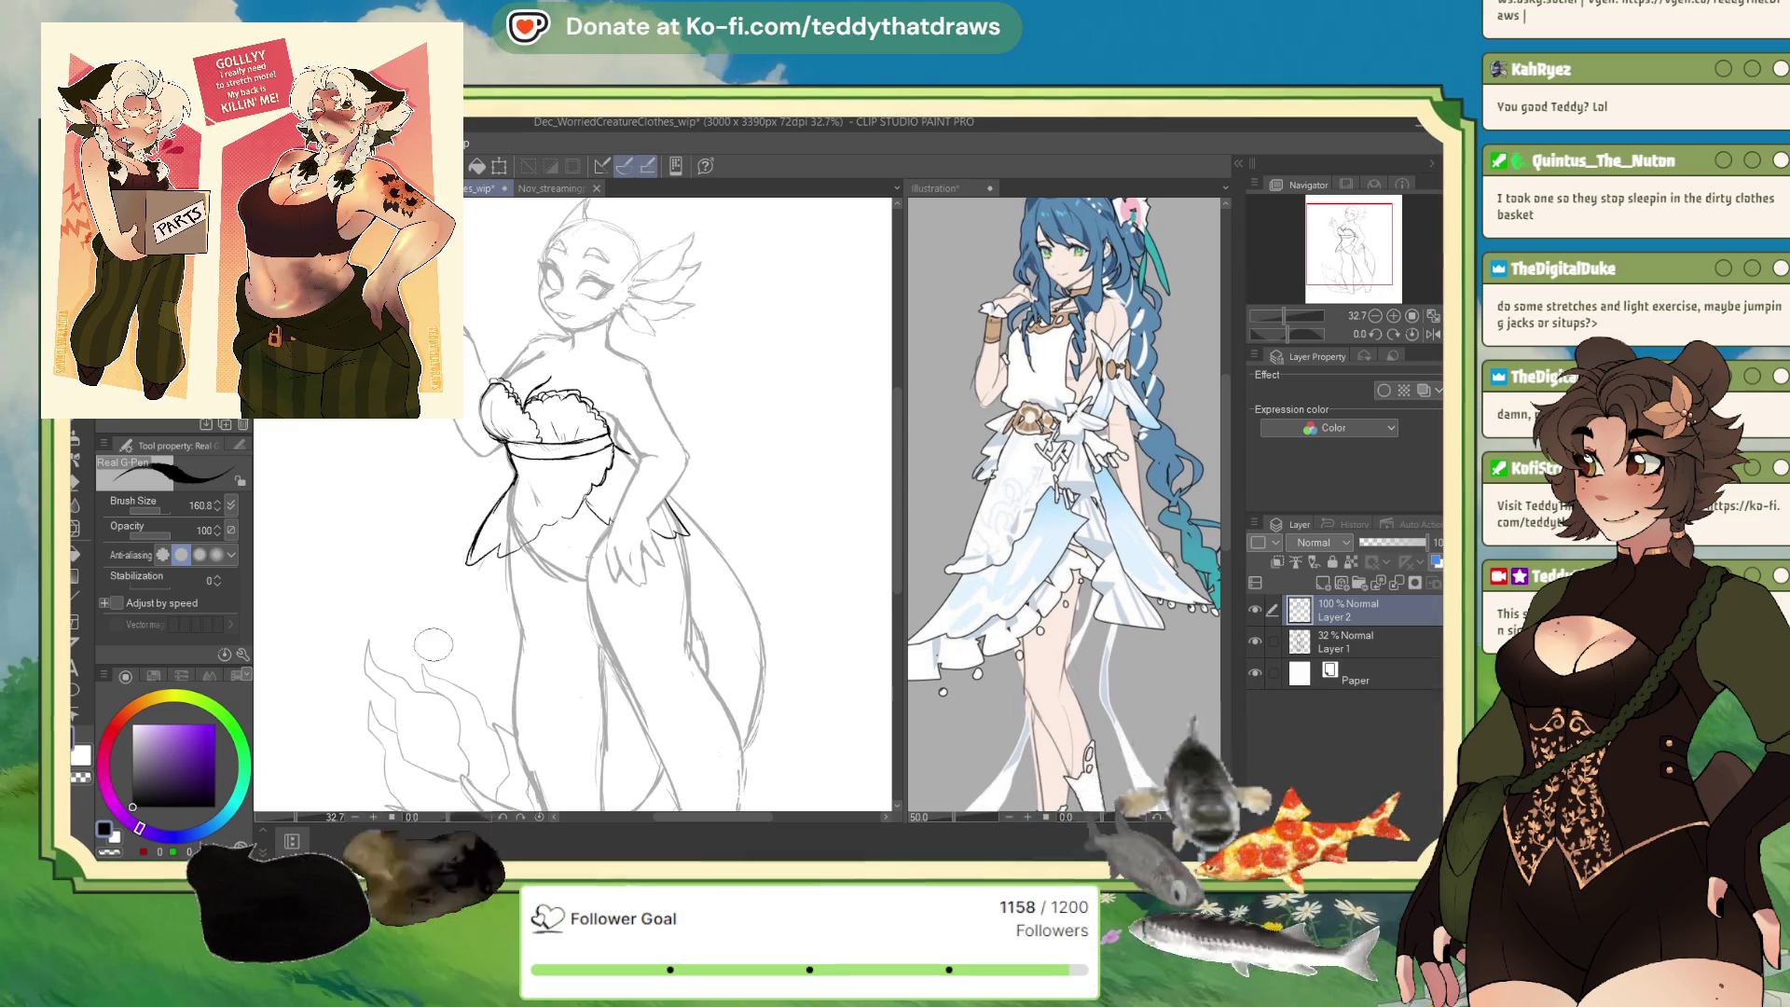
mouse_move(485, 564)
left_mouse_down()
mouse_move(462, 679)
mouse_move(550, 658)
mouse_move(616, 584)
left_mouse_up()
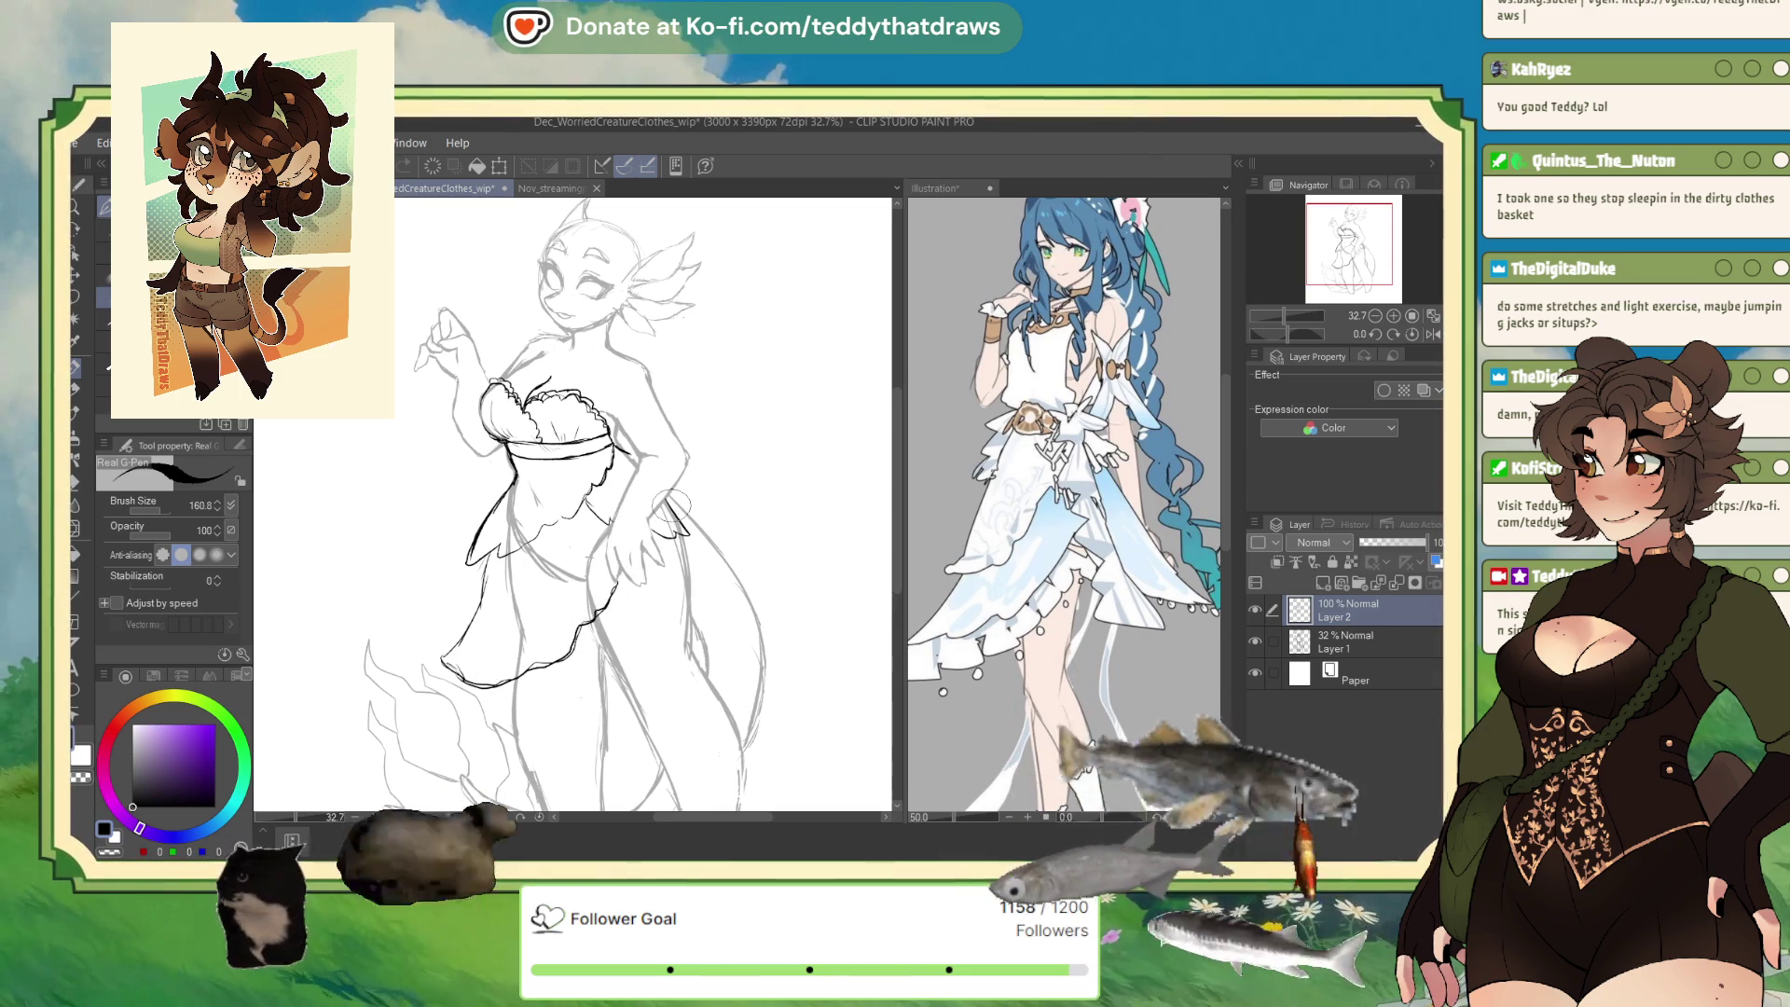
Redraw the skirt with a ruffled bottom hem, undoing the unwanted right-side strokes.
left_click_drag(606, 597, 641, 651)
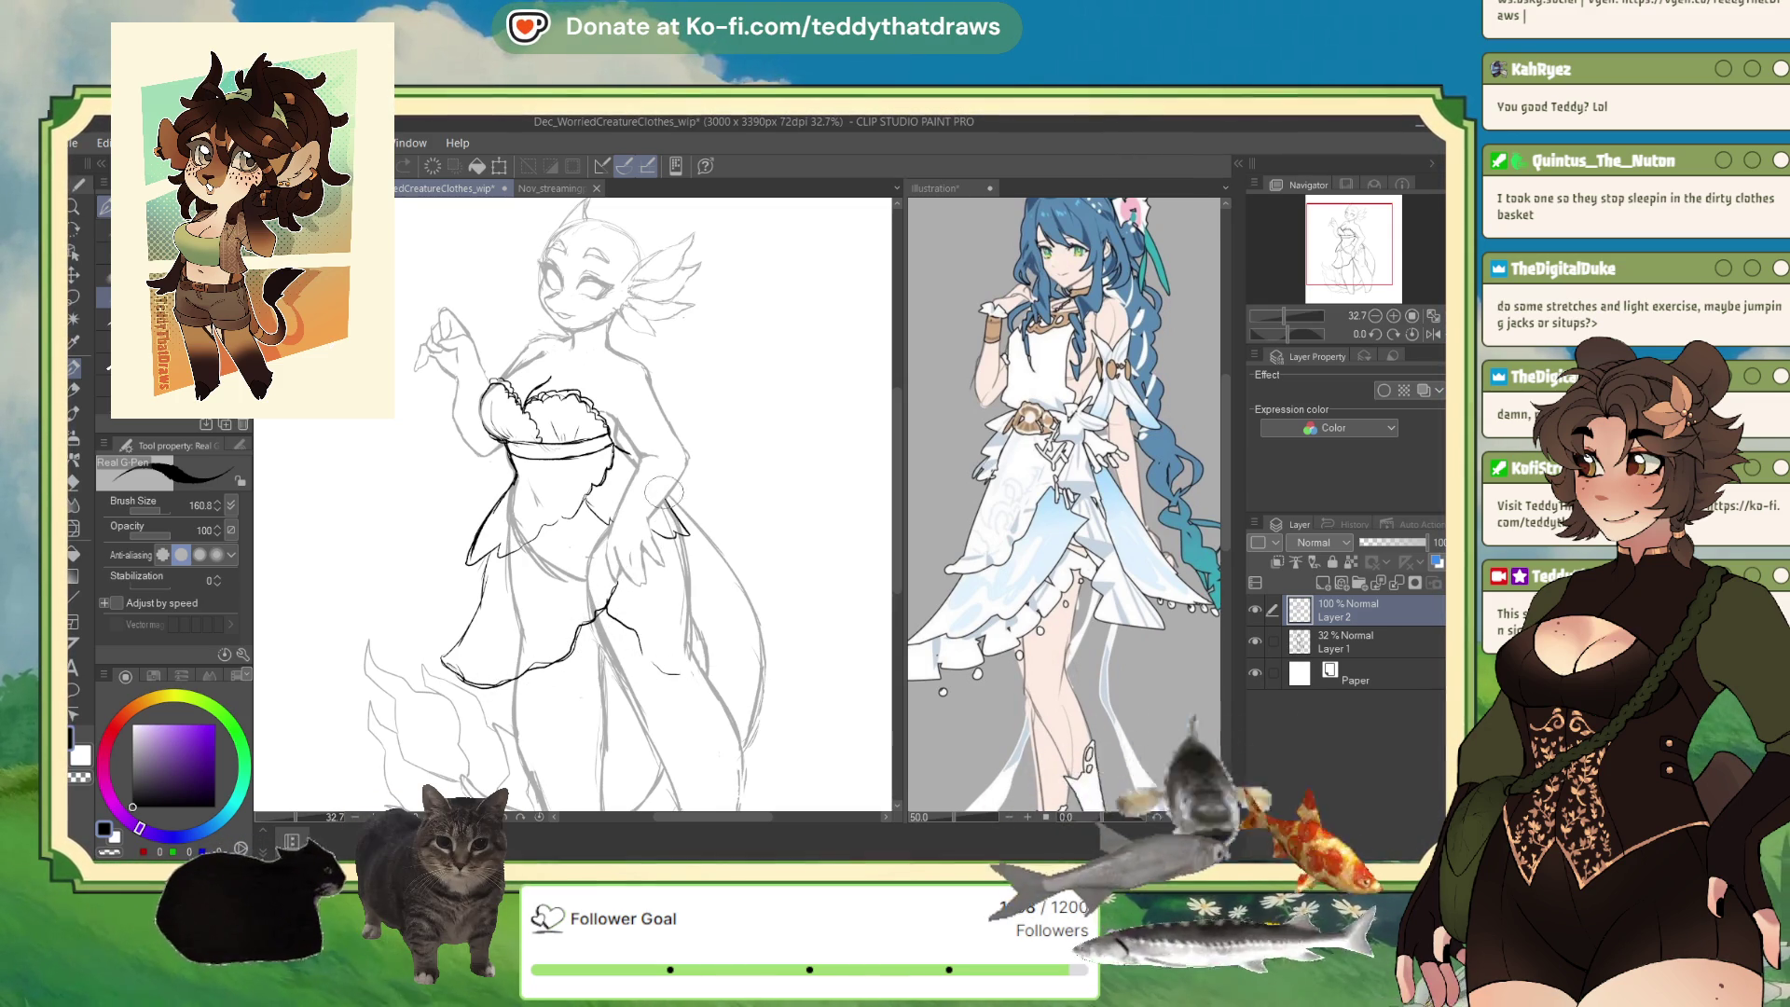
left_click_drag(668, 513, 723, 676)
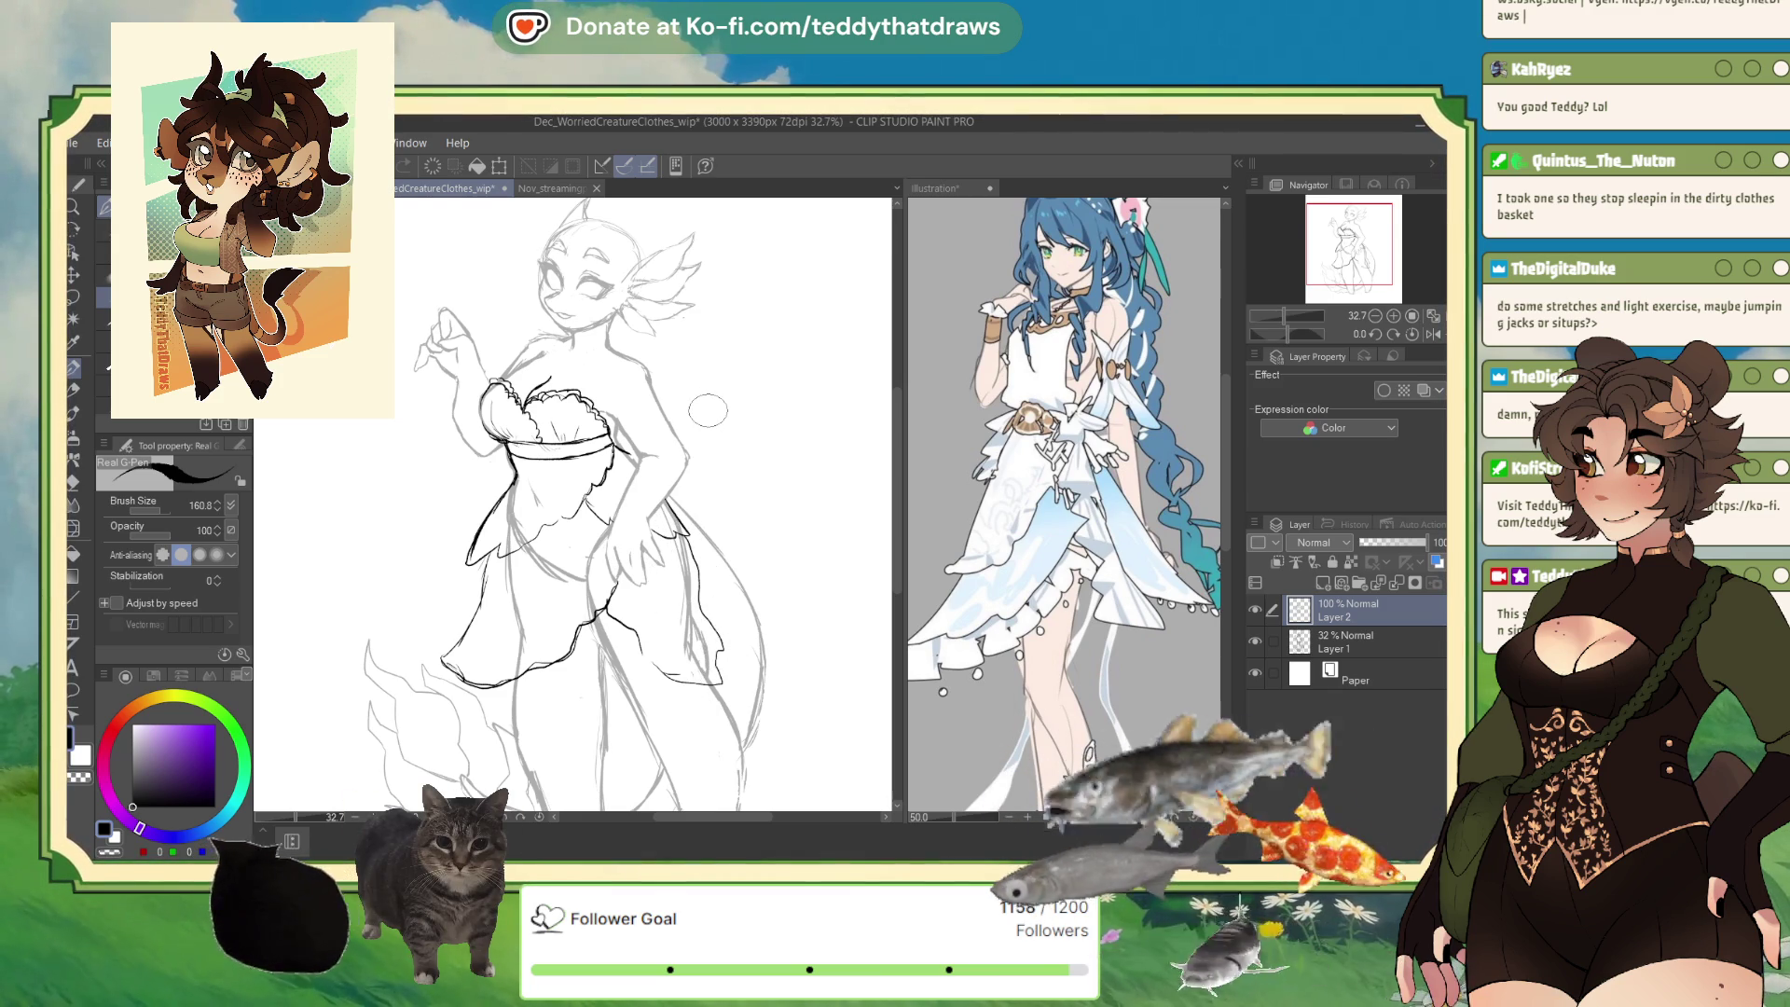
key("ctrl+z")
key("ctrl+z")
key("ctrl+z")
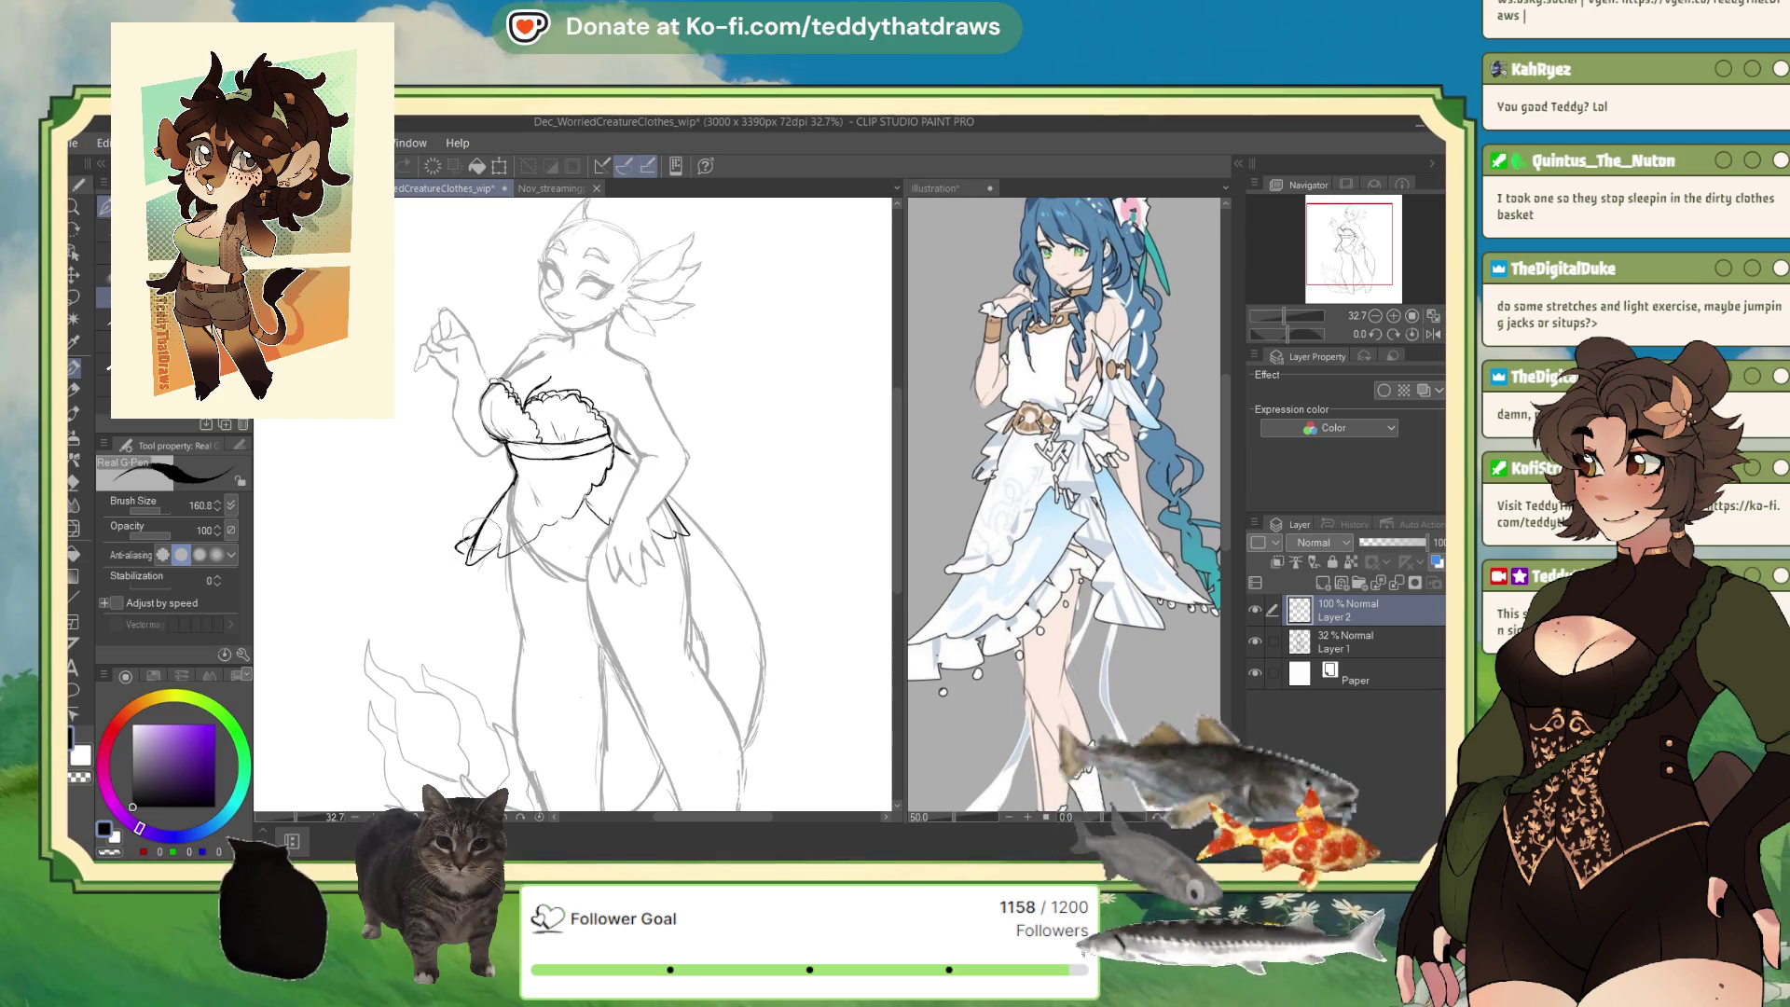
left_click_drag(457, 548, 471, 562)
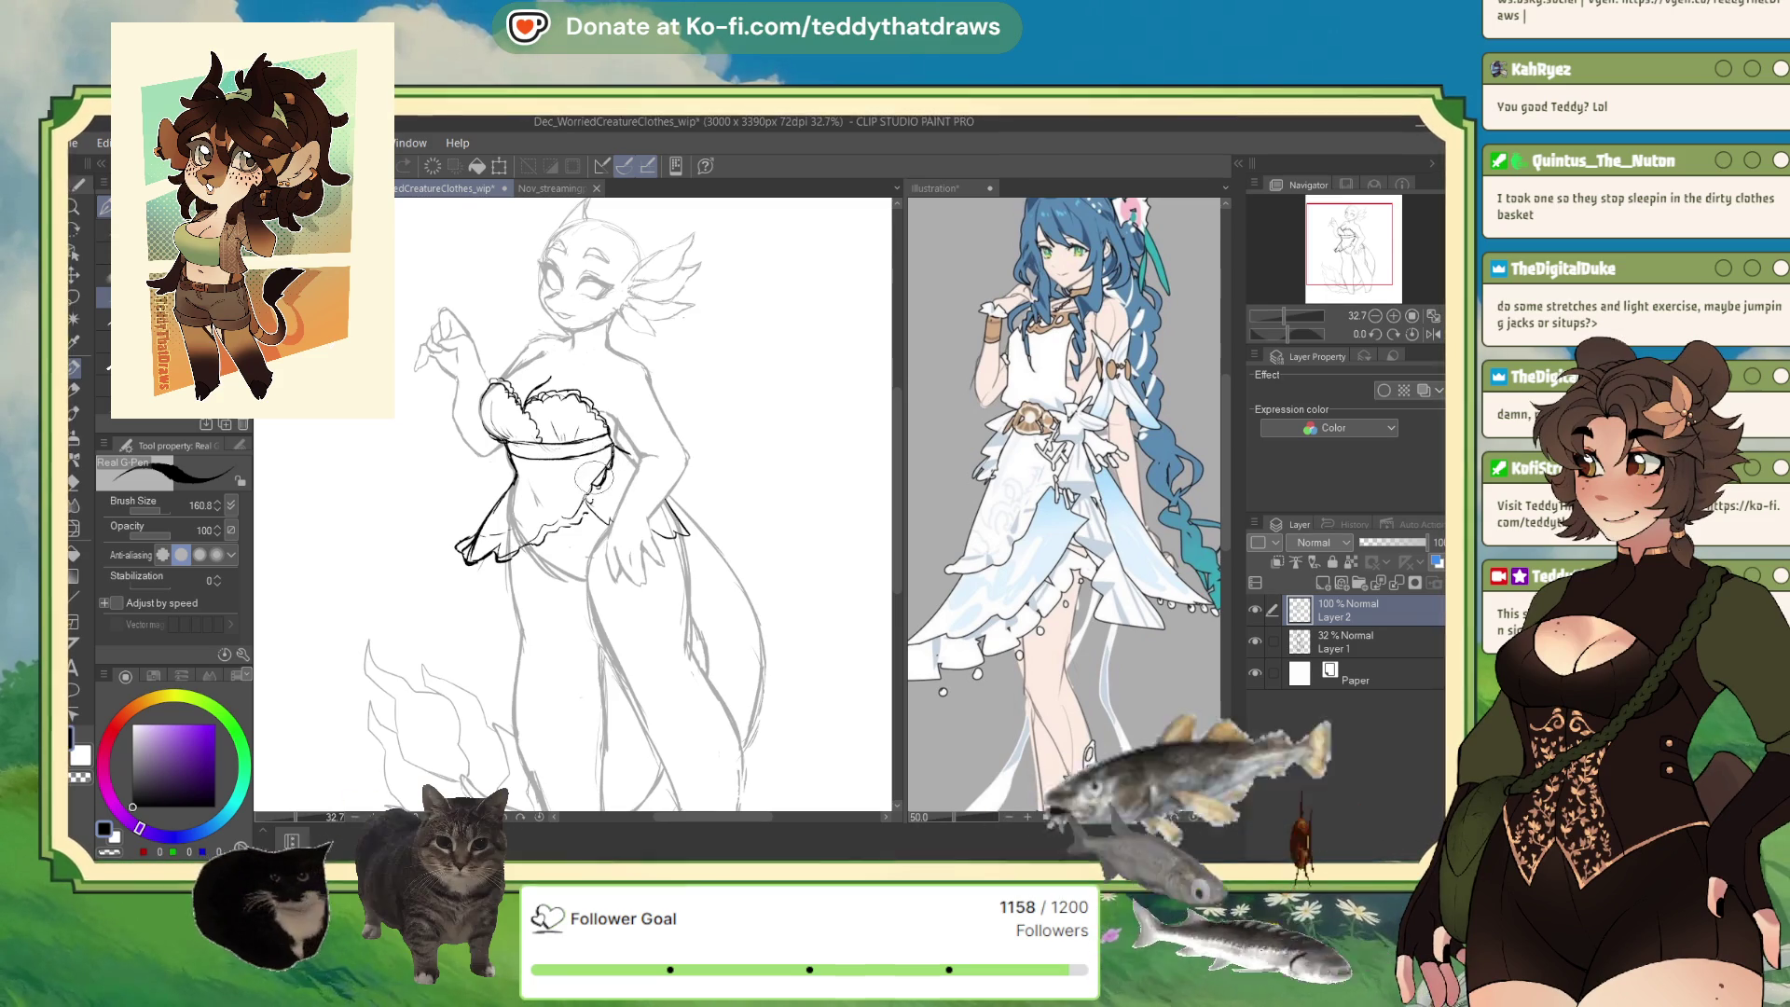
mouse_move(471, 559)
left_mouse_down()
mouse_move(529, 549)
mouse_move(463, 554)
left_mouse_up()
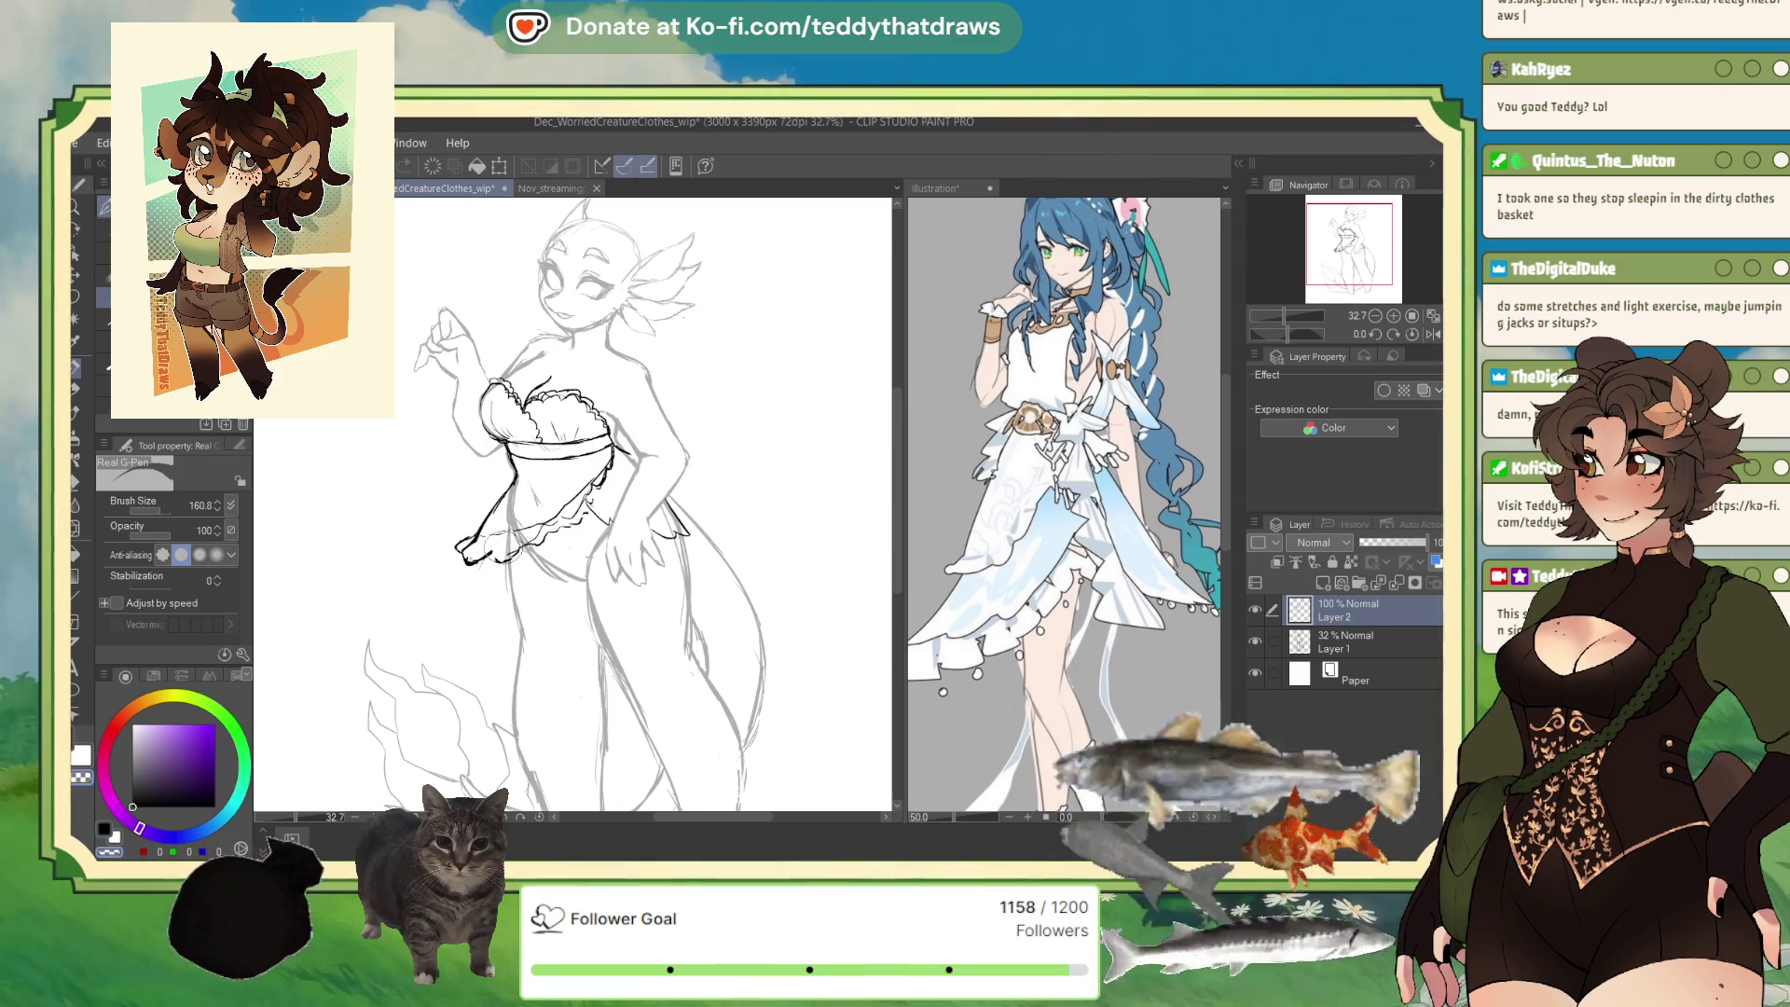
key("c")
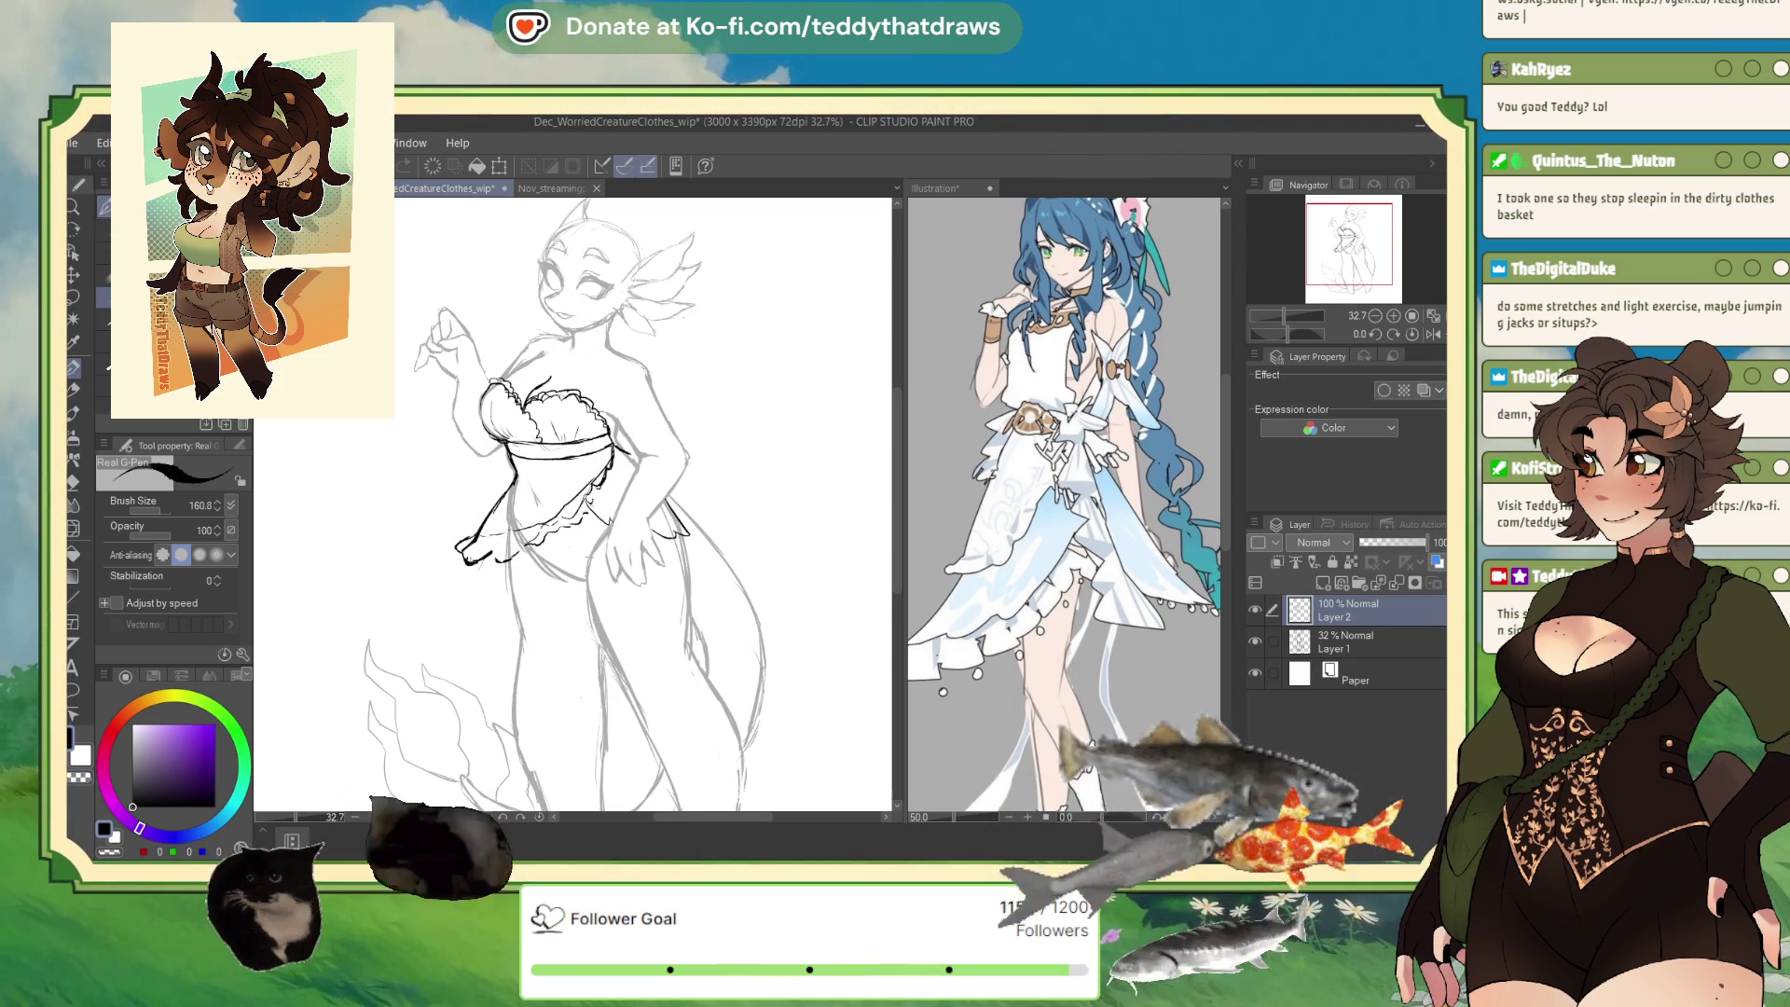
left_click(1433, 335)
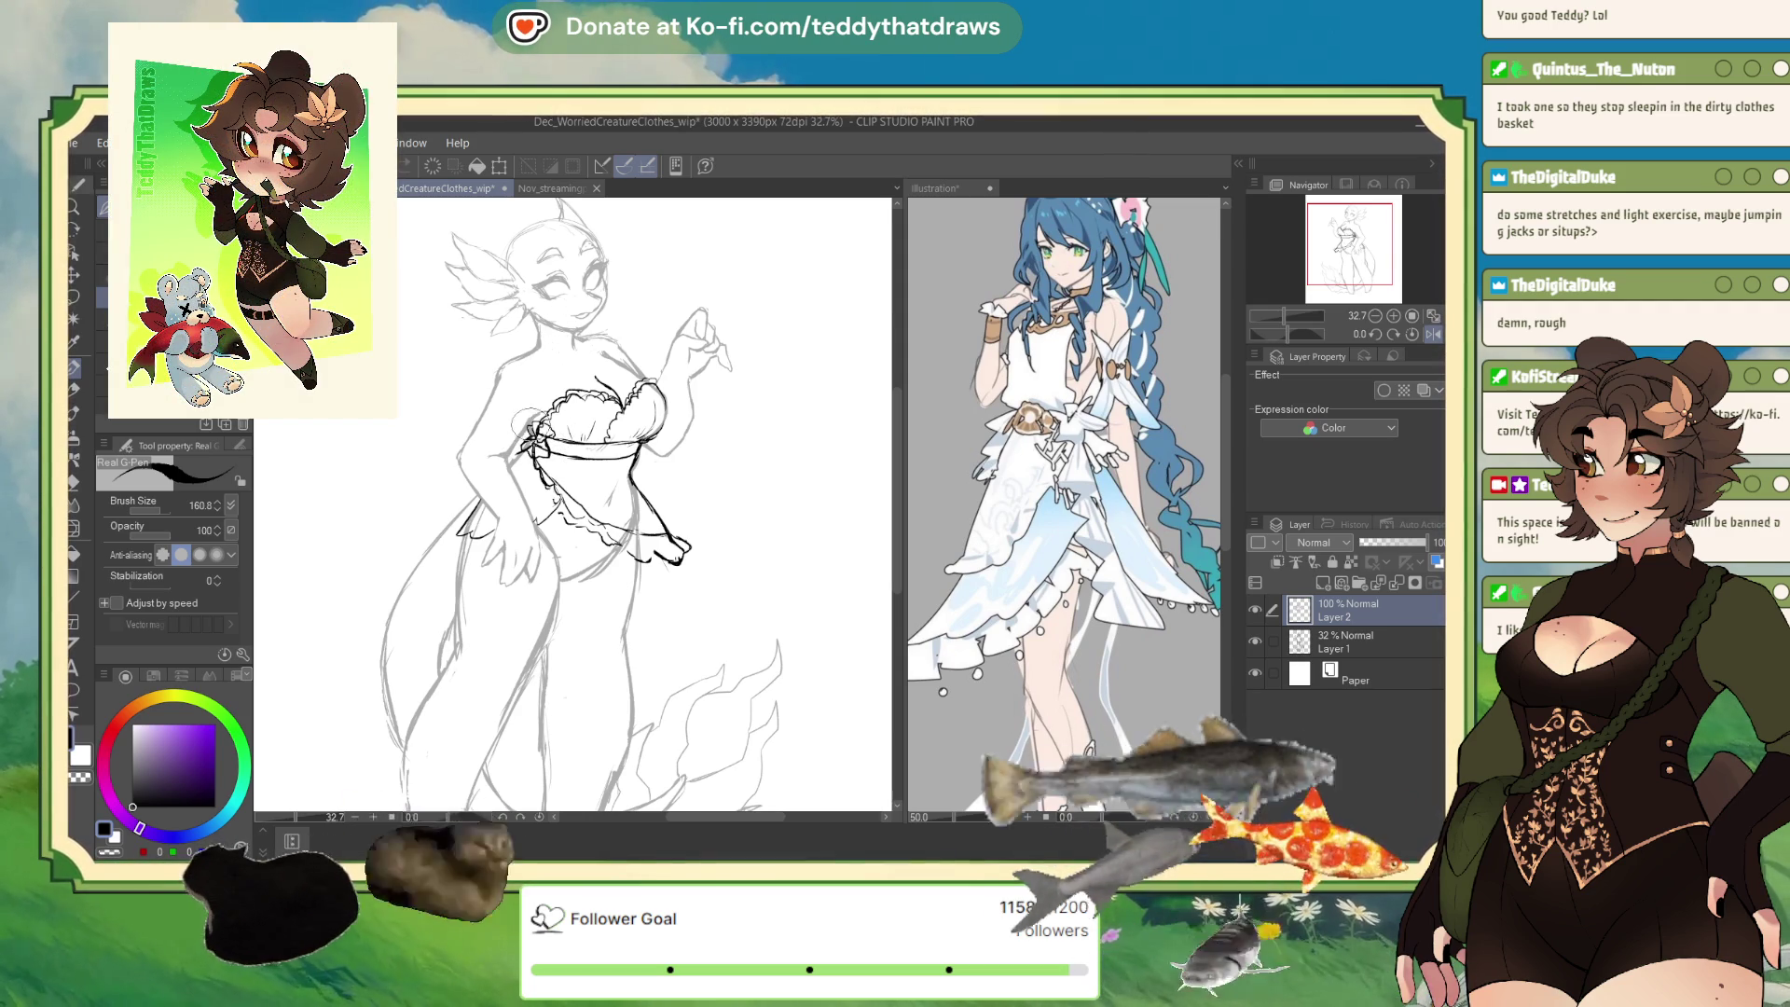
Switch the brush to the transparent colour for erasing.
left_click(111, 850)
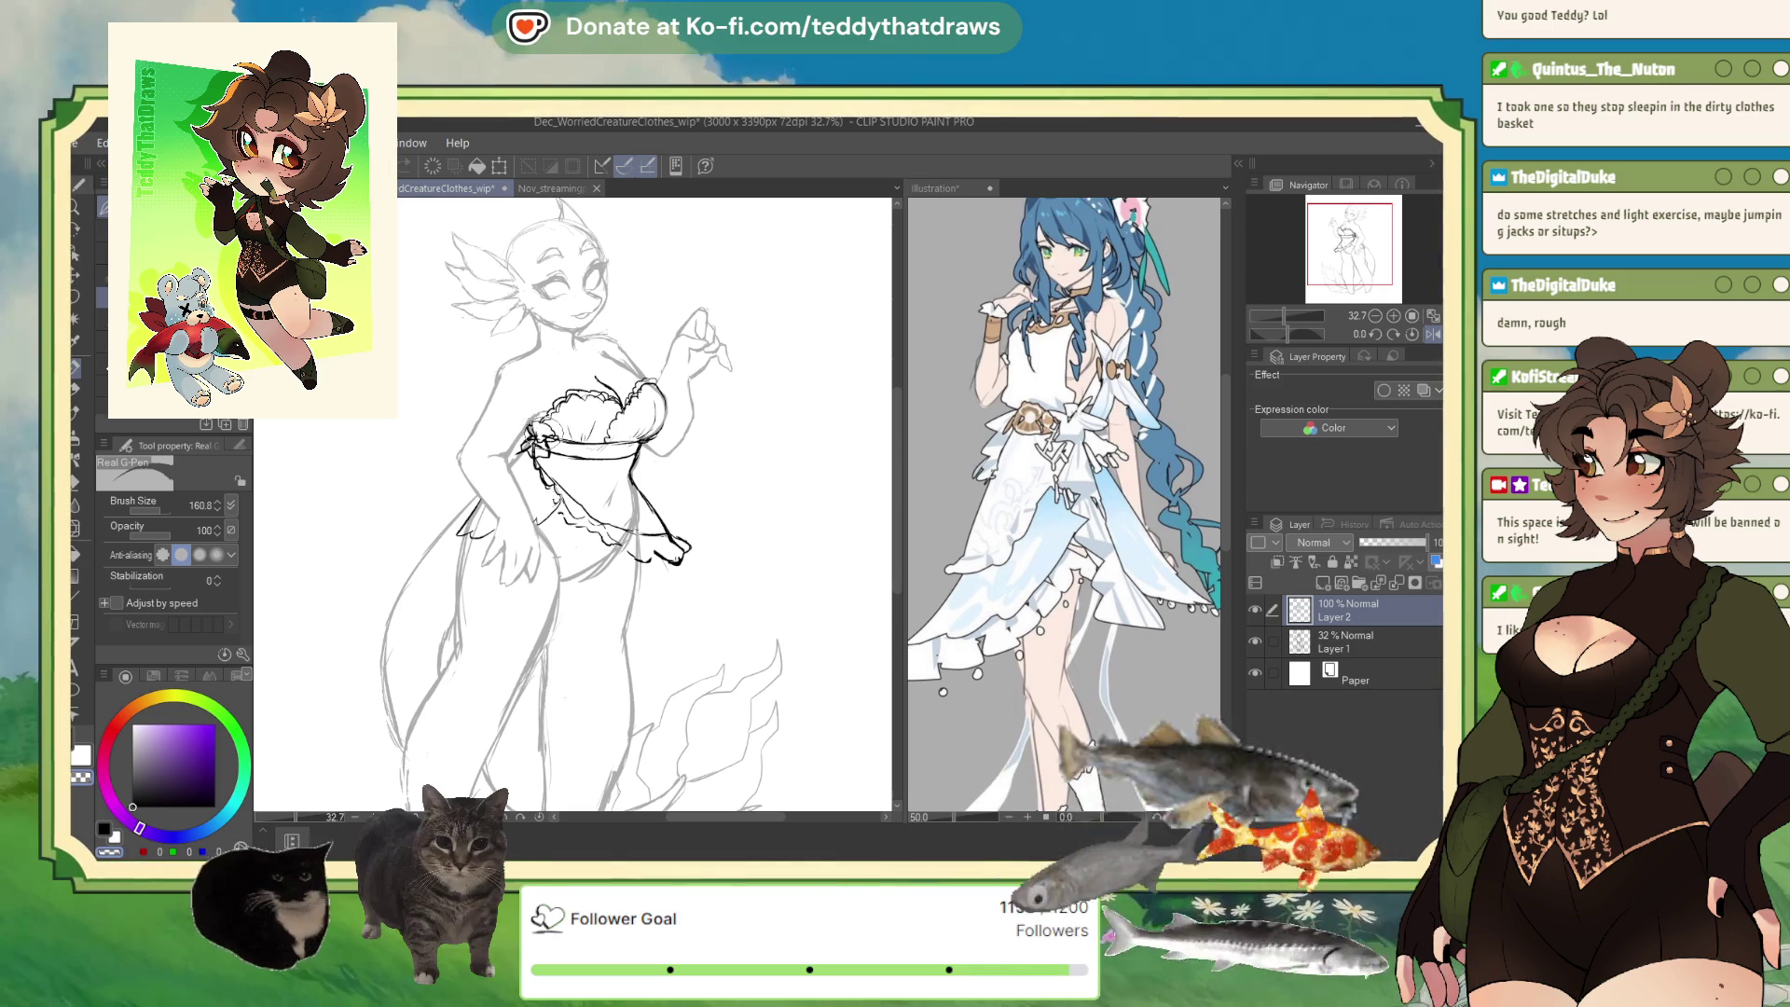